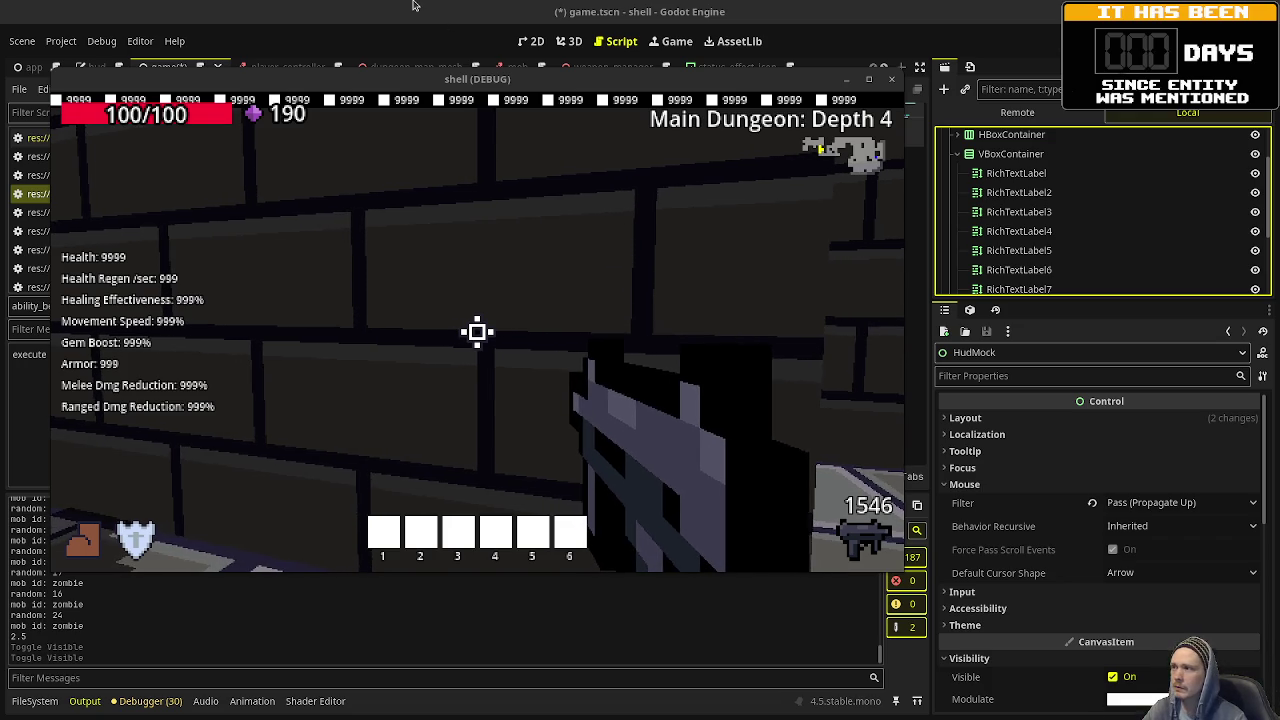
Switch from the running game test to the Recettear wiki Announcements article.
key("alt+Tab")
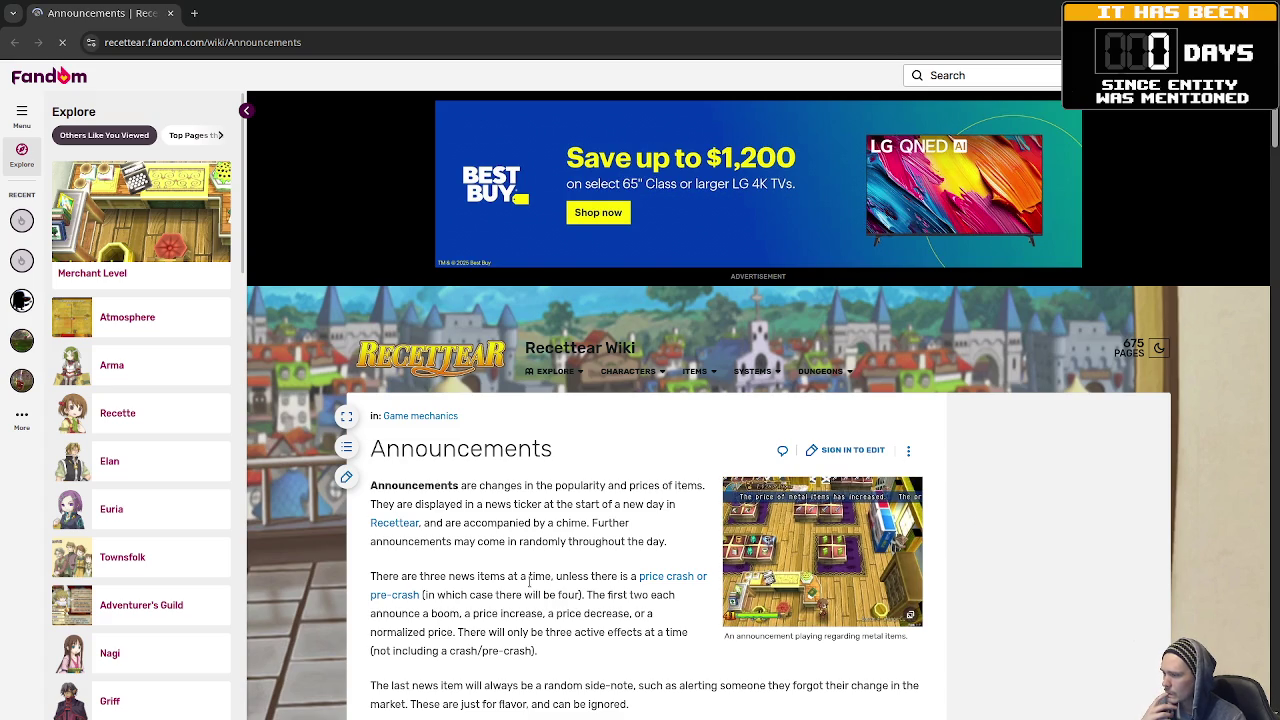
Scroll further down through the Recettear wiki Announcements article.
scroll(530, 580, "down", 3)
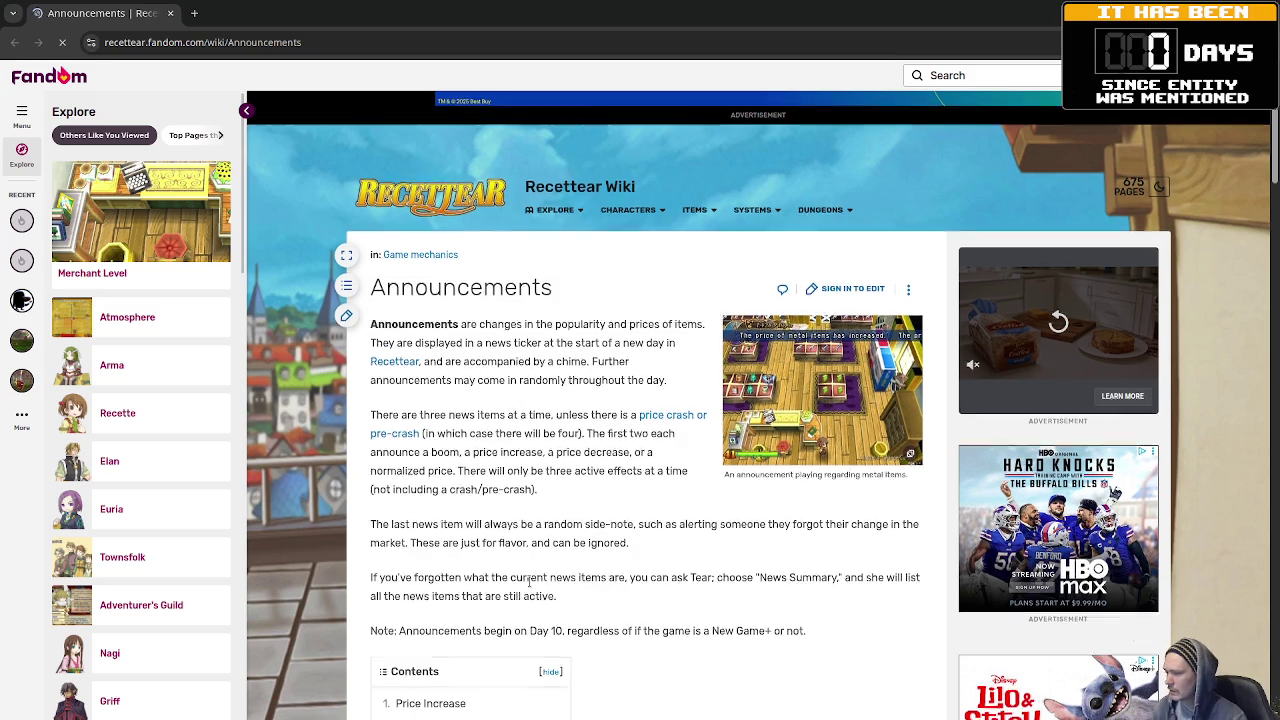
scroll(531, 588, "down", 3)
scroll(878, 536, "down", 3)
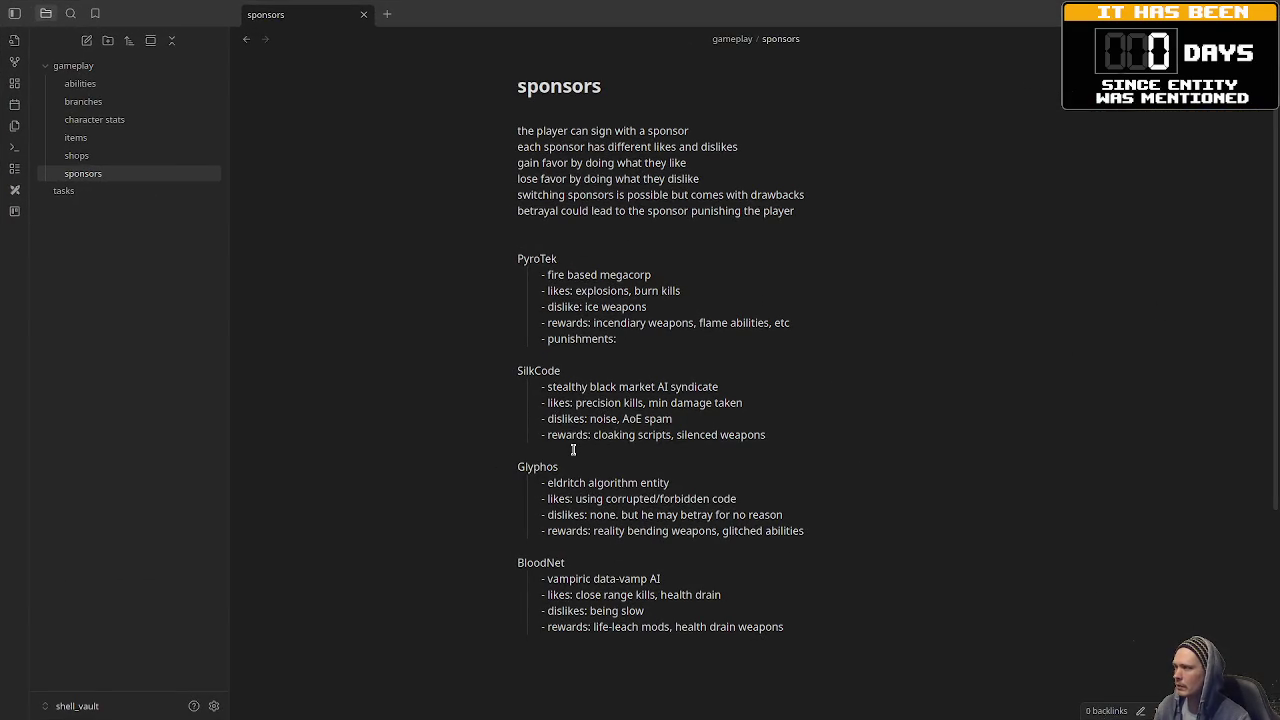
left_click(81, 157)
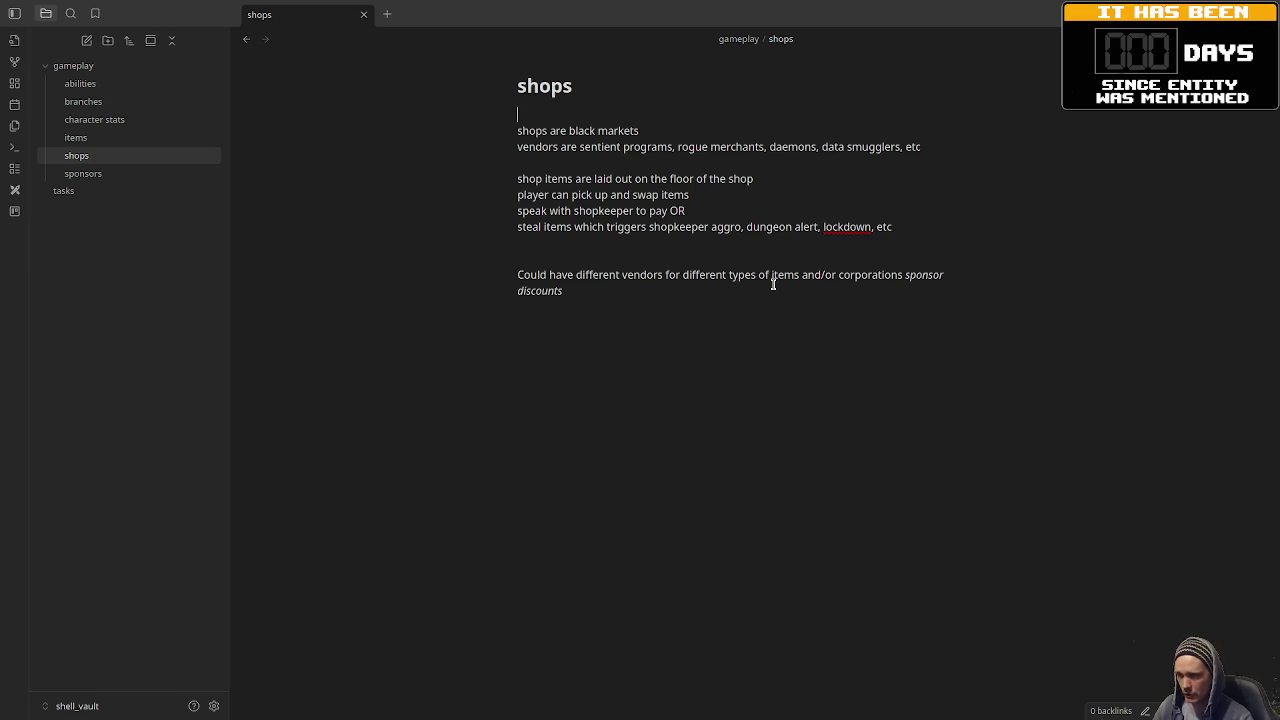
left_click(113, 177)
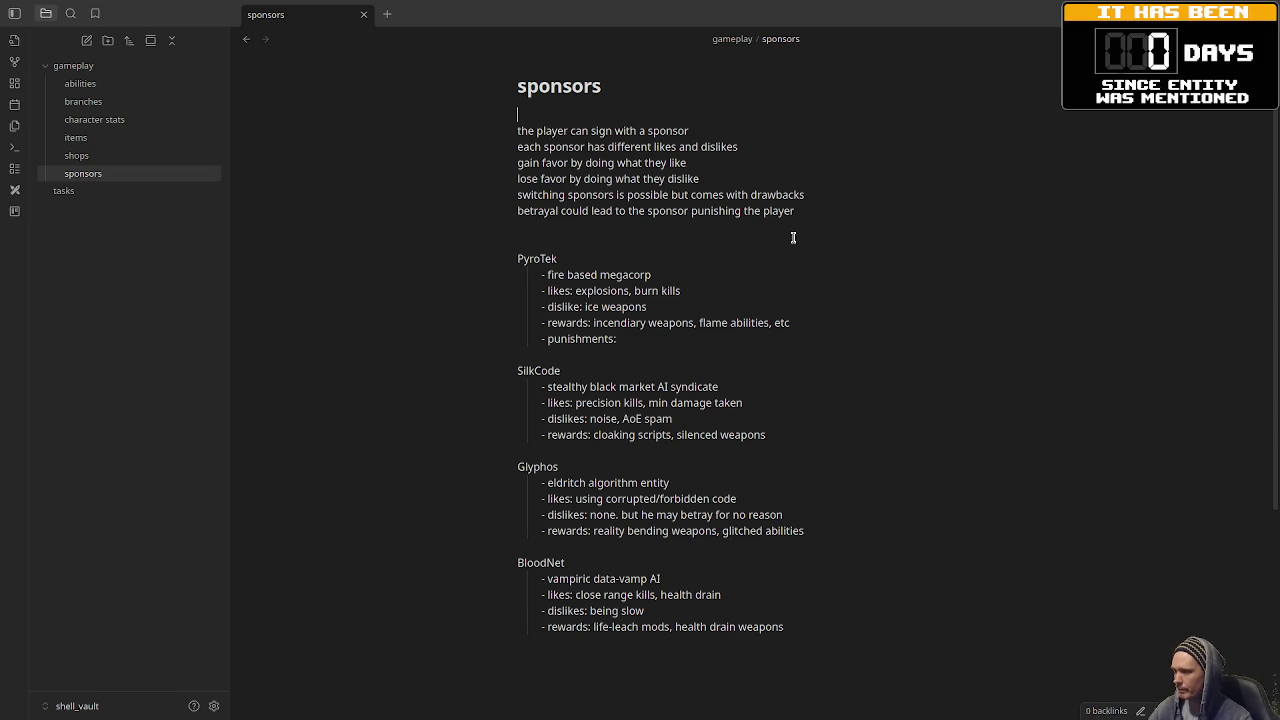
Open the 'shops' note under gameplay, then return to the running game.
left_click(88, 155)
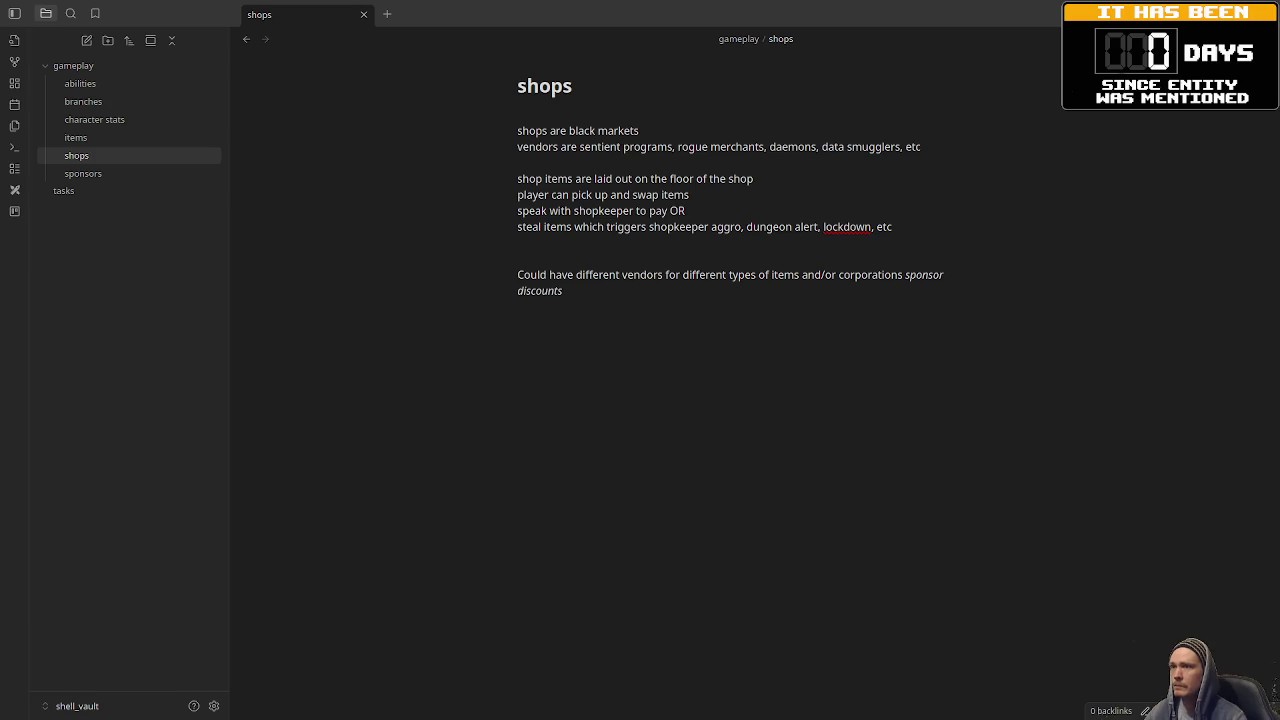
key("alt+Tab")
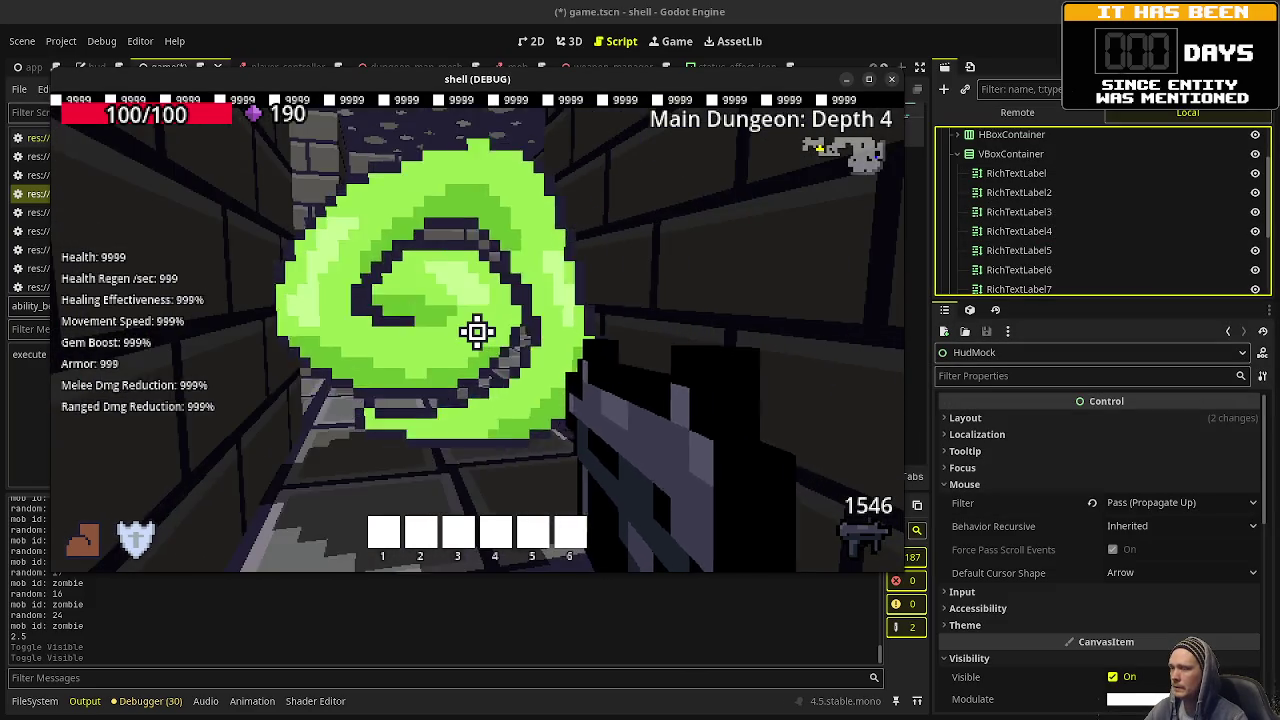
Walk down the corridor, fire the green swirling ability and activate its buff.
key("w")
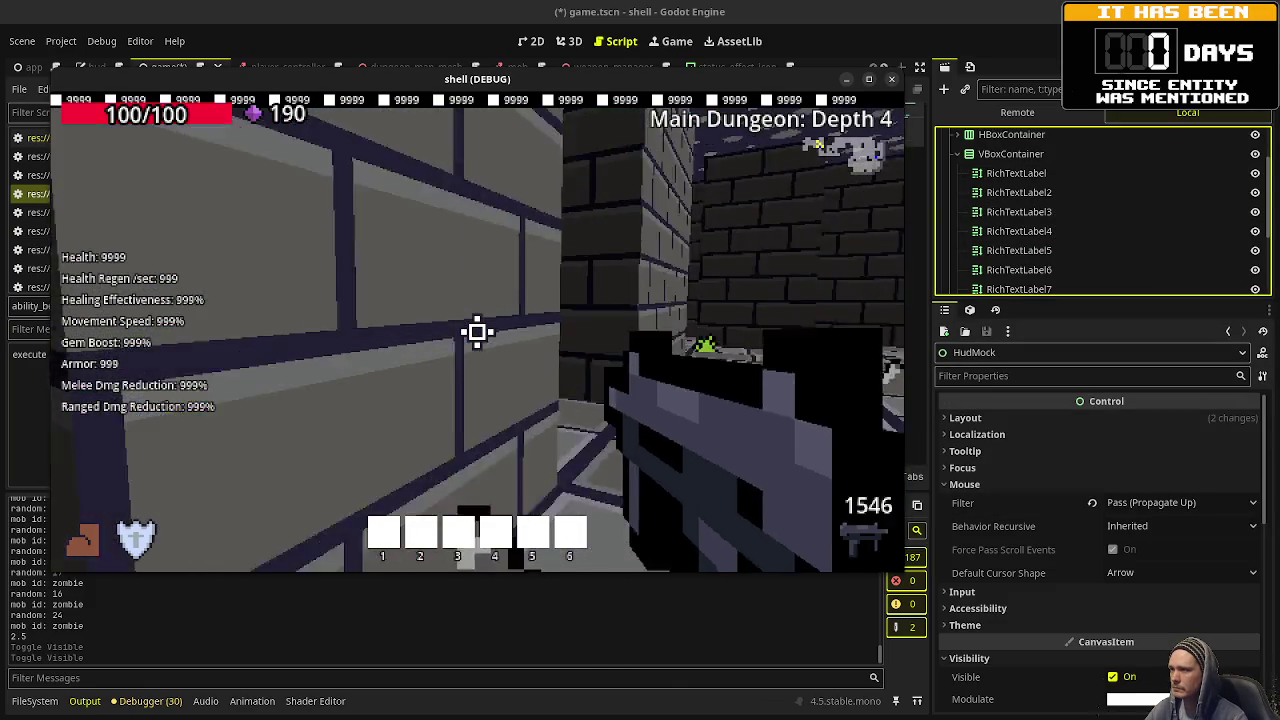
left_click(476, 332)
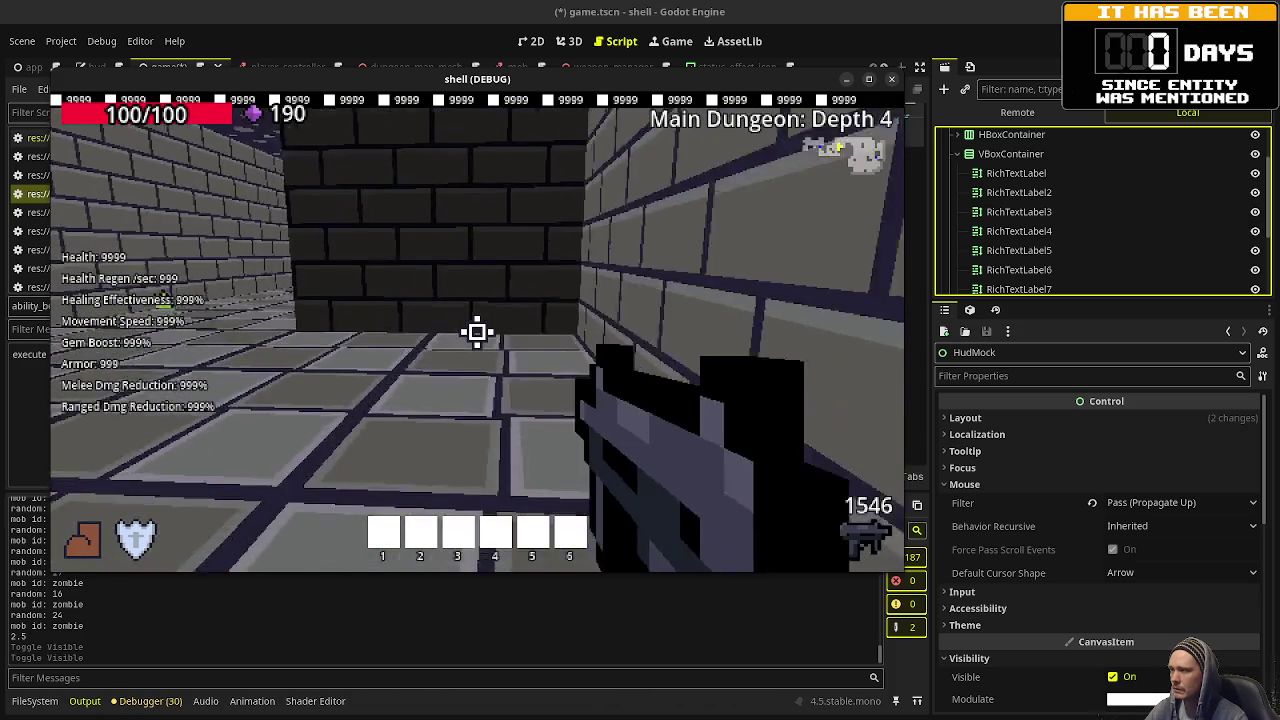
key("shift")
Walk through the door into Temple: Depth 1 and head past the blue pillar.
key("w")
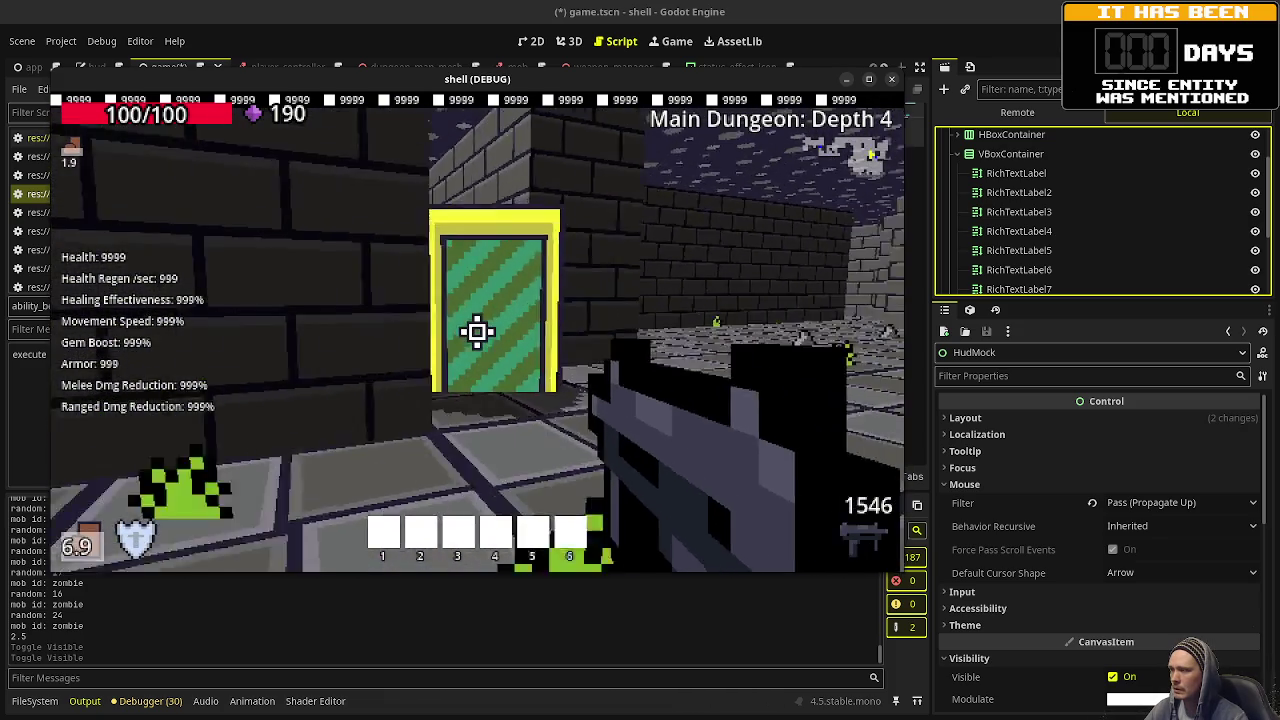
key("e")
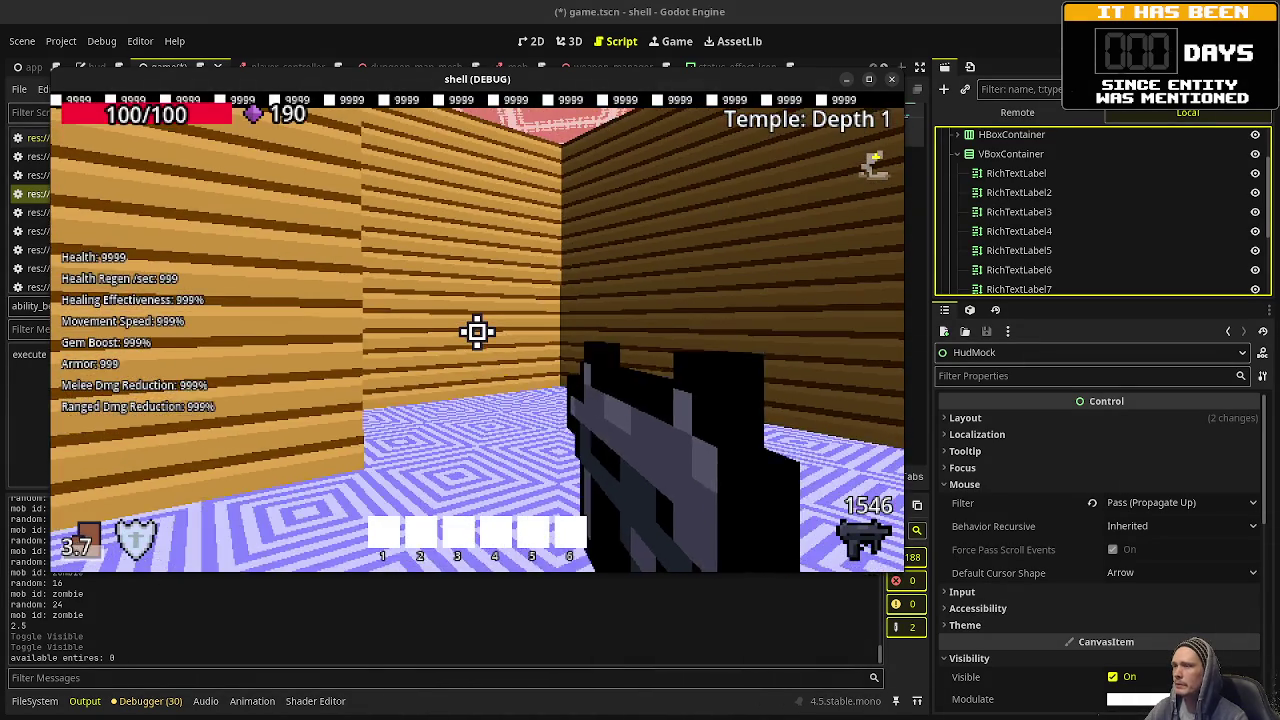
key("w")
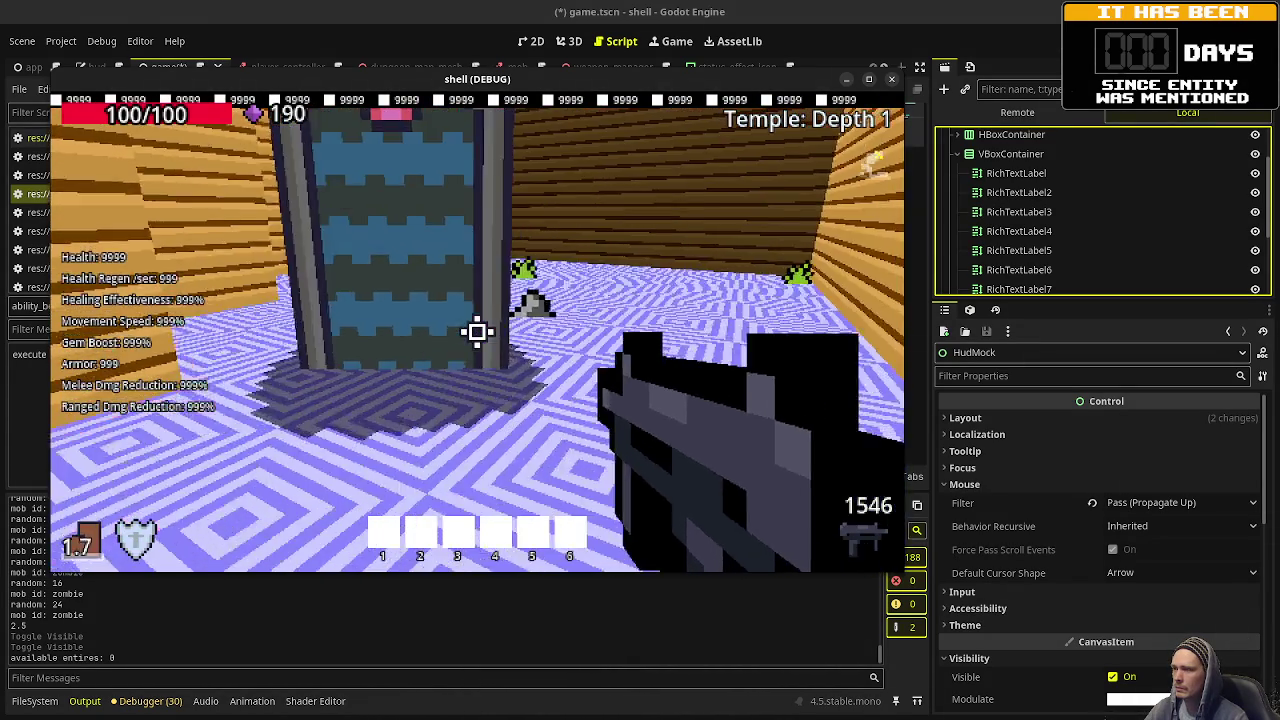
mouse_move(477, 331)
key("w")
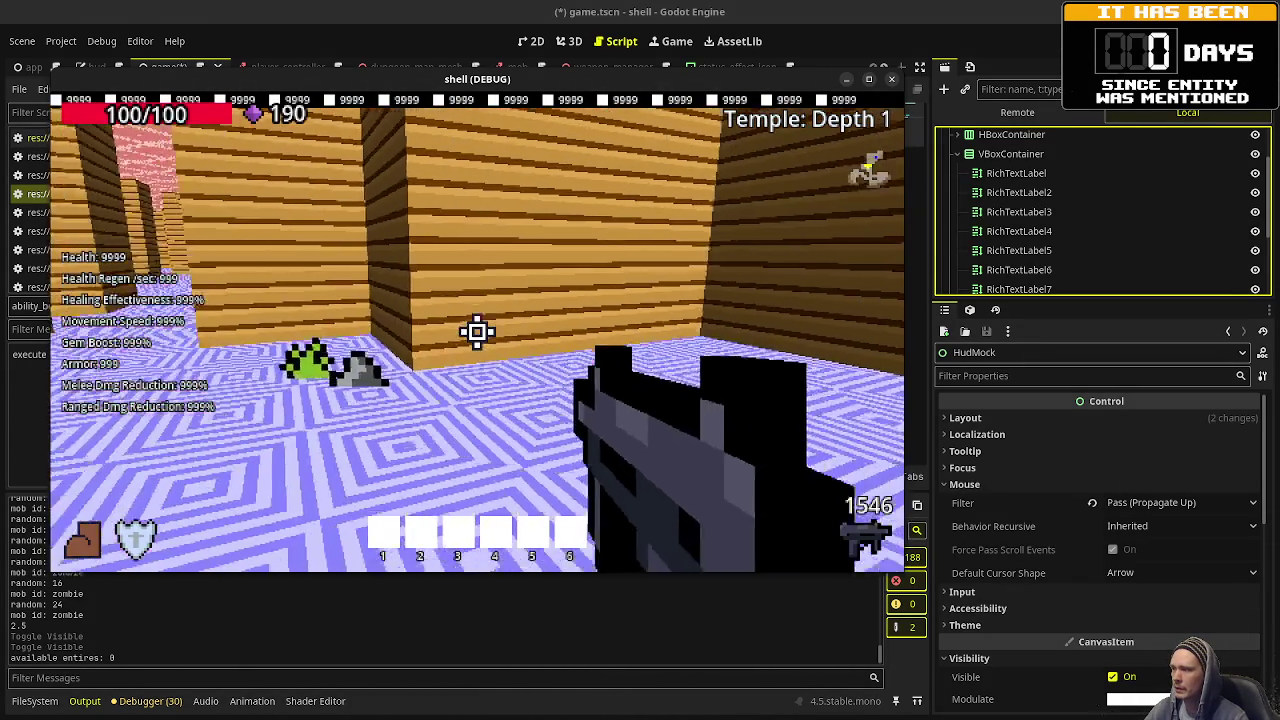
key("w")
key("w")
key("w")
key("w")
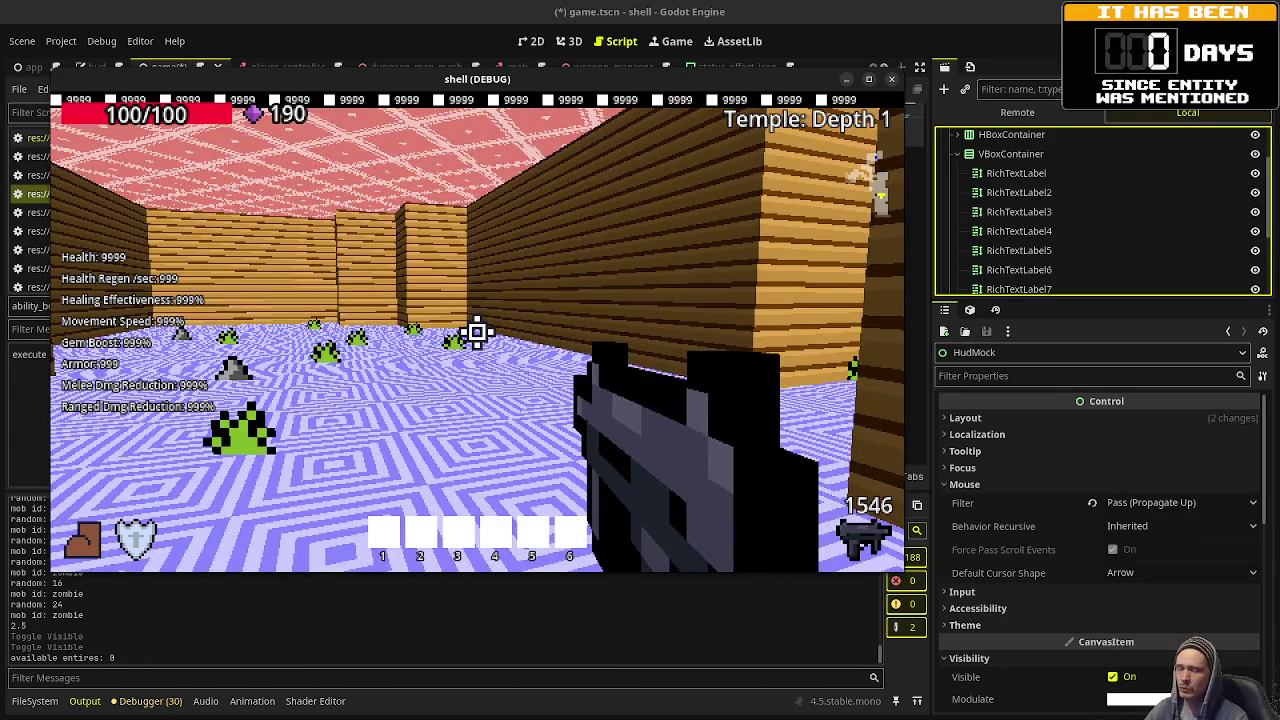
key("w")
key("w")
key("w")
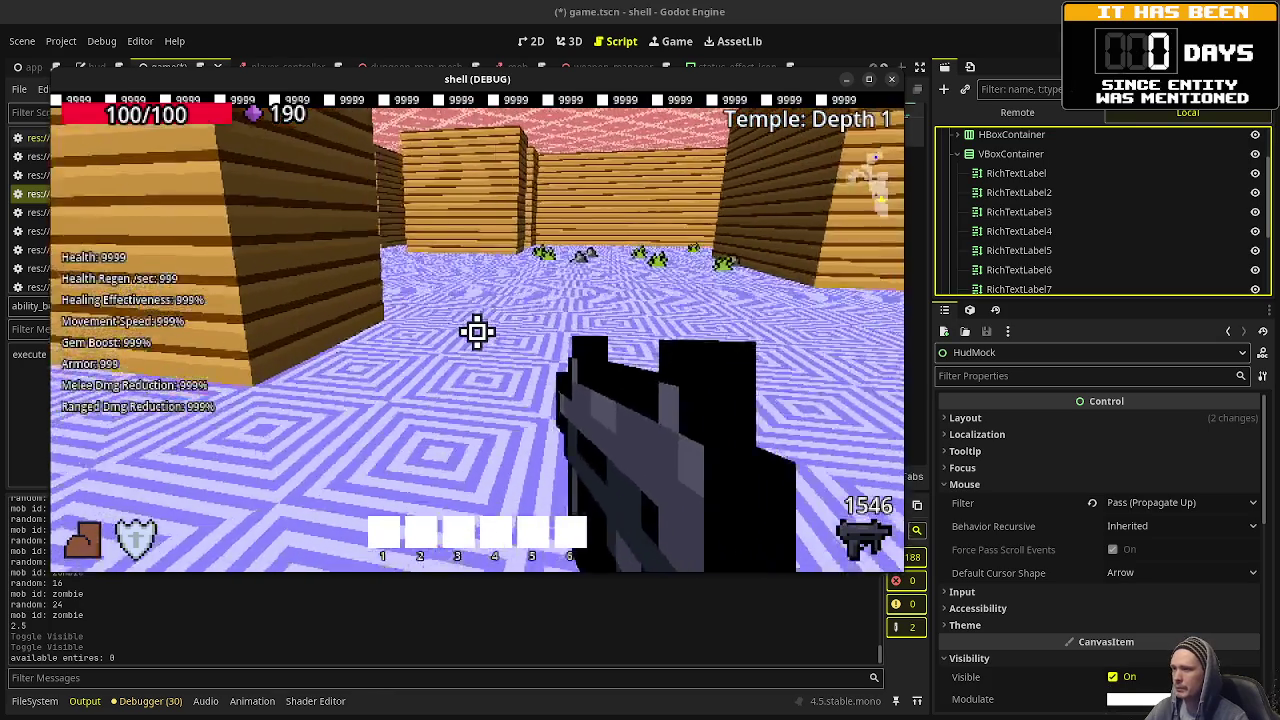
key("w")
key("w")
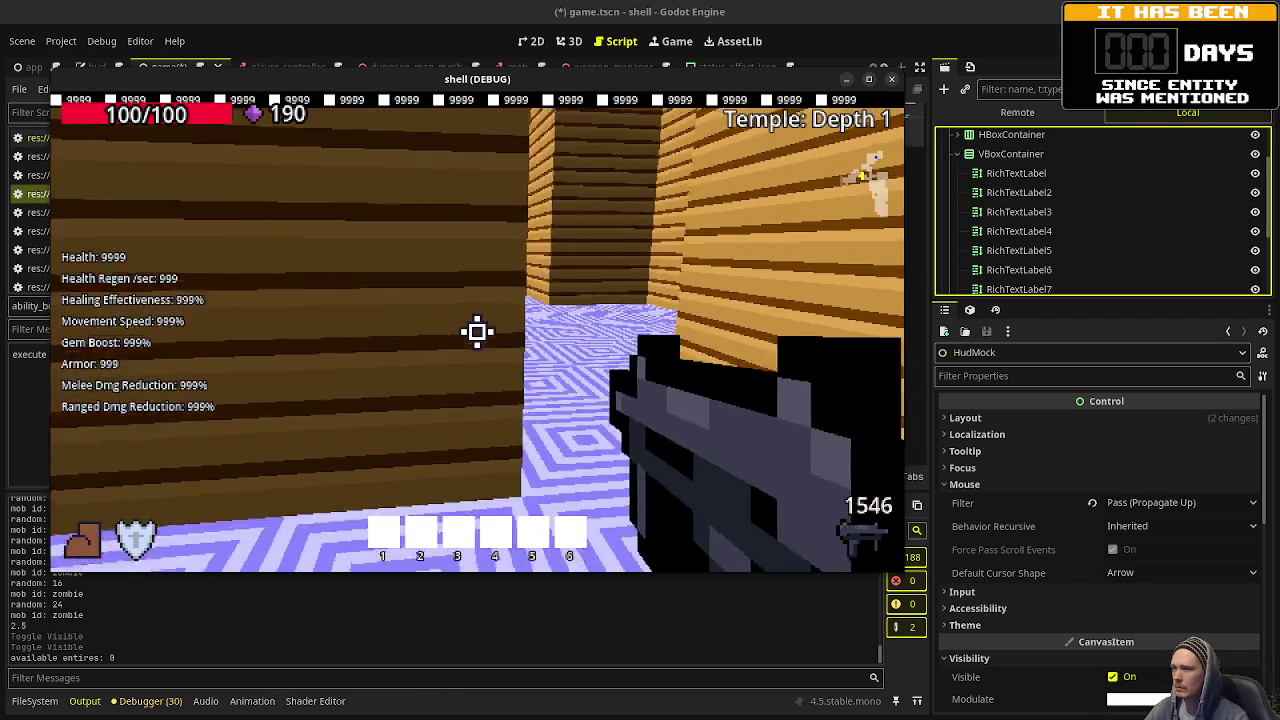
key("w")
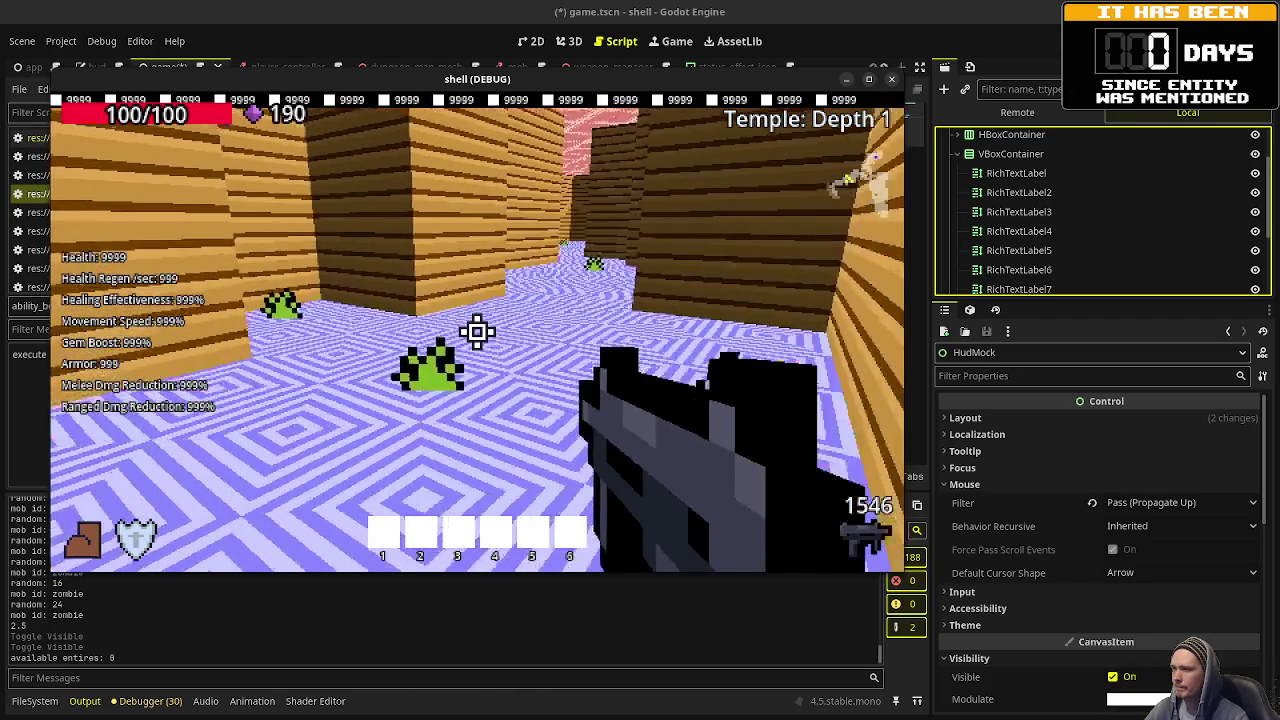
key("w")
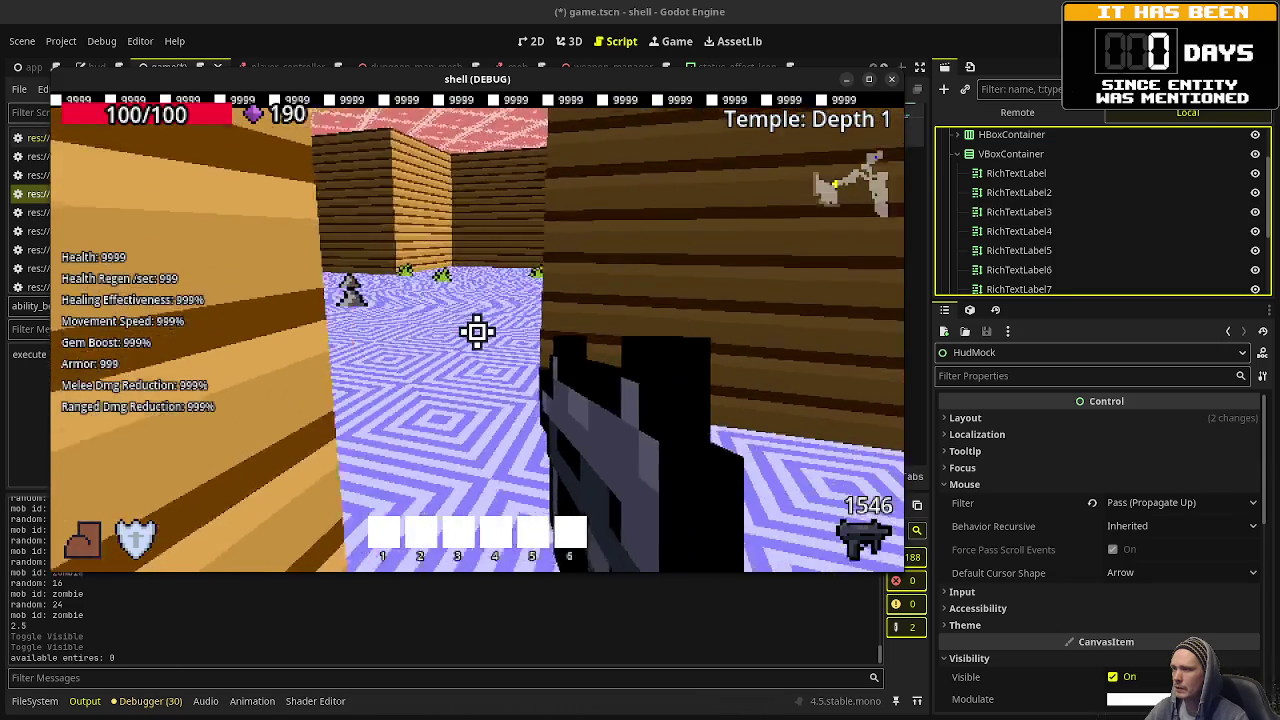
key("w")
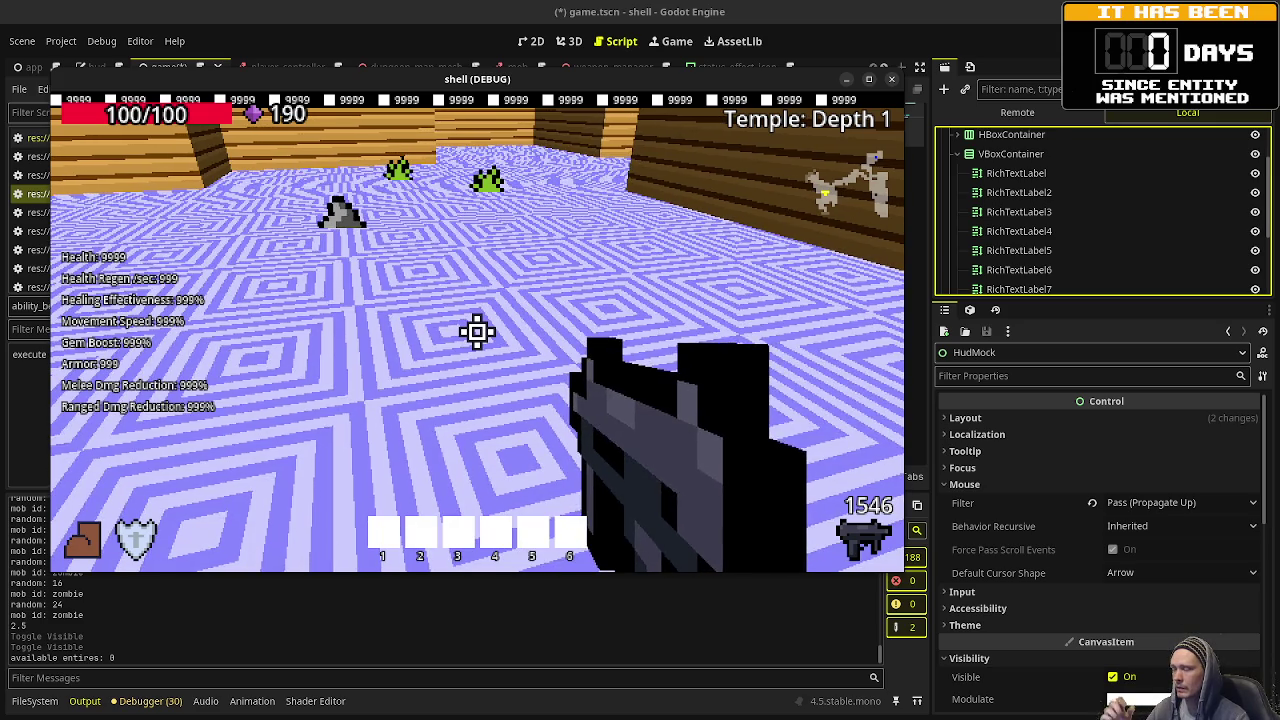
mouse_move(477, 331)
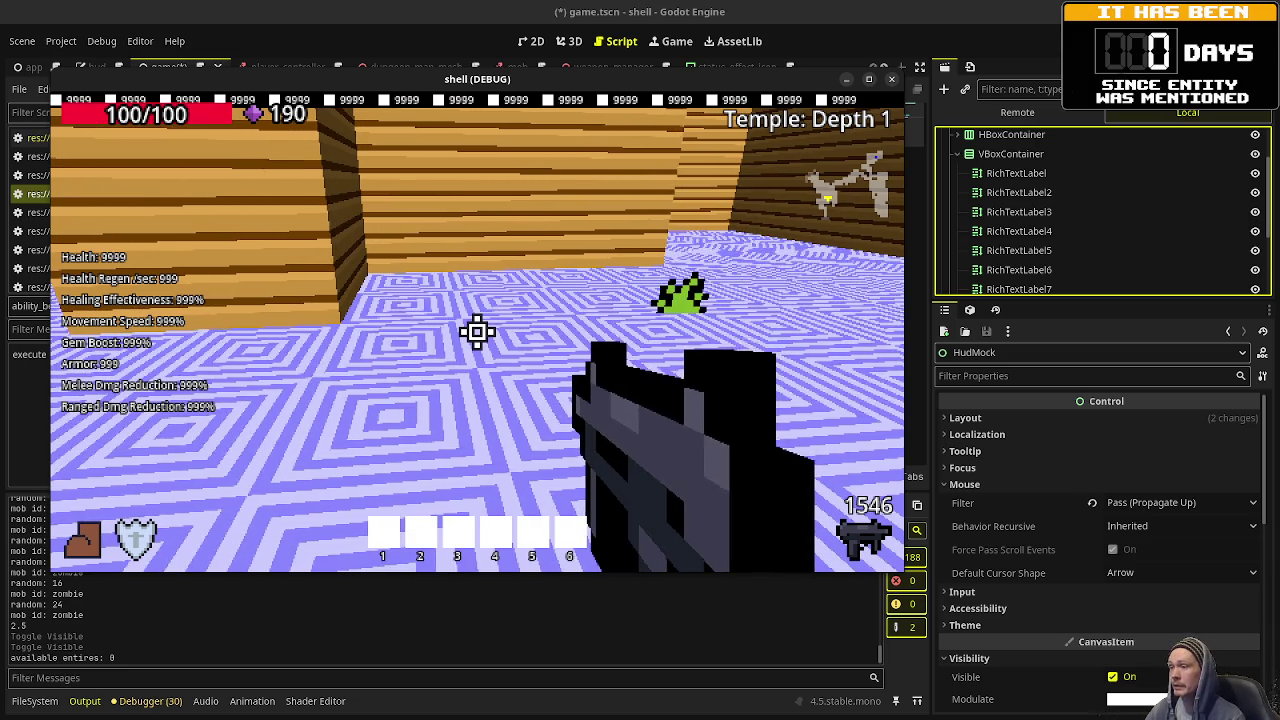
key("w")
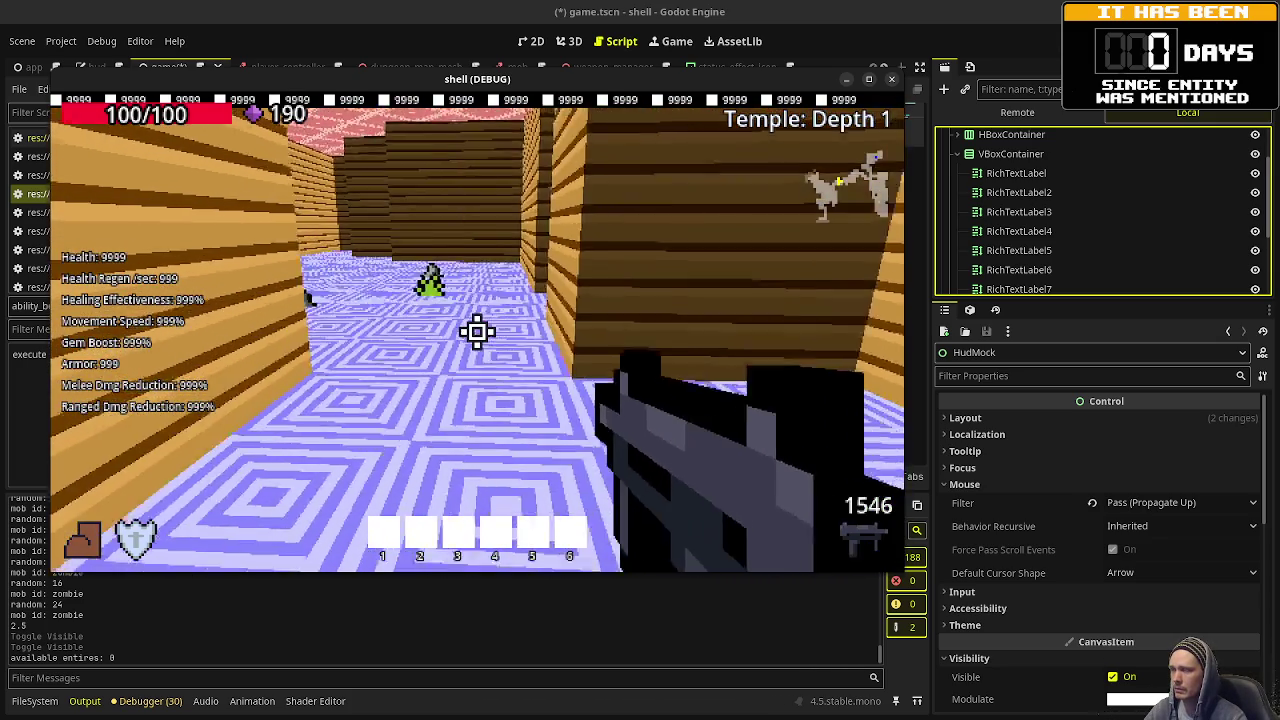
key("w")
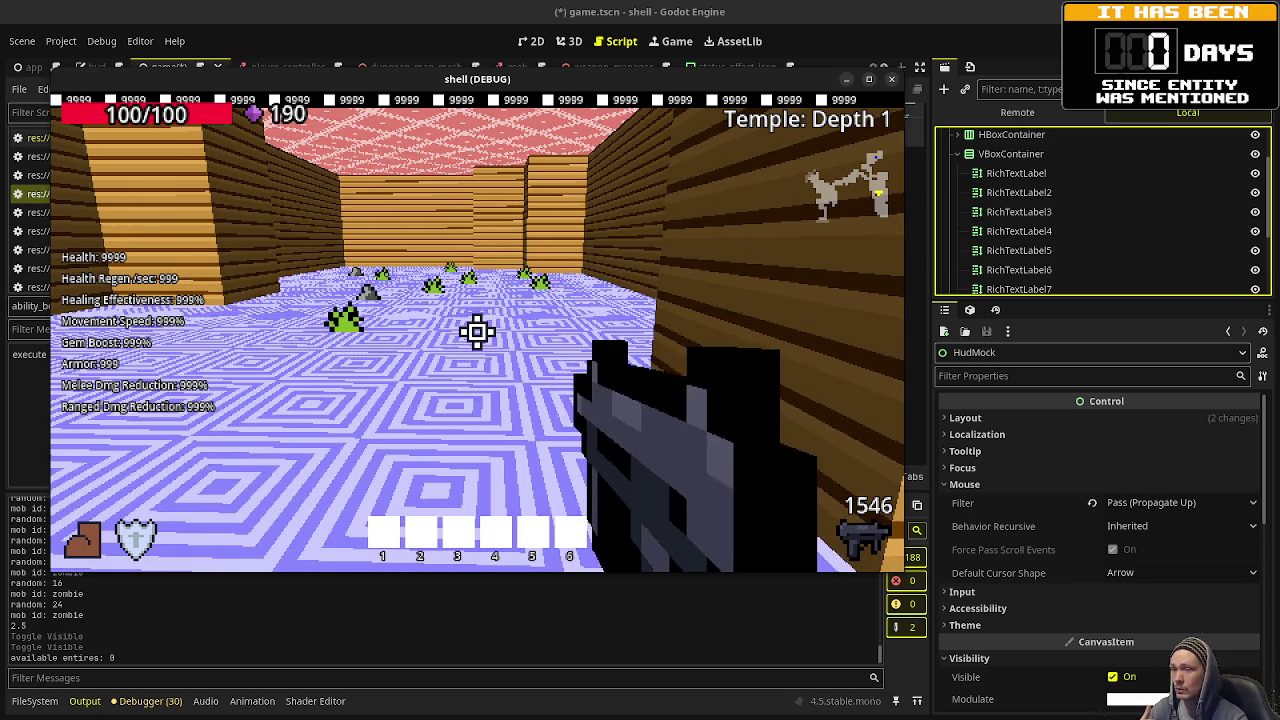
Walk closer to the enemies, then switch to the 'shops' note in Obsidian.
key("w")
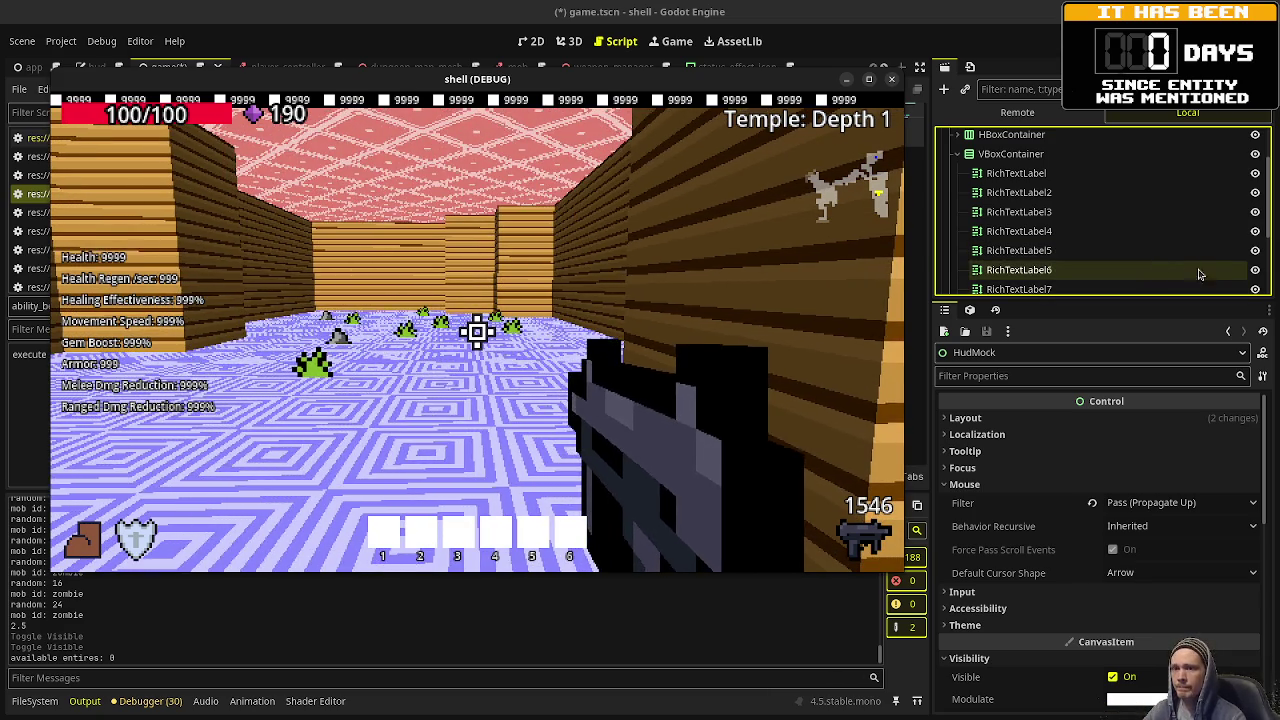
key("alt+Tab")
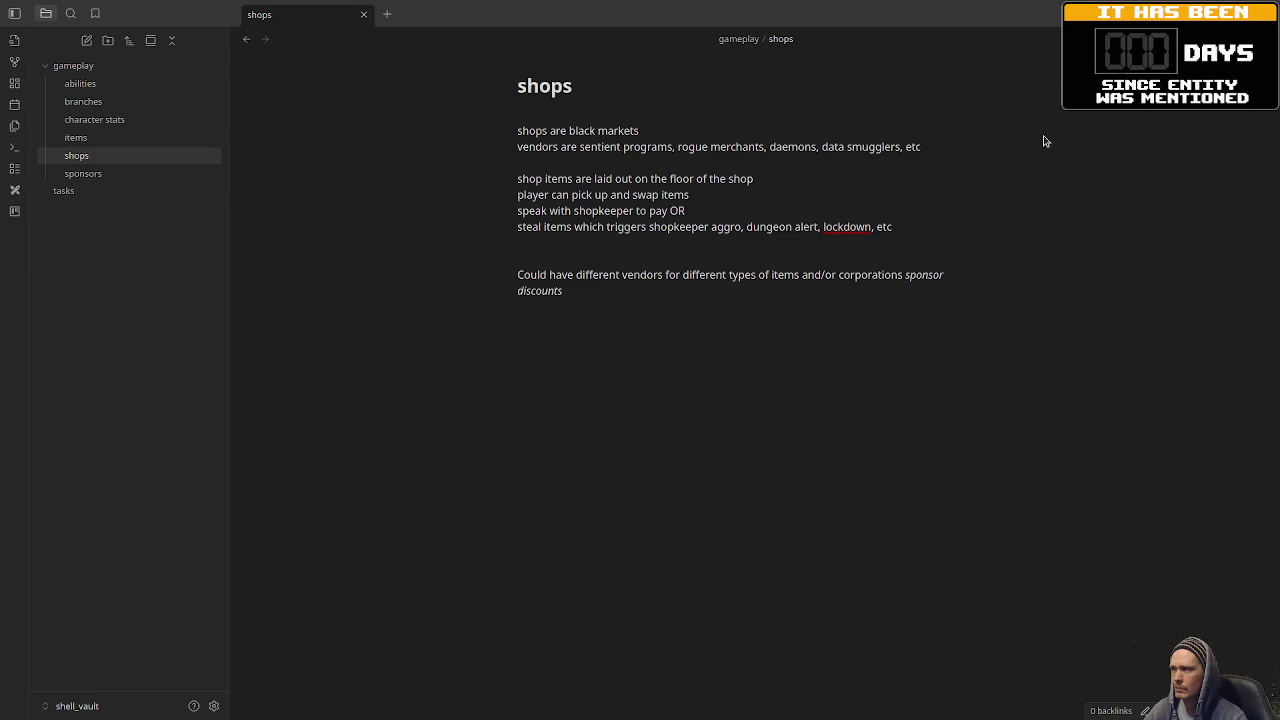
Return to the running game and shoot the purple enemy so it drops purple gems.
key("alt+Tab")
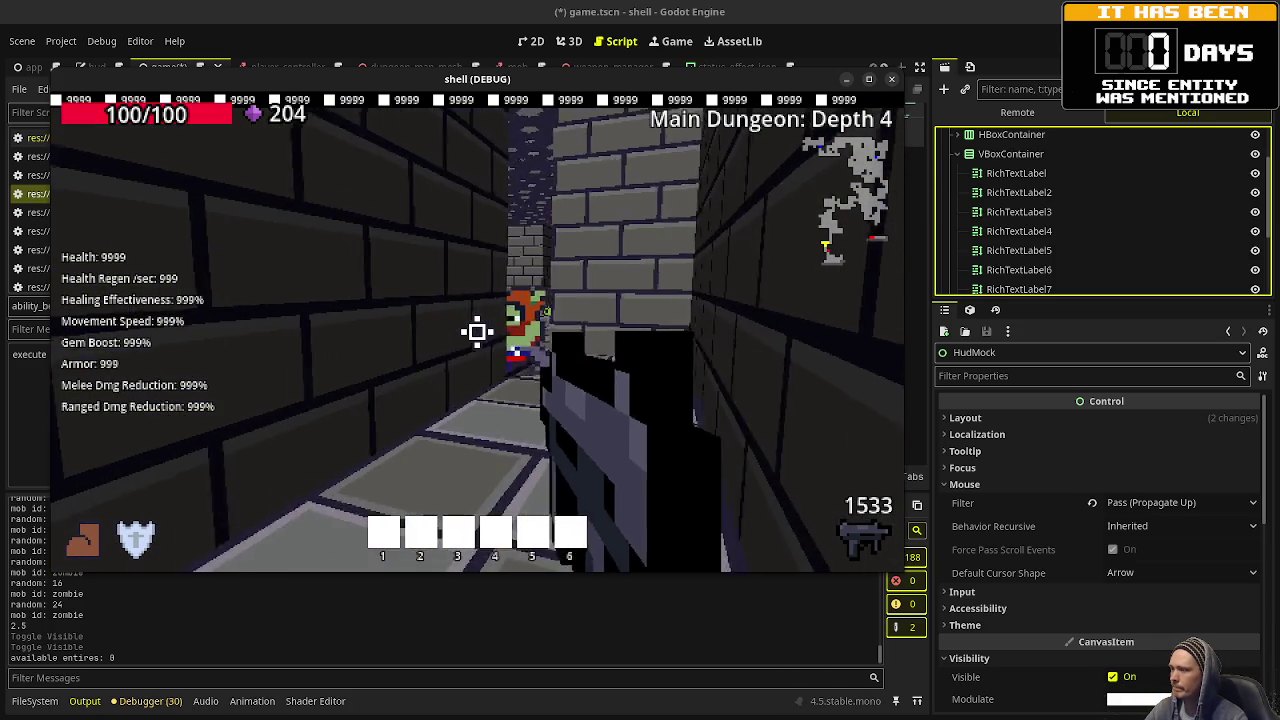
left_click(477, 331)
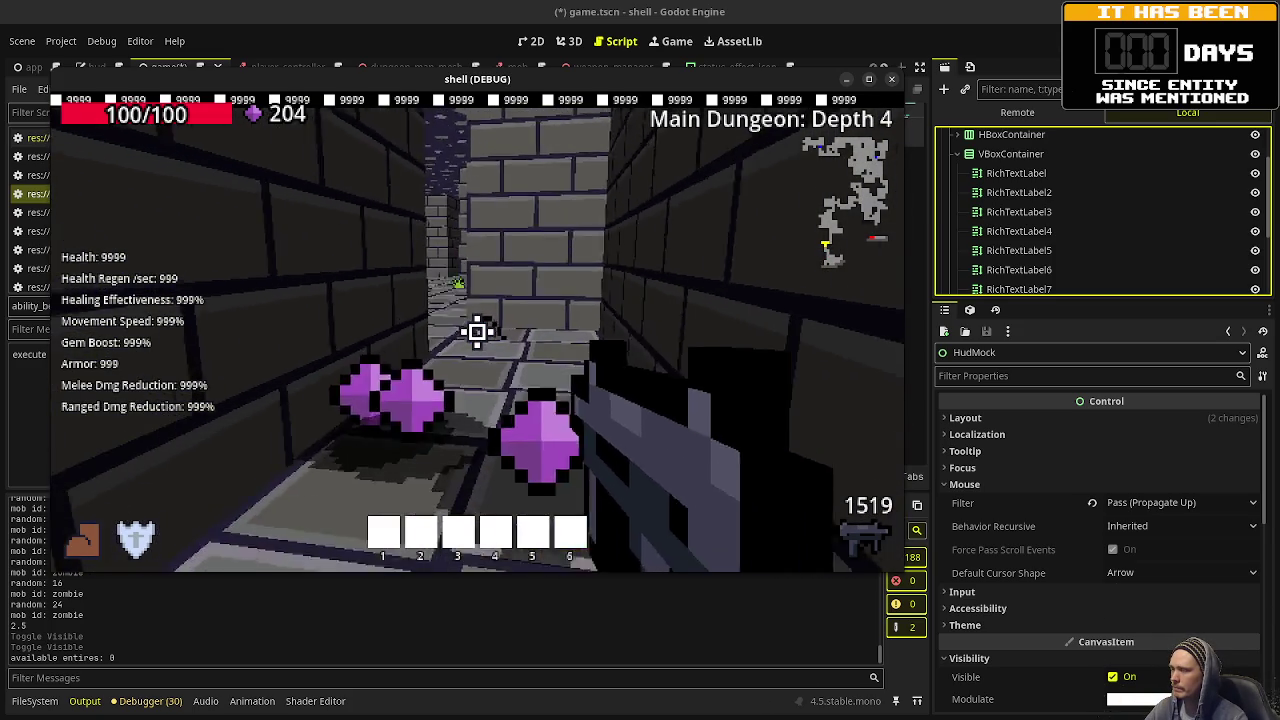
Walk through the Depth 4 corridors into the pillared room toward the zombie.
key("w")
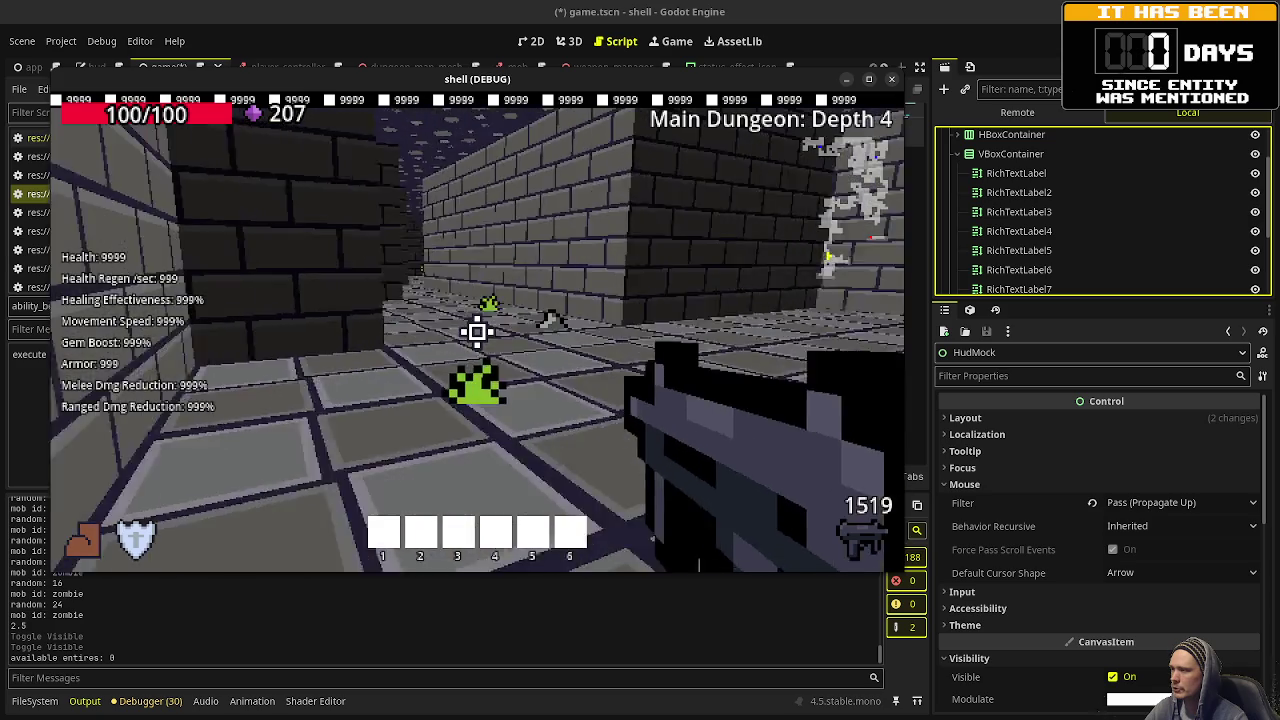
key("w")
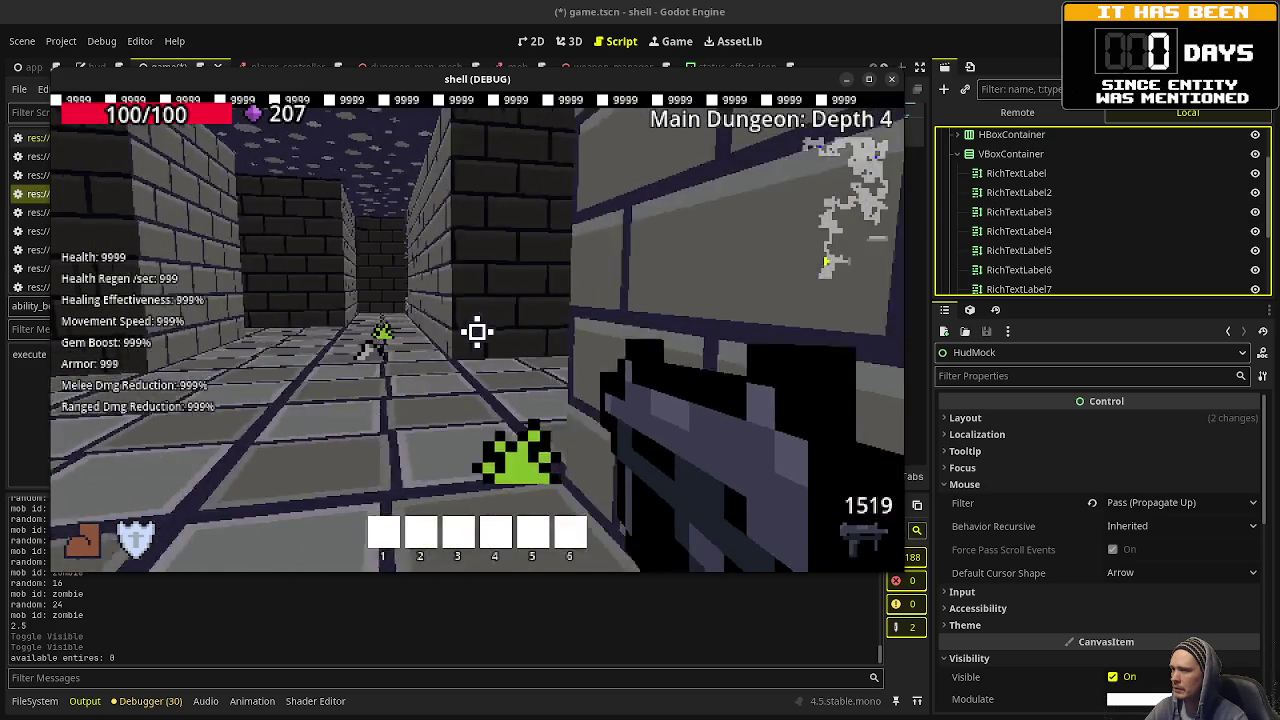
key("w")
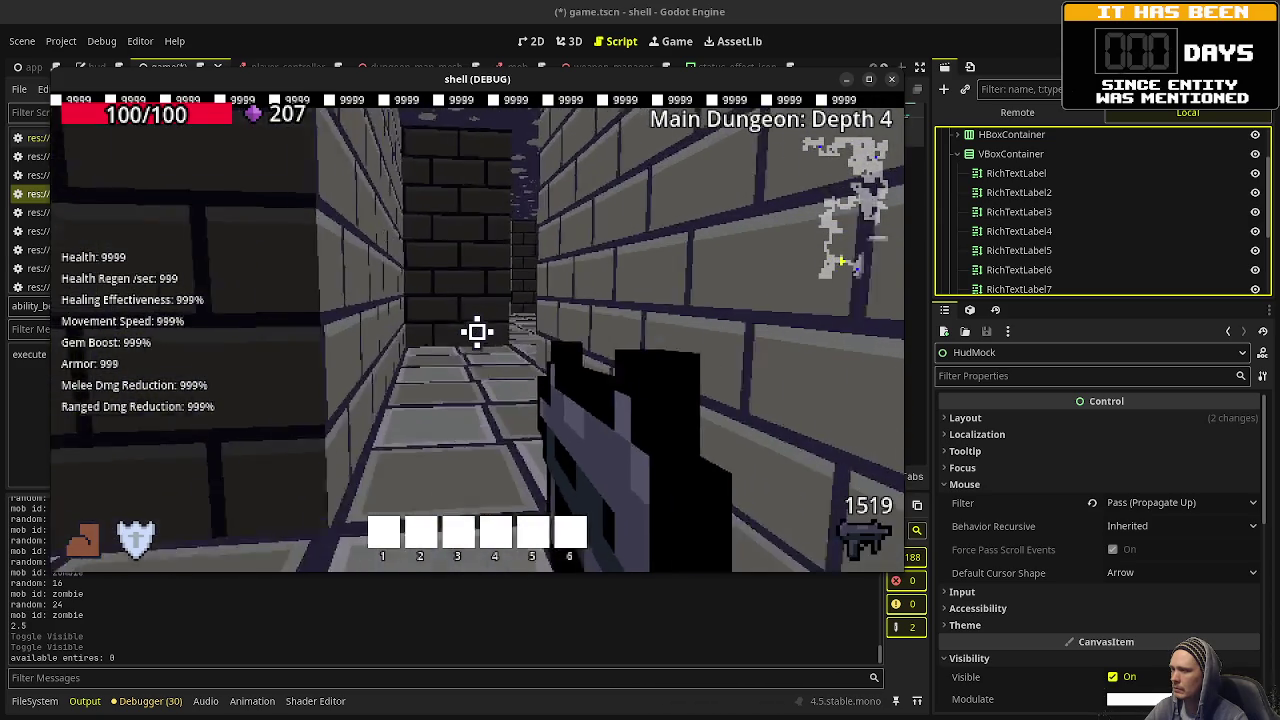
key("w")
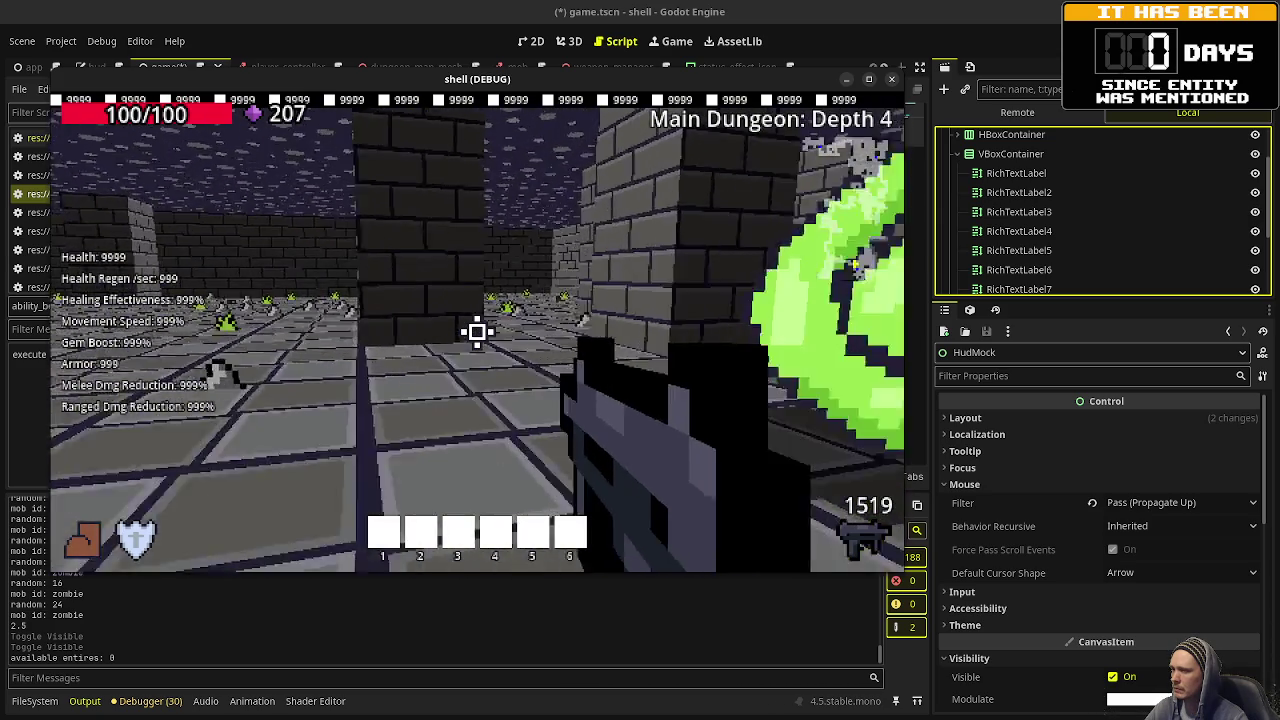
key("w")
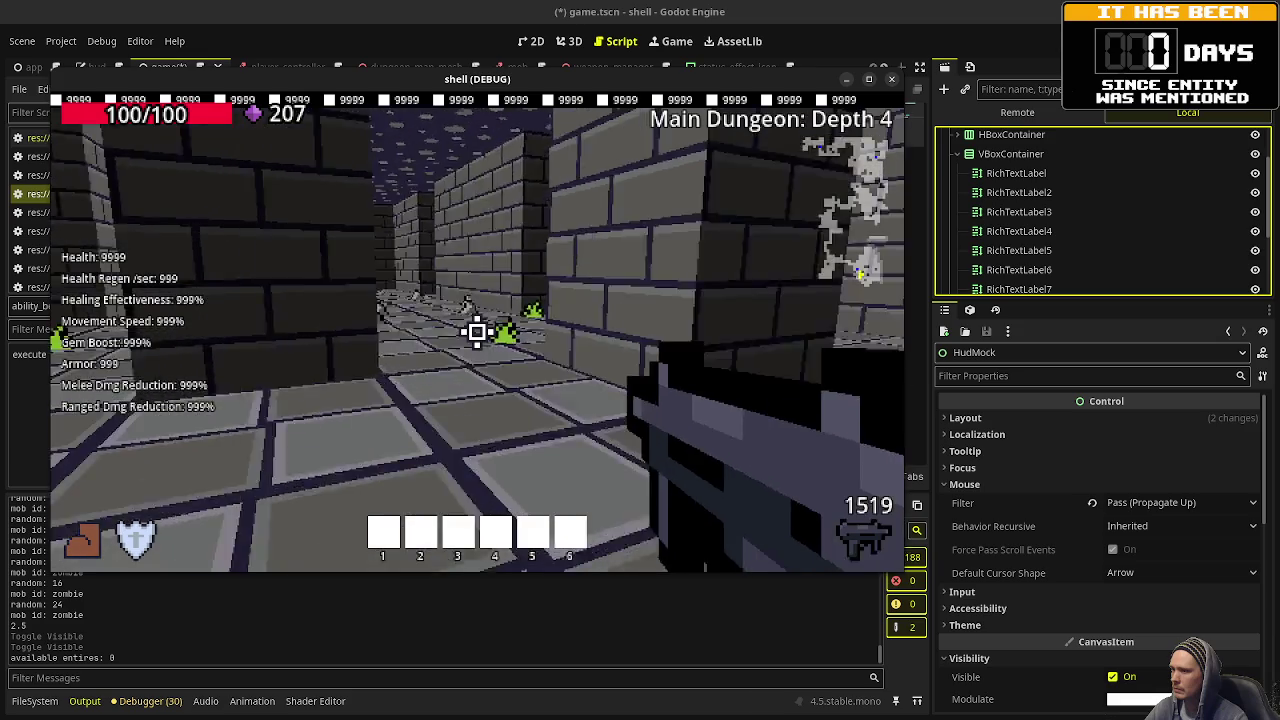
key("w")
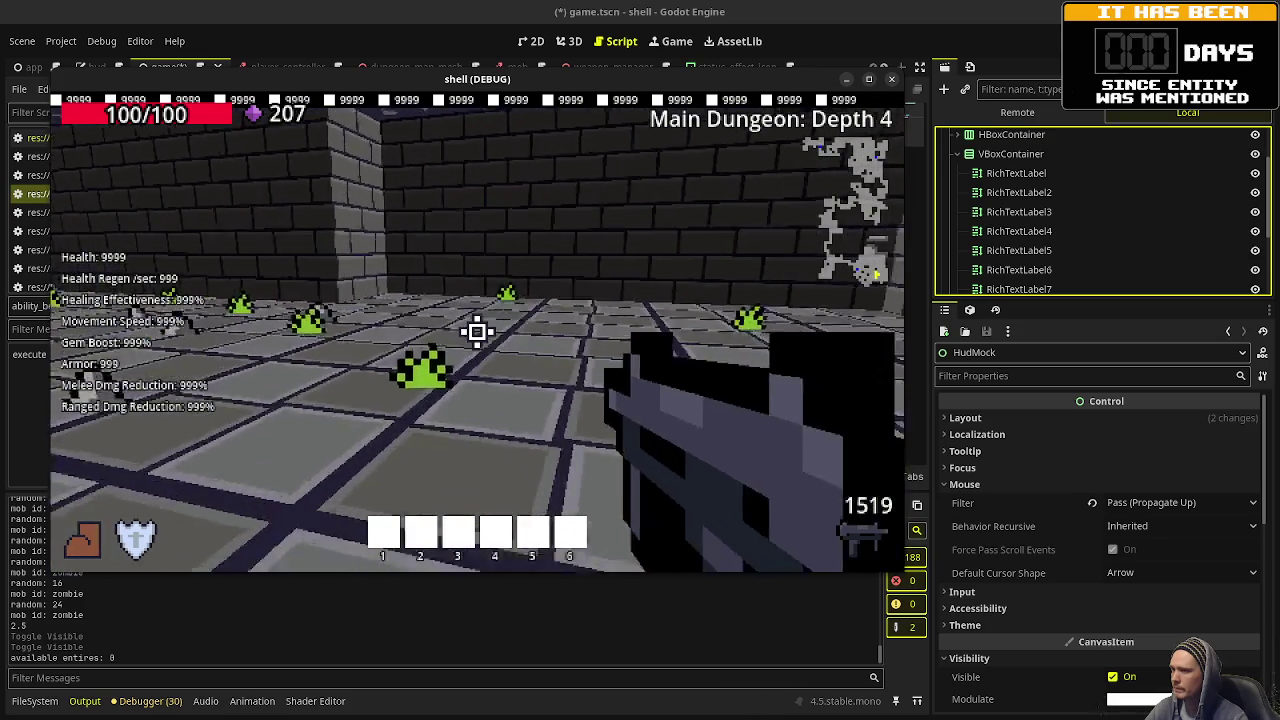
key("w")
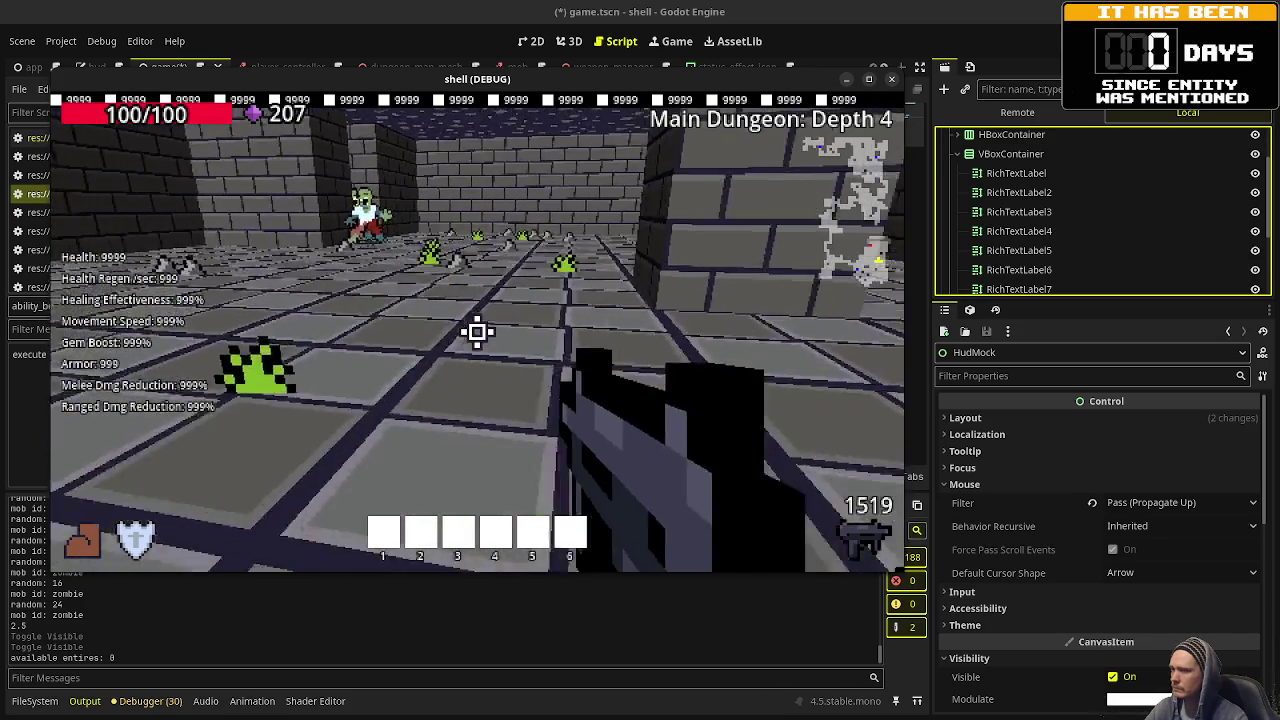
Back away and shoot the zombie, then walk on to the green portal.
key("s")
left_click_drag(476, 332, 476, 332)
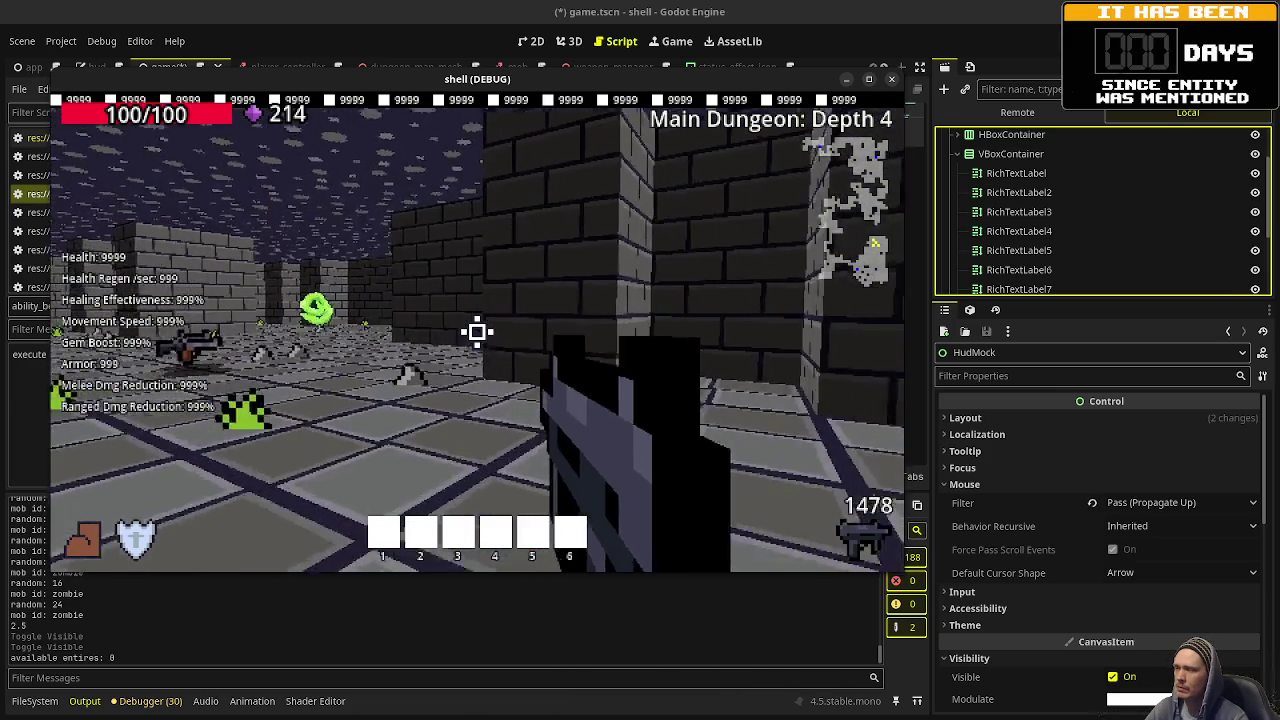
key("w")
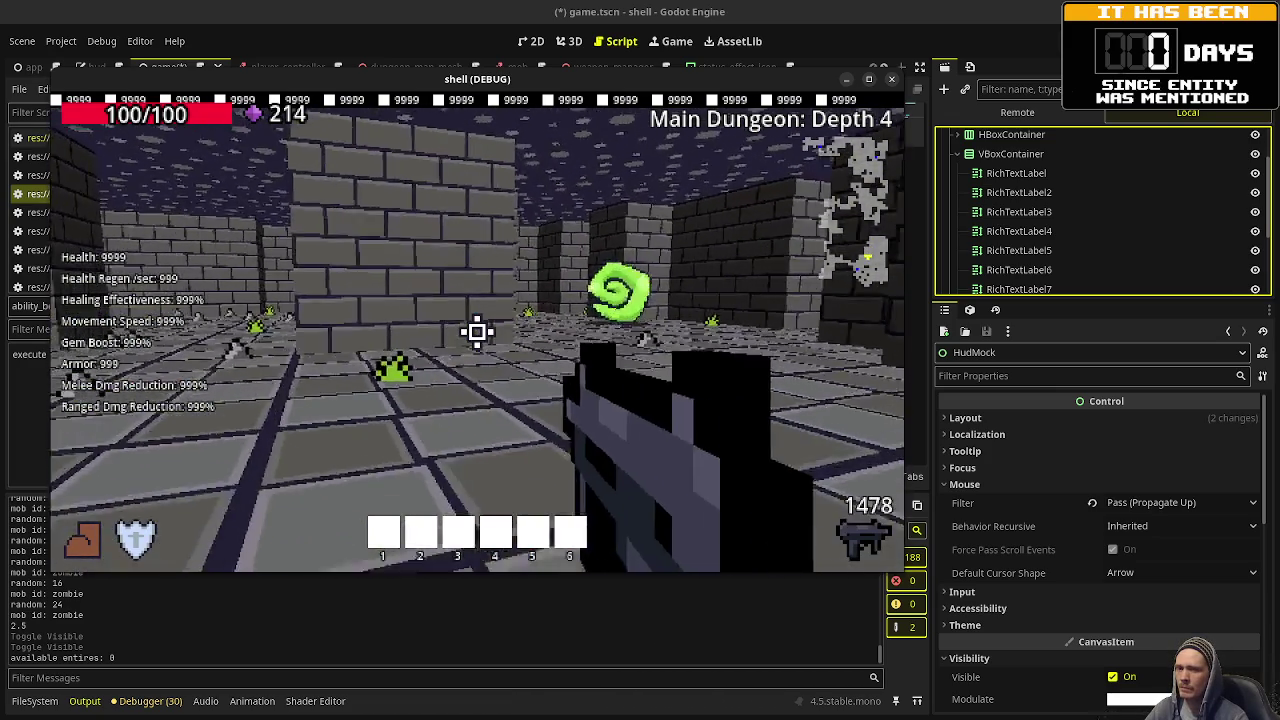
key("w")
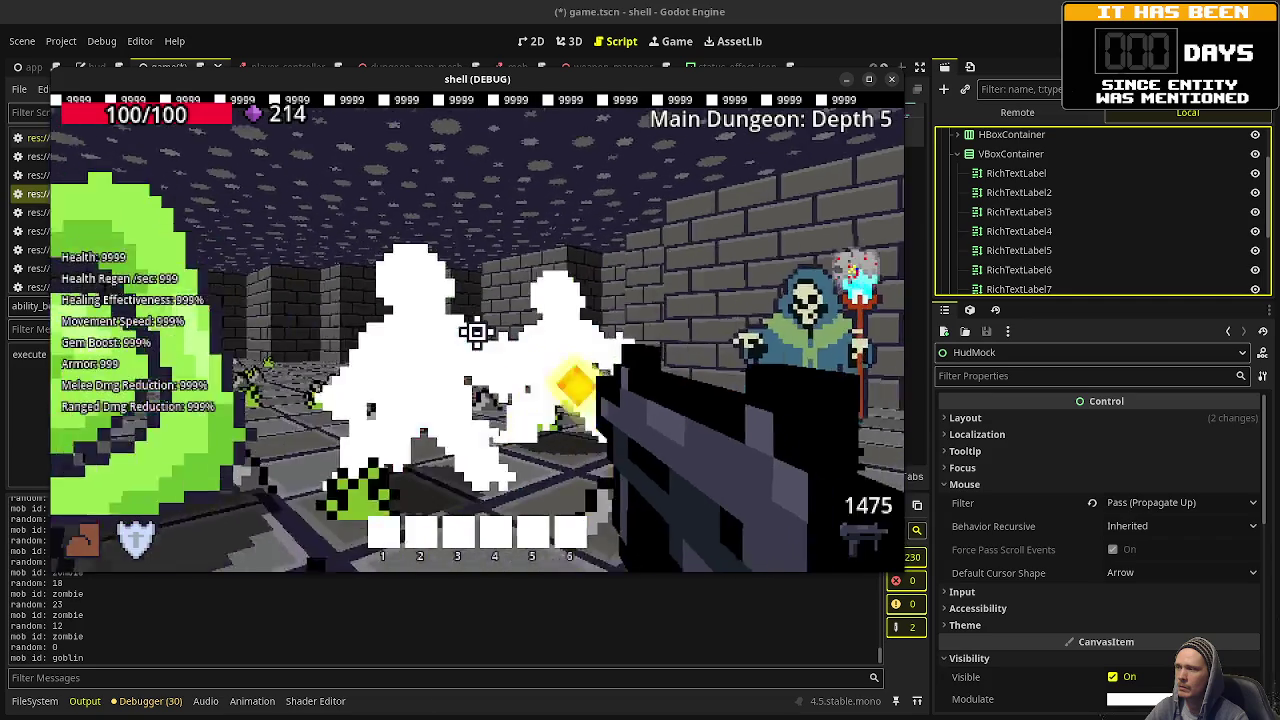
Shoot down the zombies and monsters ahead on entering Depth 5.
left_click(477, 332)
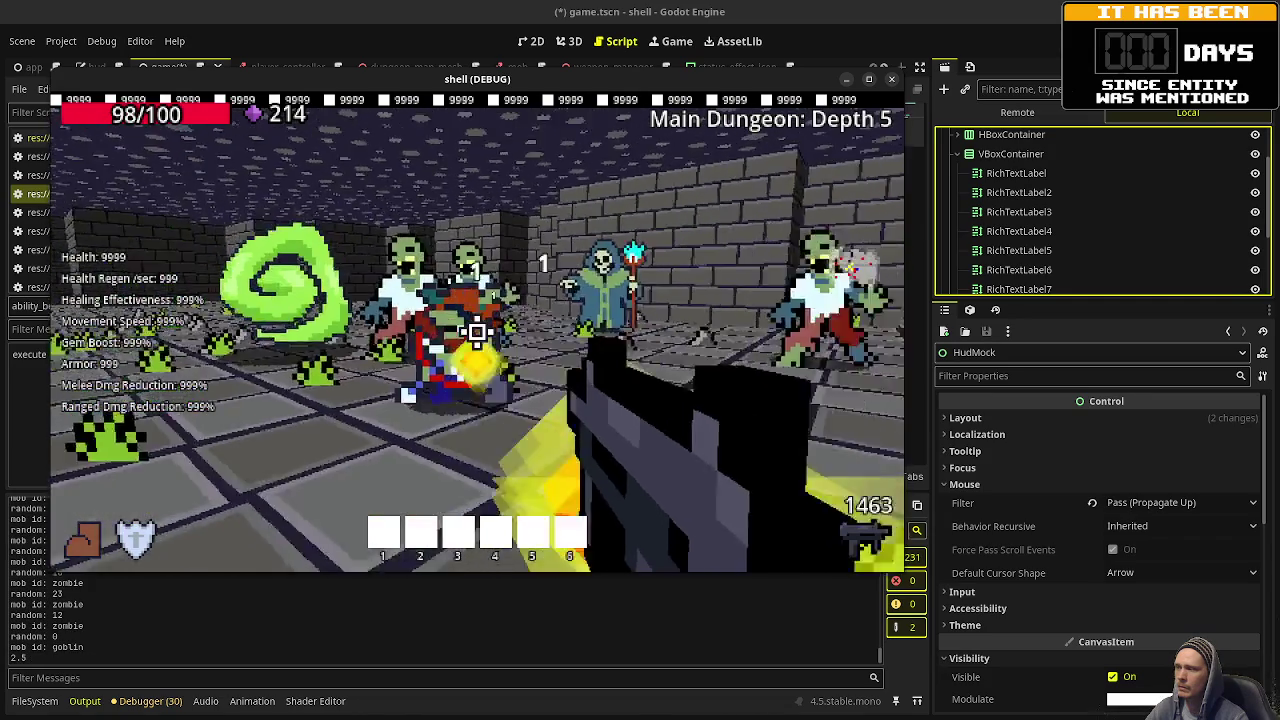
left_click(477, 332)
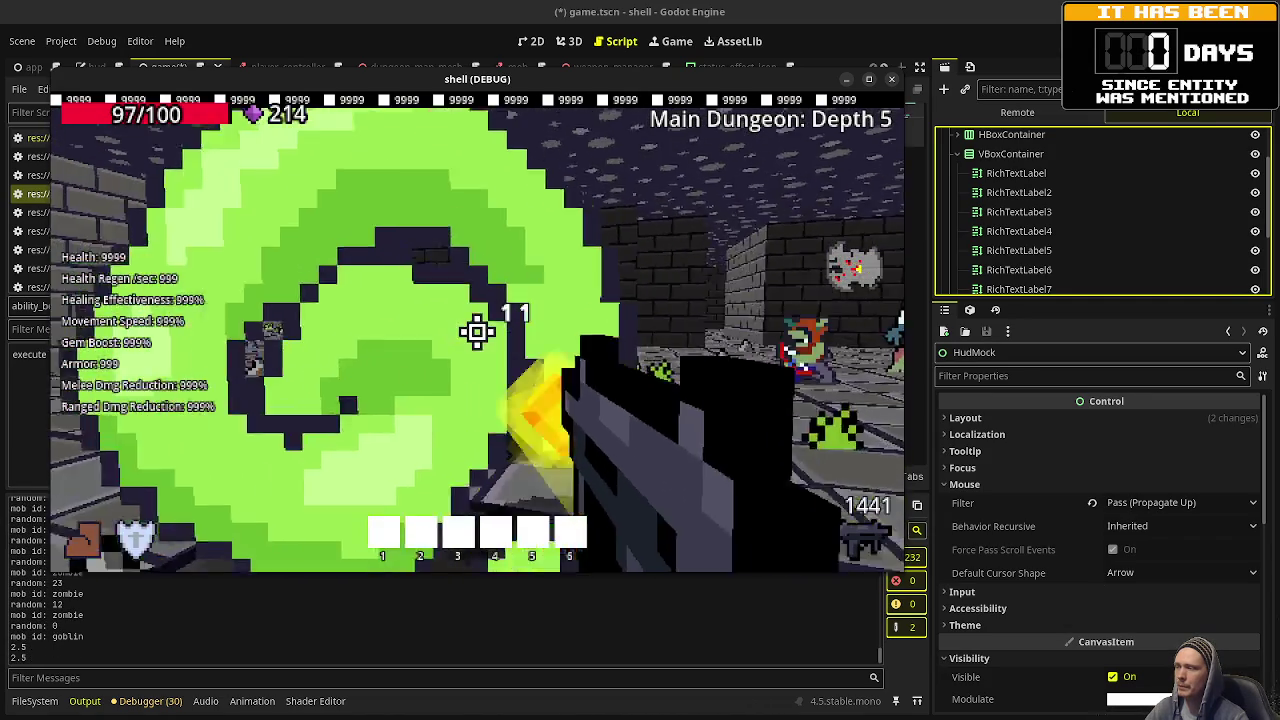
left_click(477, 332)
left_click(477, 332)
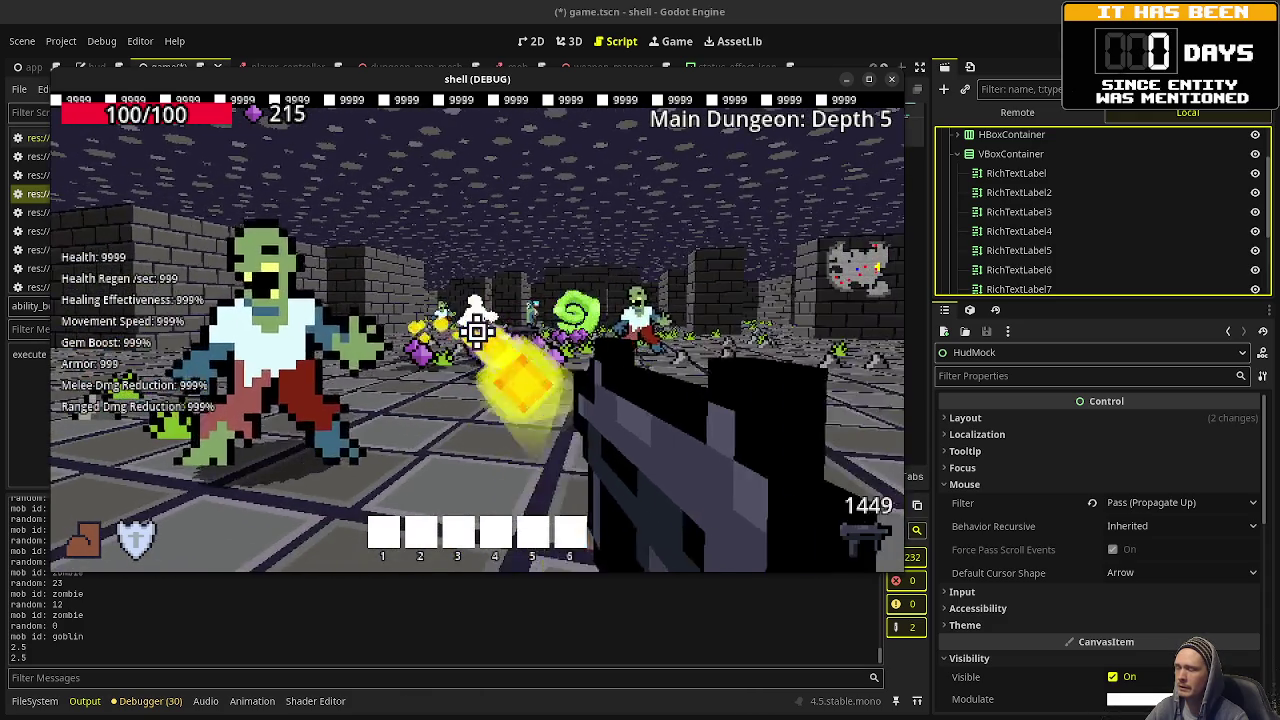
left_click(477, 332)
left_click(477, 332)
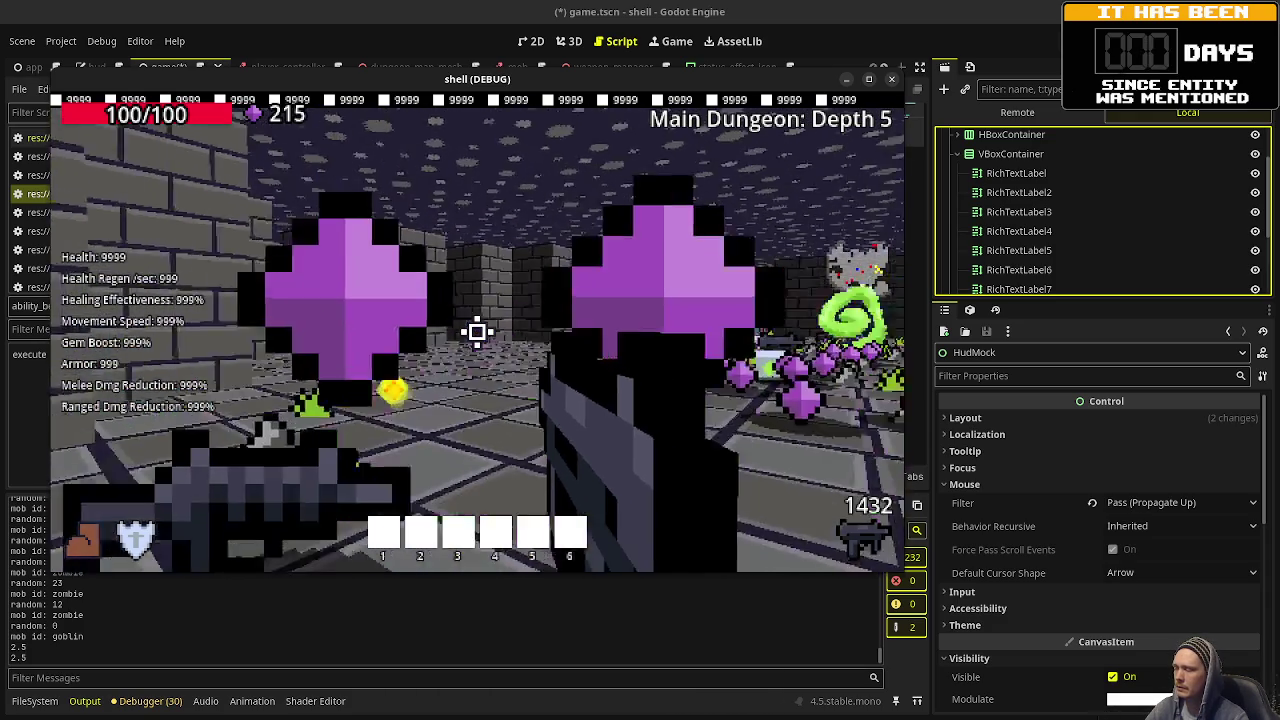
left_click(477, 332)
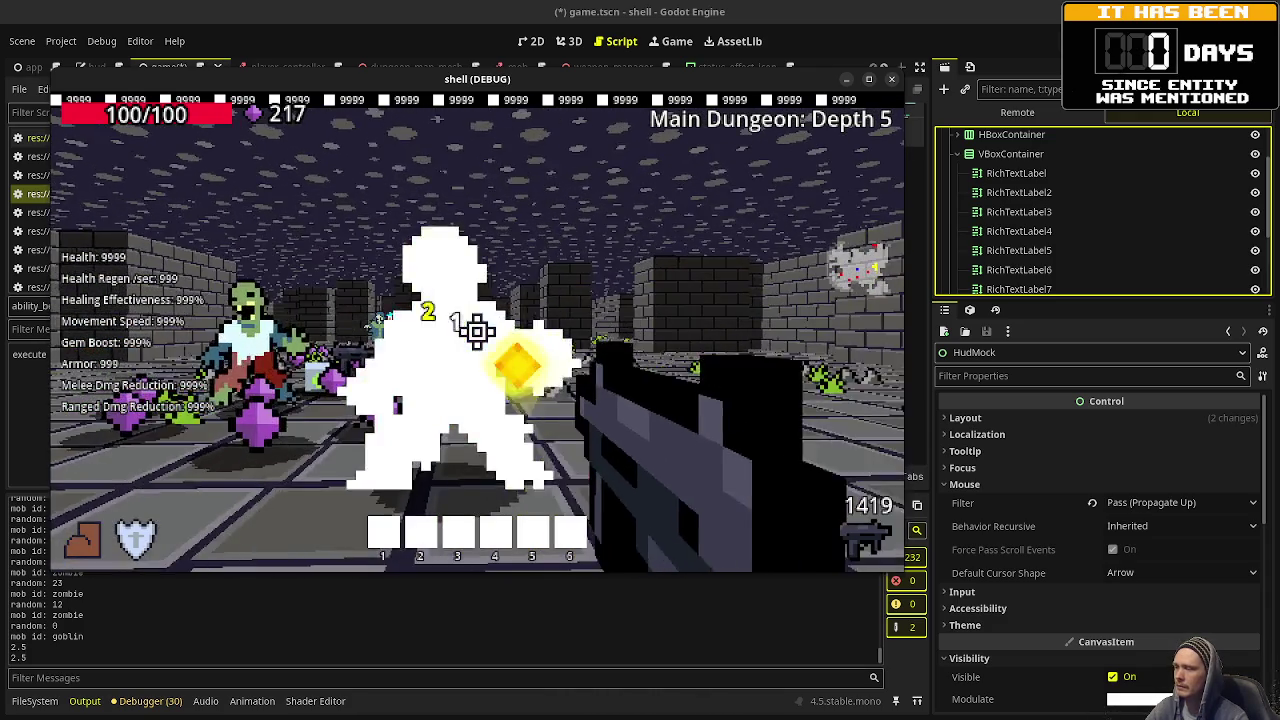
left_click(477, 332)
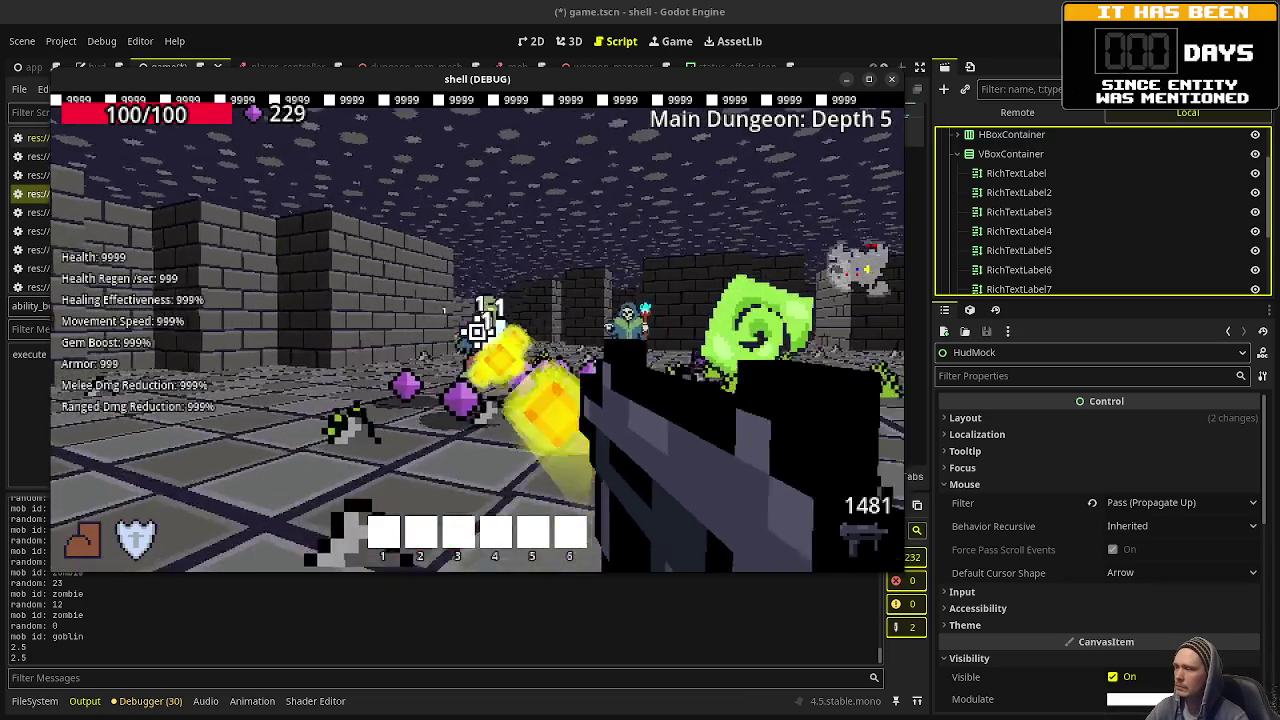
left_click(477, 332)
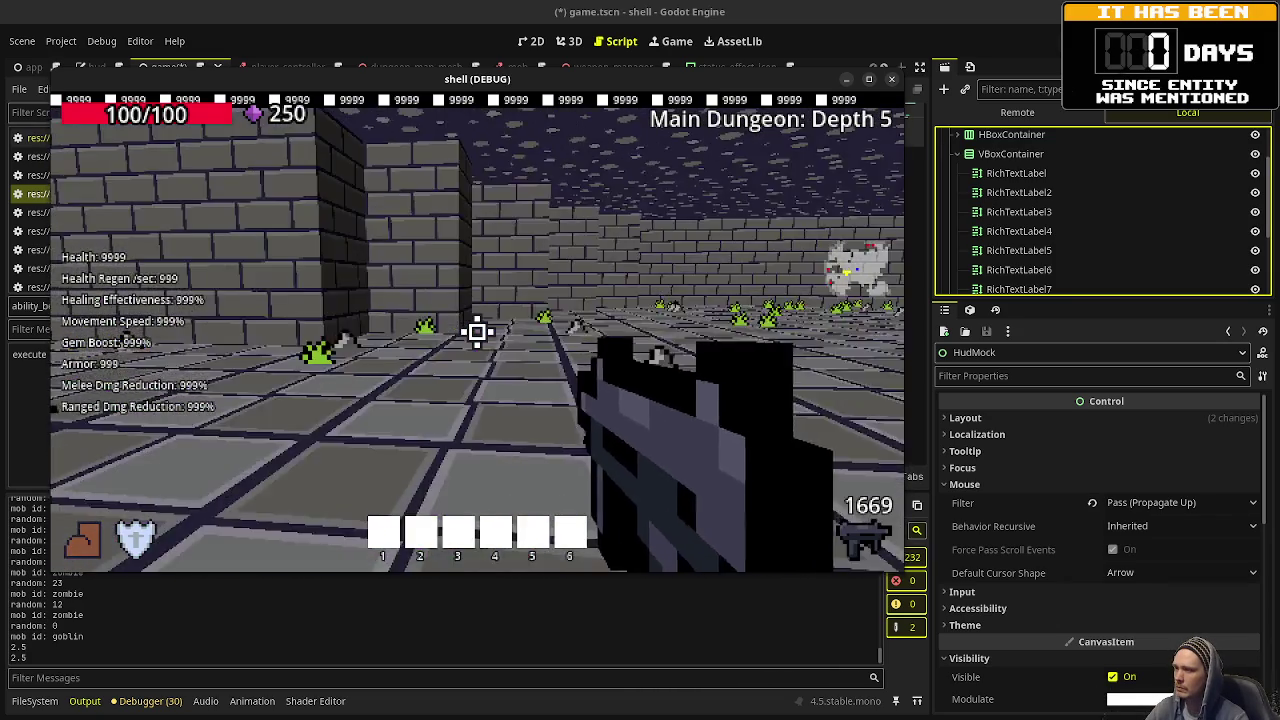
Move into the room and down the new corridor, killing the zombie ahead.
key("w")
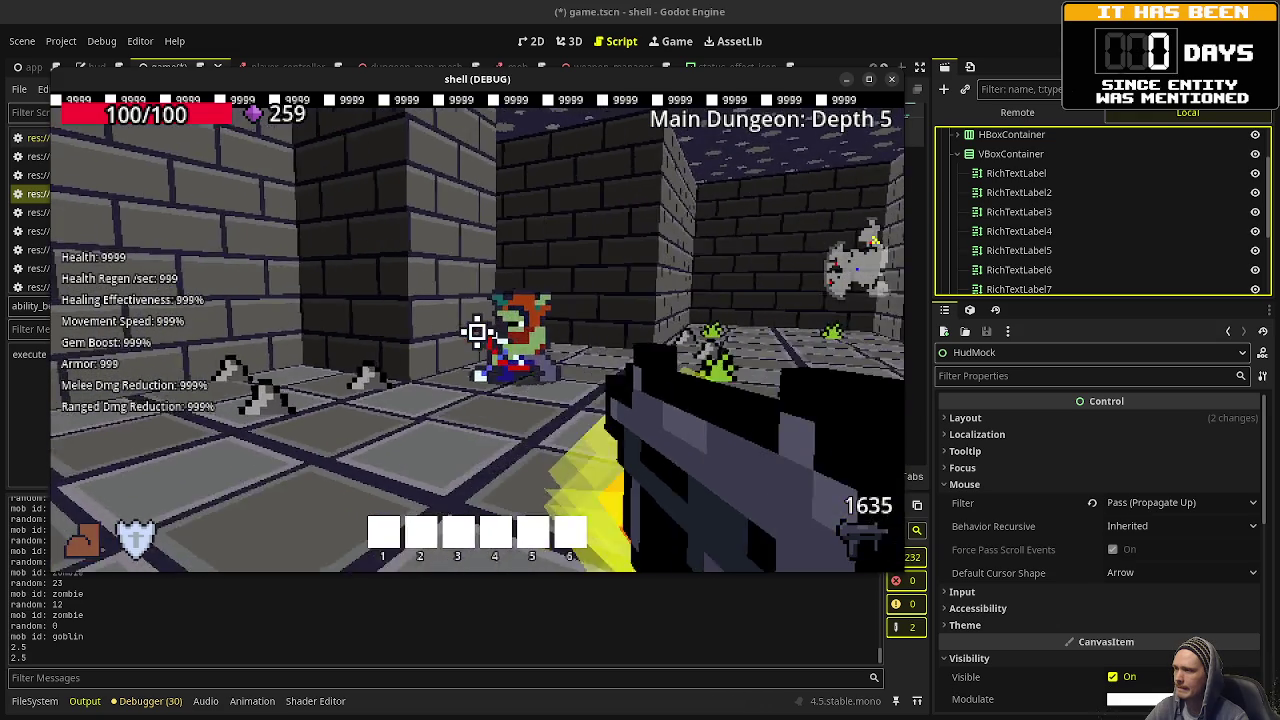
left_click(477, 331)
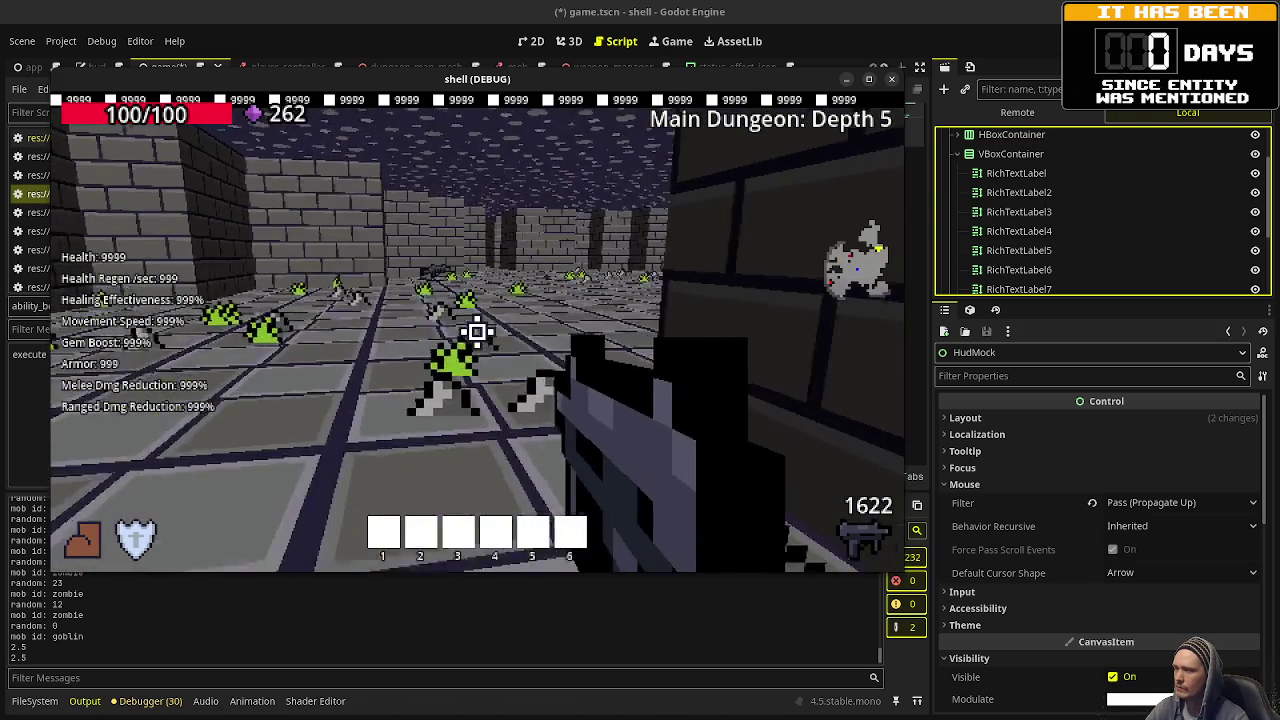
key("w")
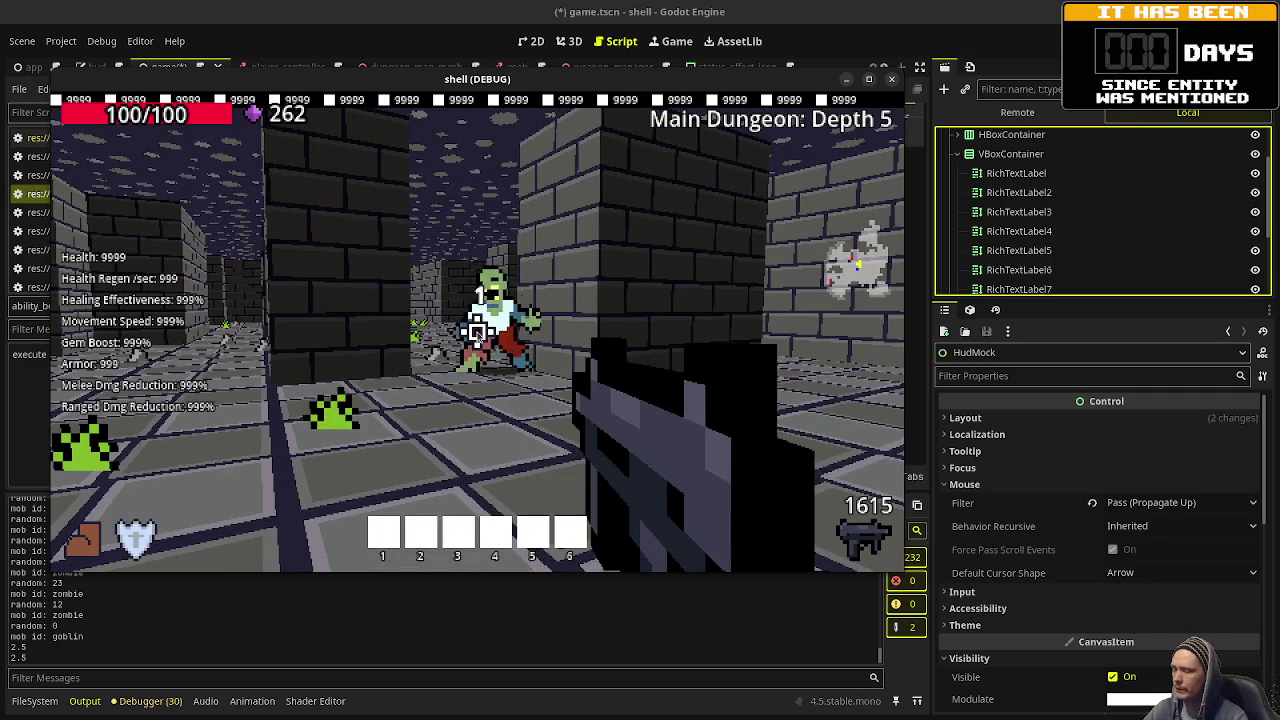
left_click(477, 332)
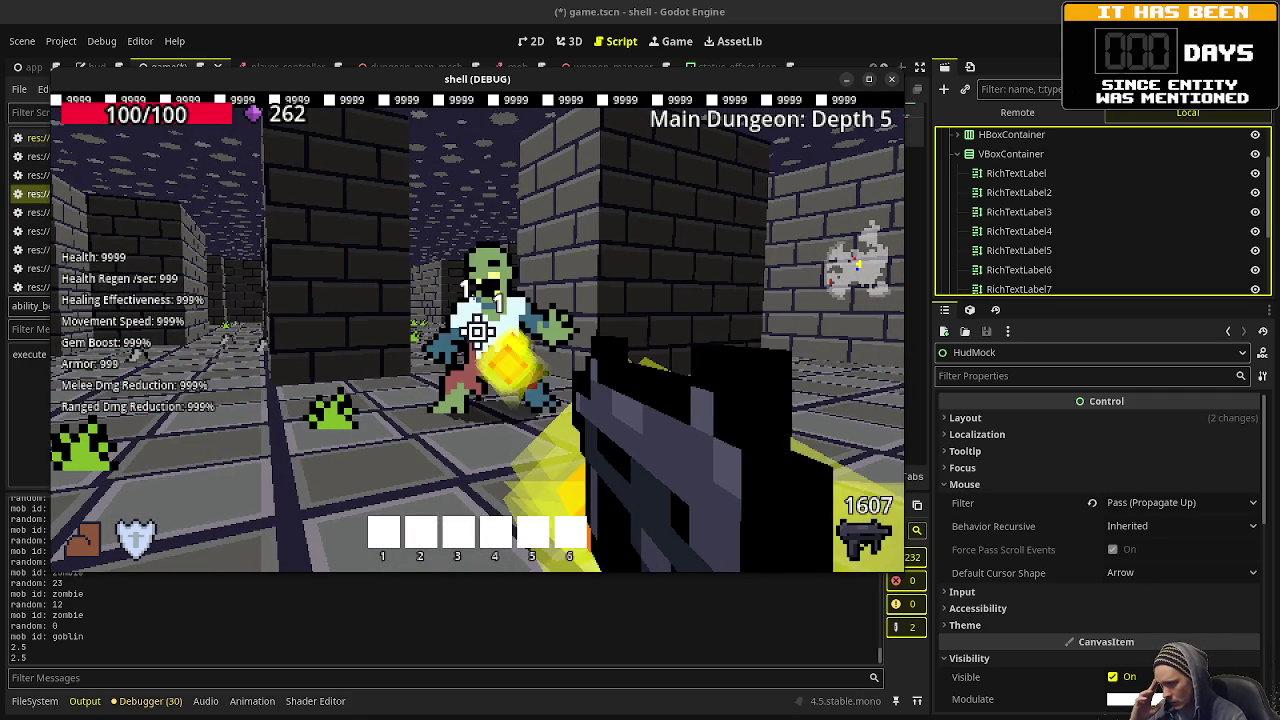
left_click(477, 332)
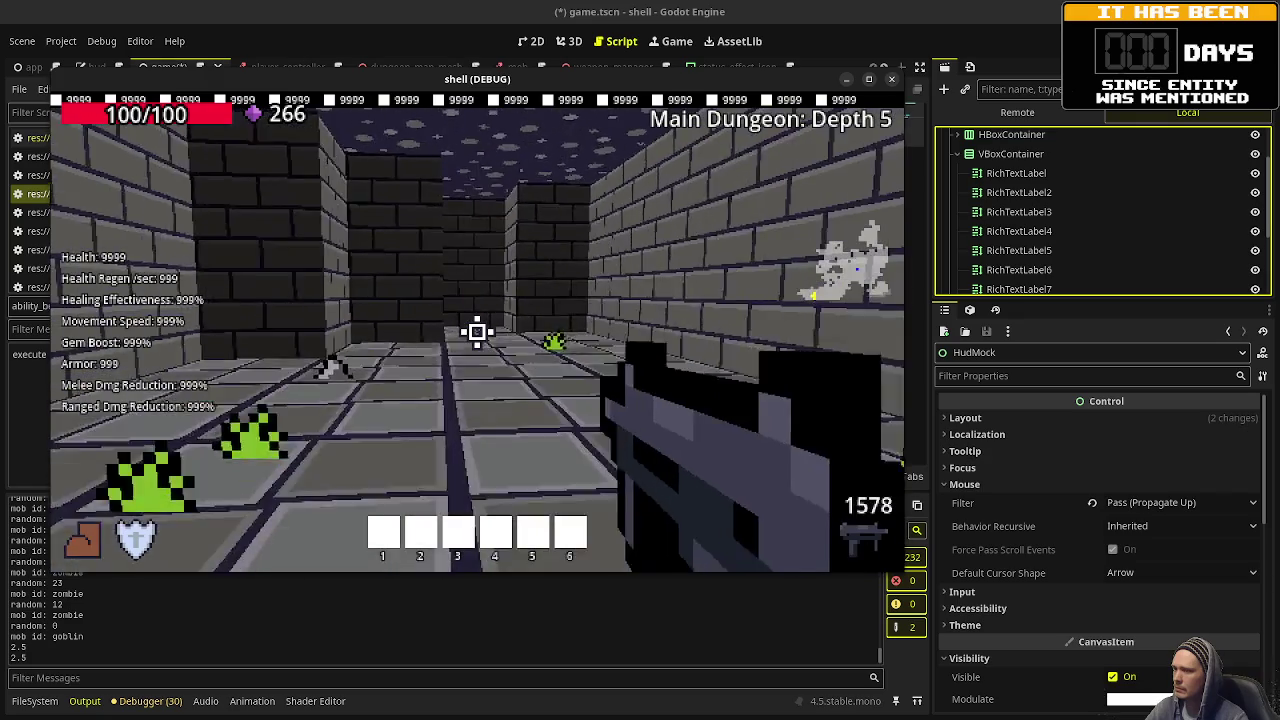
Advance toward the enemy room and strafe right, then stop the game with F8.
key("w")
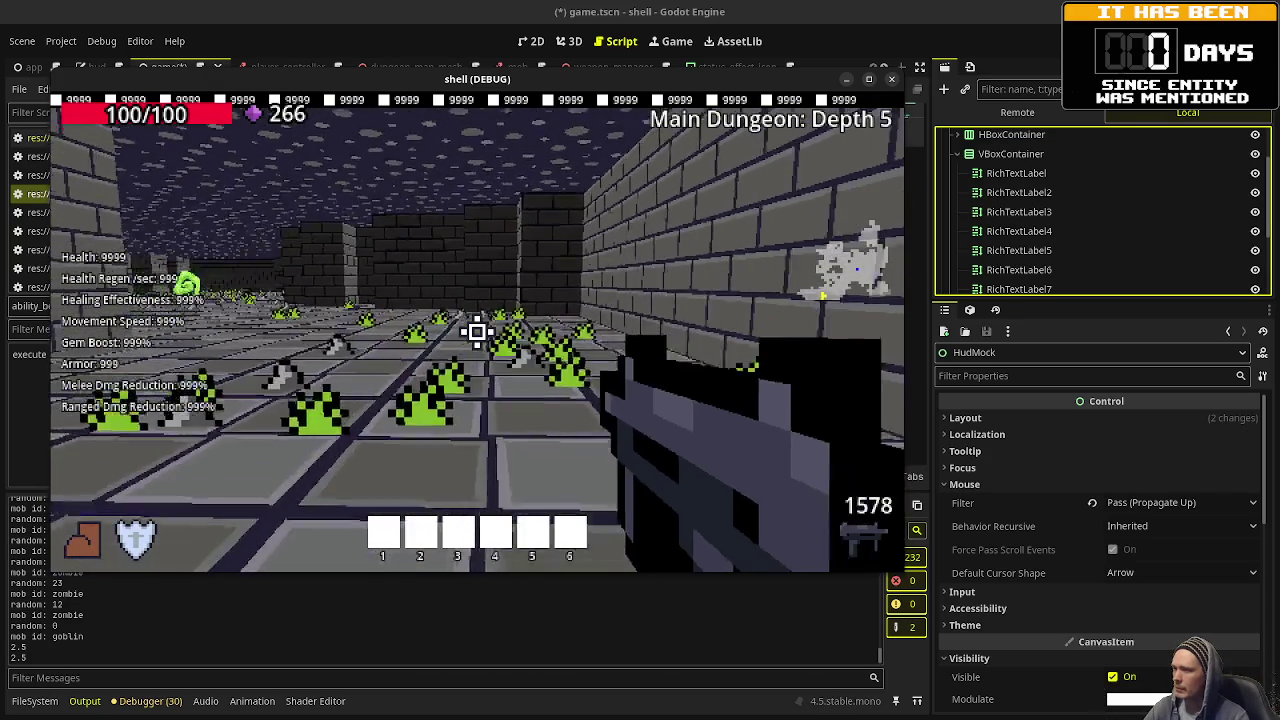
key("w")
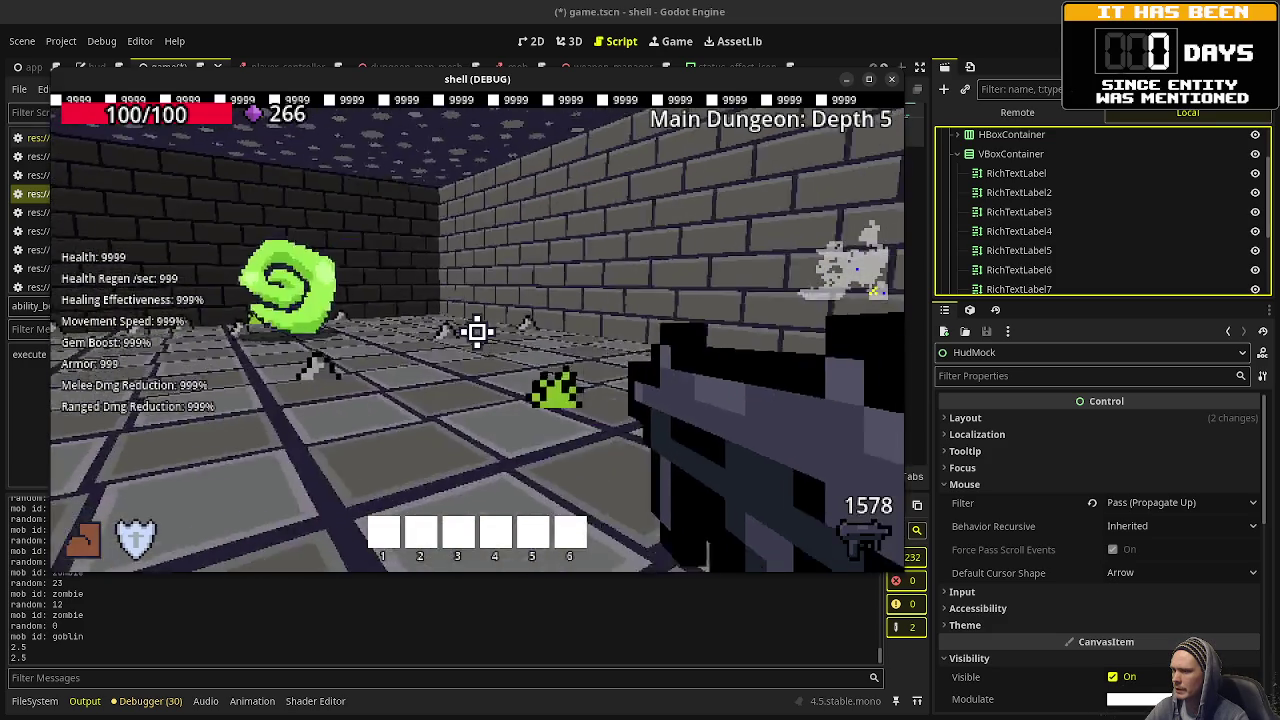
key("d")
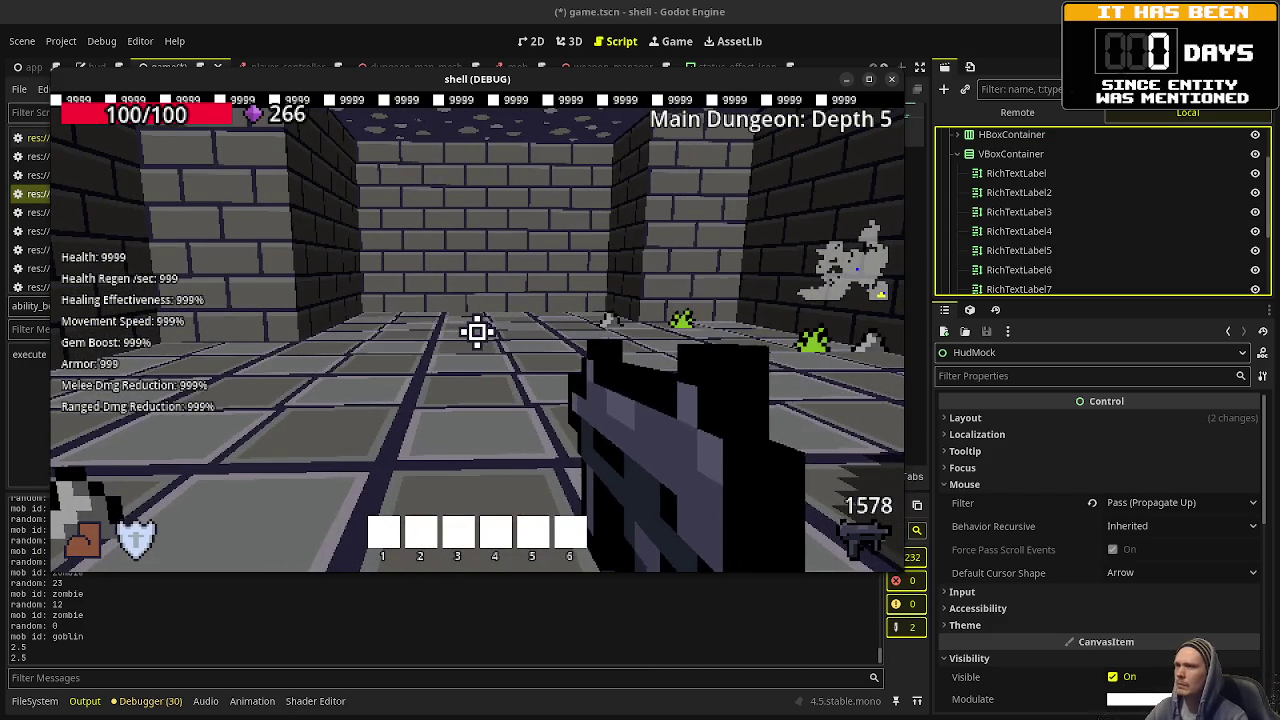
key("F8")
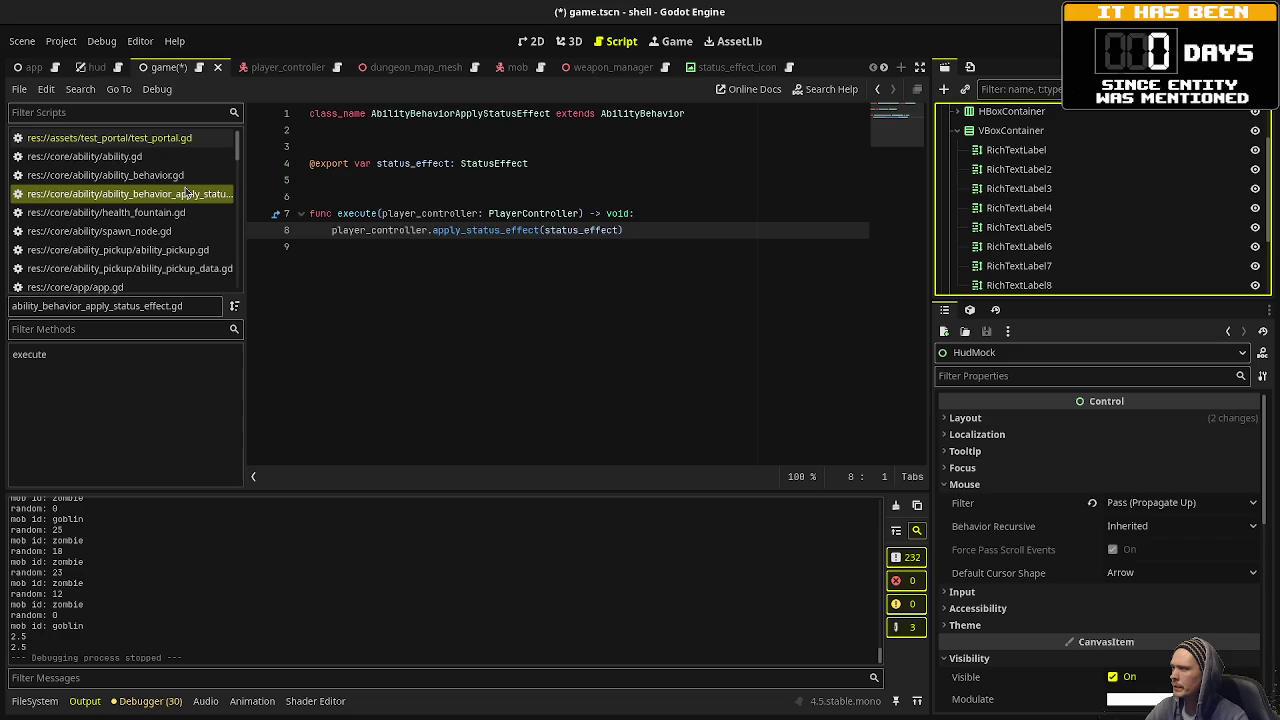
scroll(186, 192, "down", 2)
left_click(110, 205)
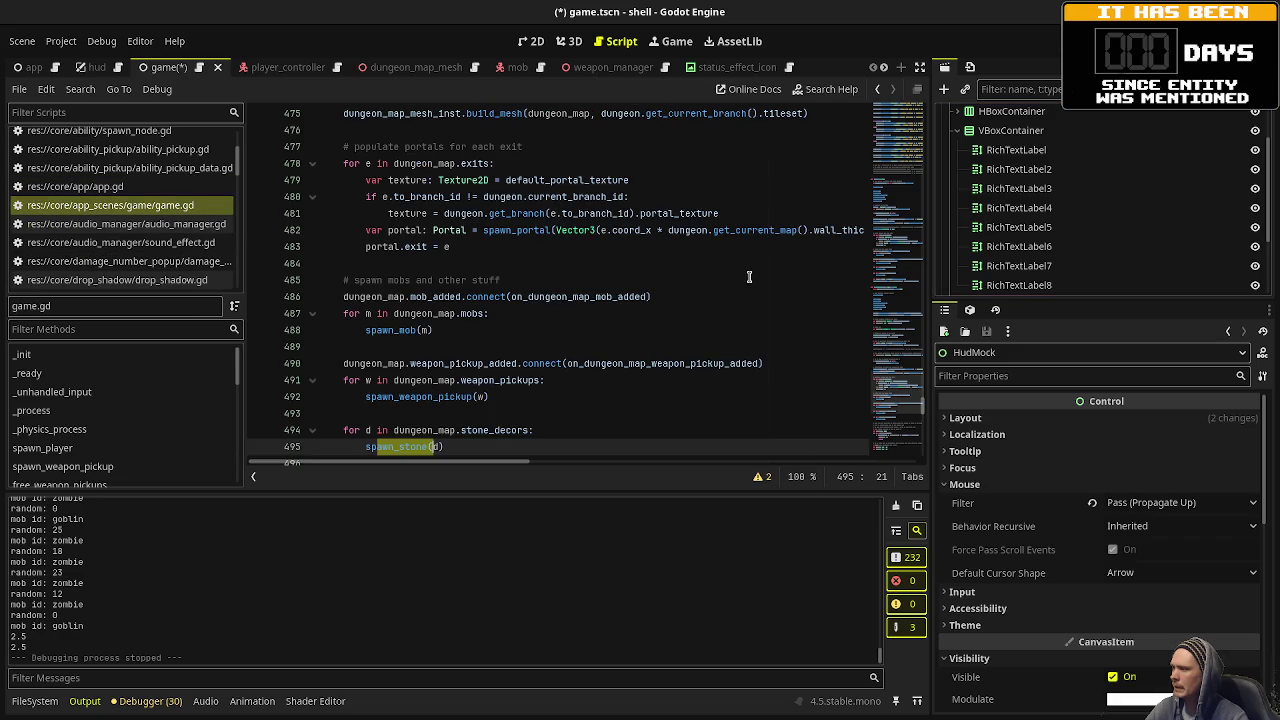
left_click(649, 296)
scroll(649, 296, "down", 8)
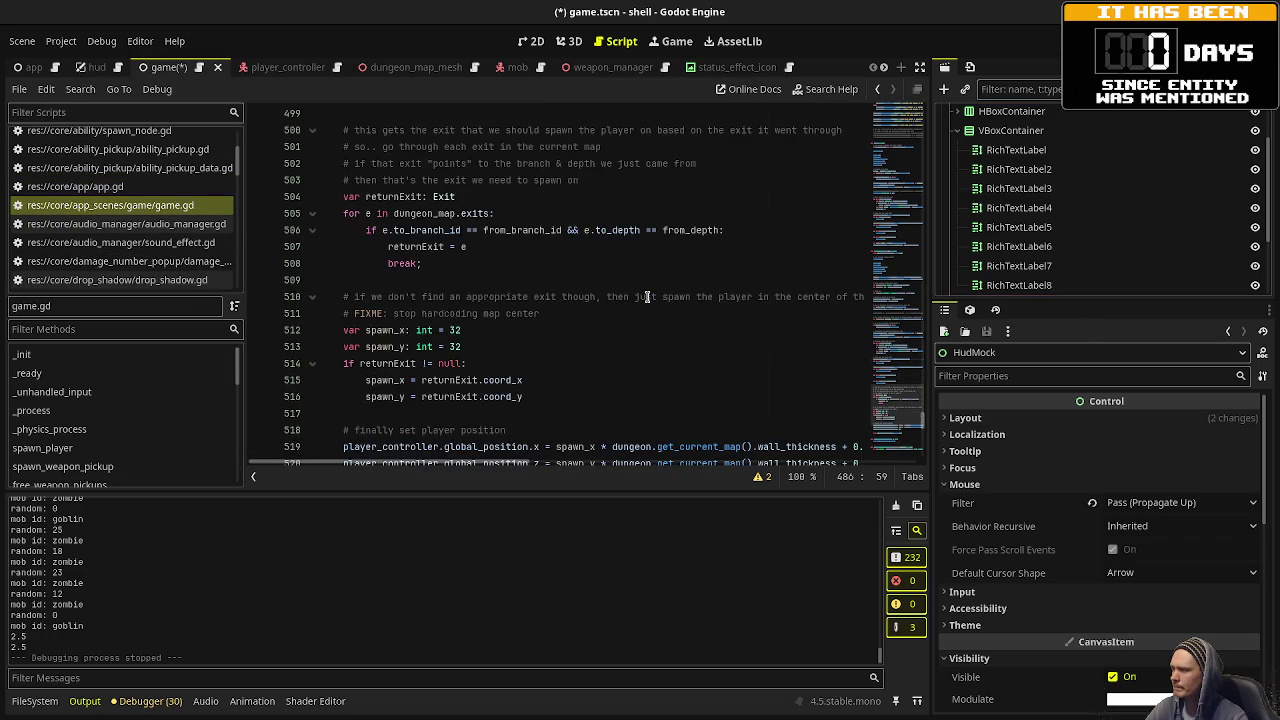
scroll(649, 296, "up", 3)
scroll(391, 185, "down", 2)
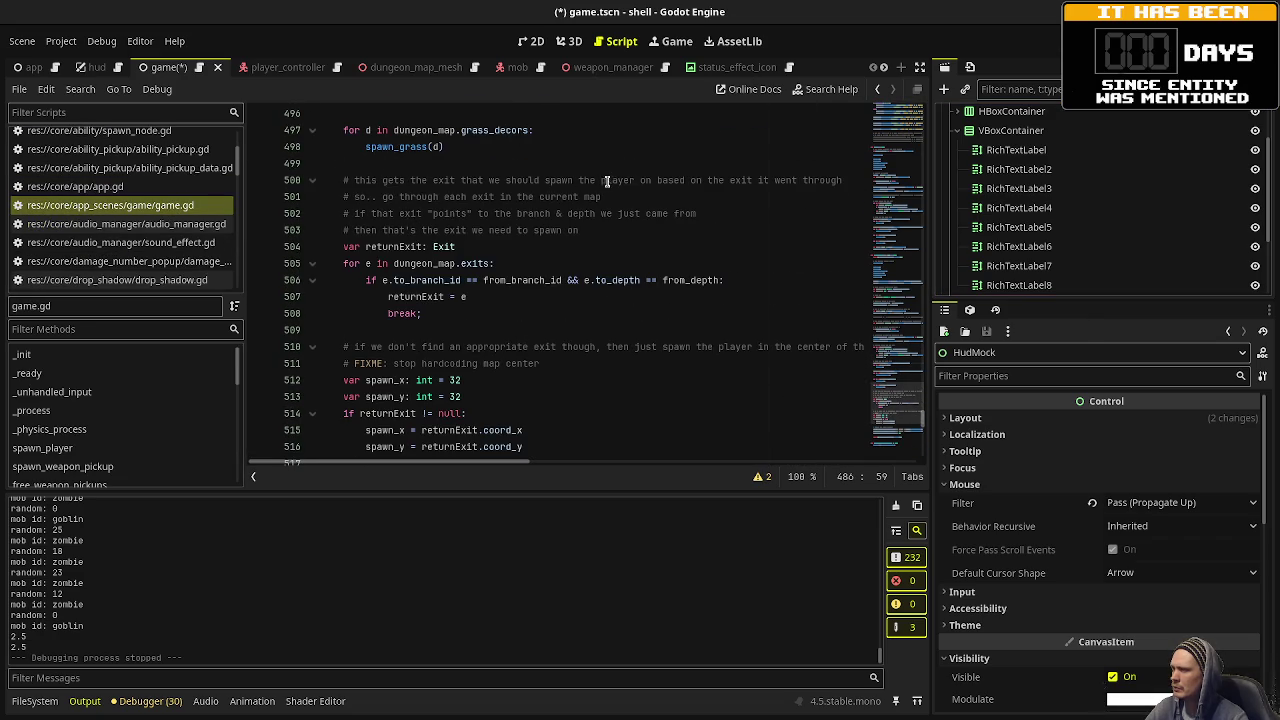
scroll(668, 180, "down", 1)
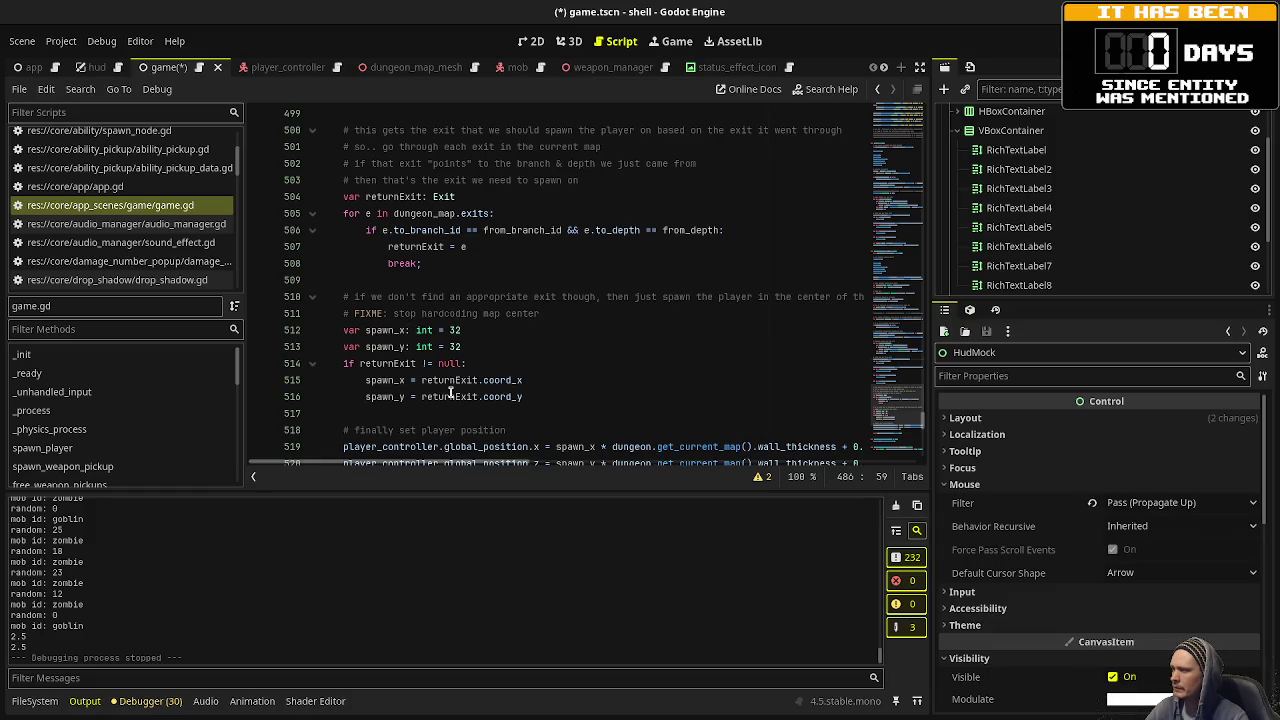
left_click(405, 364)
mouse_move(343, 196)
left_mouse_down()
mouse_move(460, 250)
mouse_move(525, 398)
left_mouse_up()
left_click(452, 255)
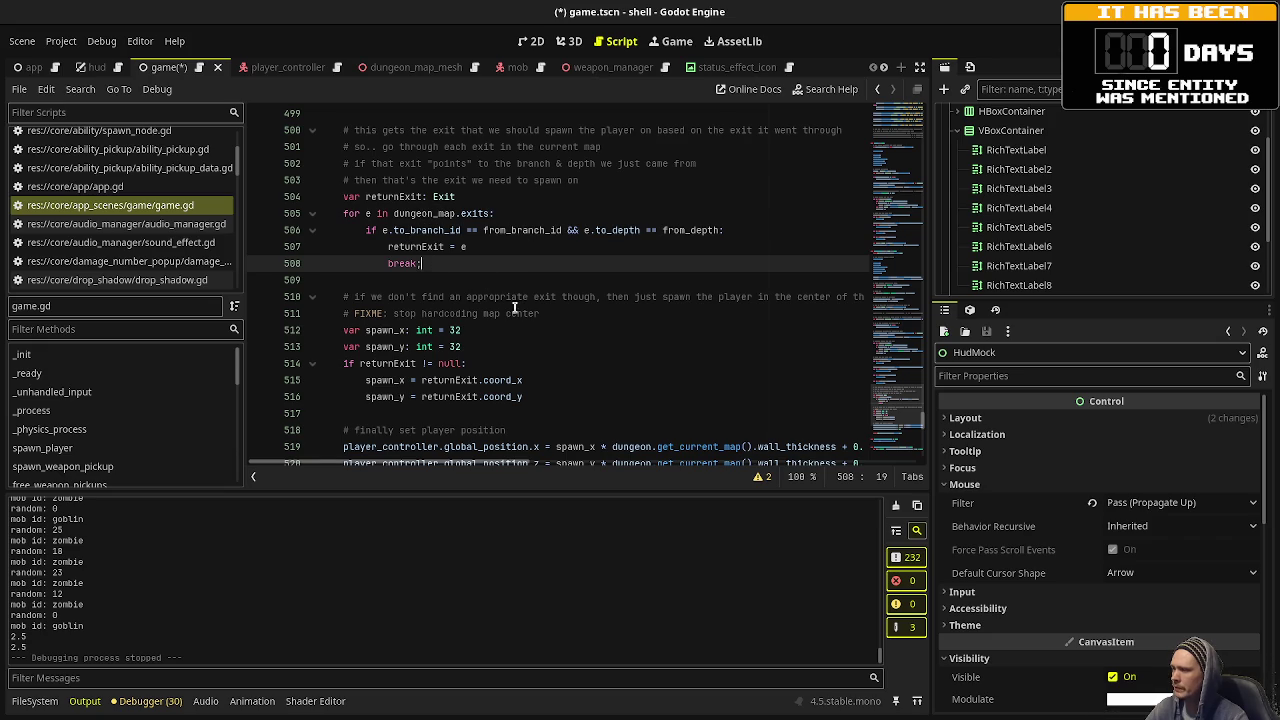
scroll(516, 305, "down", 2)
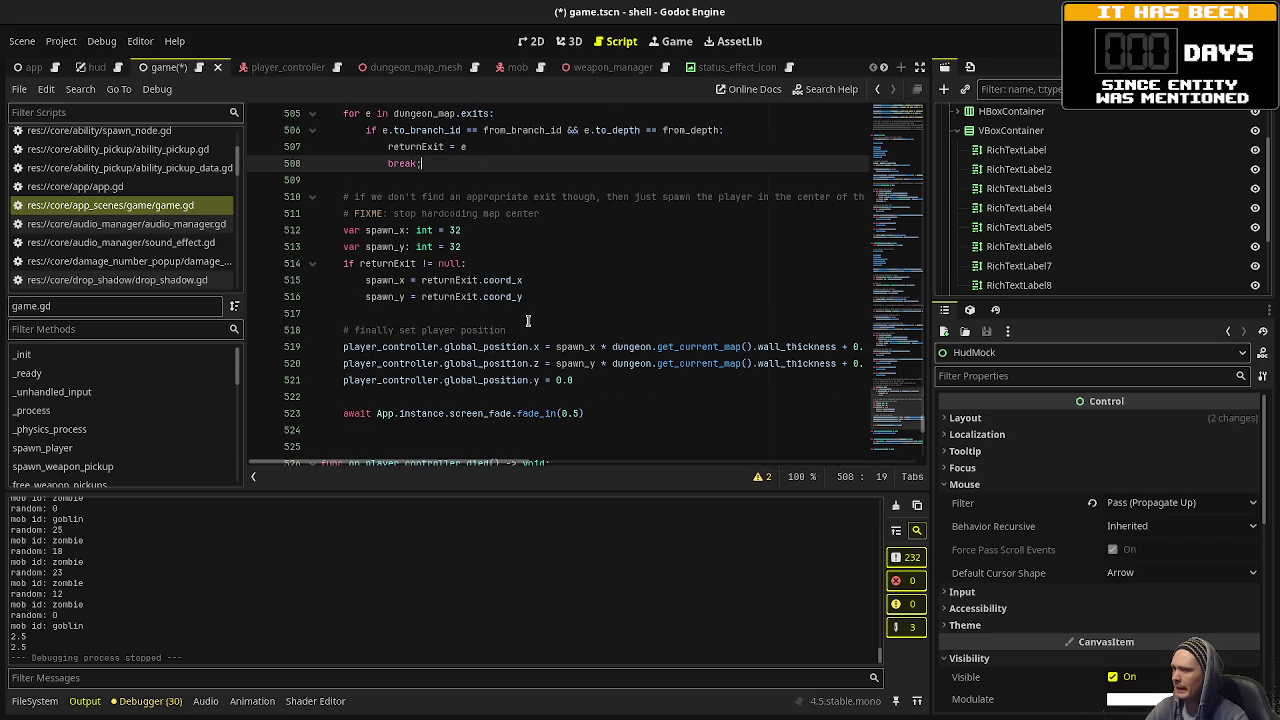
scroll(528, 320, "up", 2)
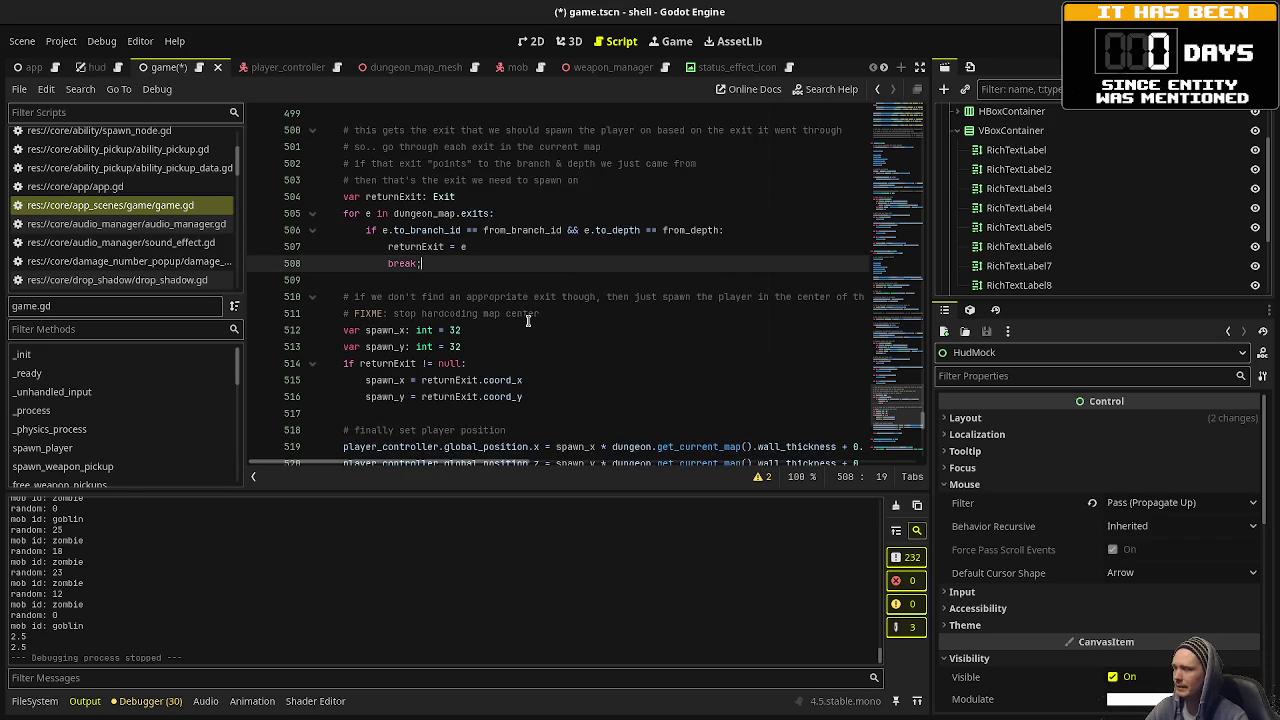
scroll(528, 320, "up", 1)
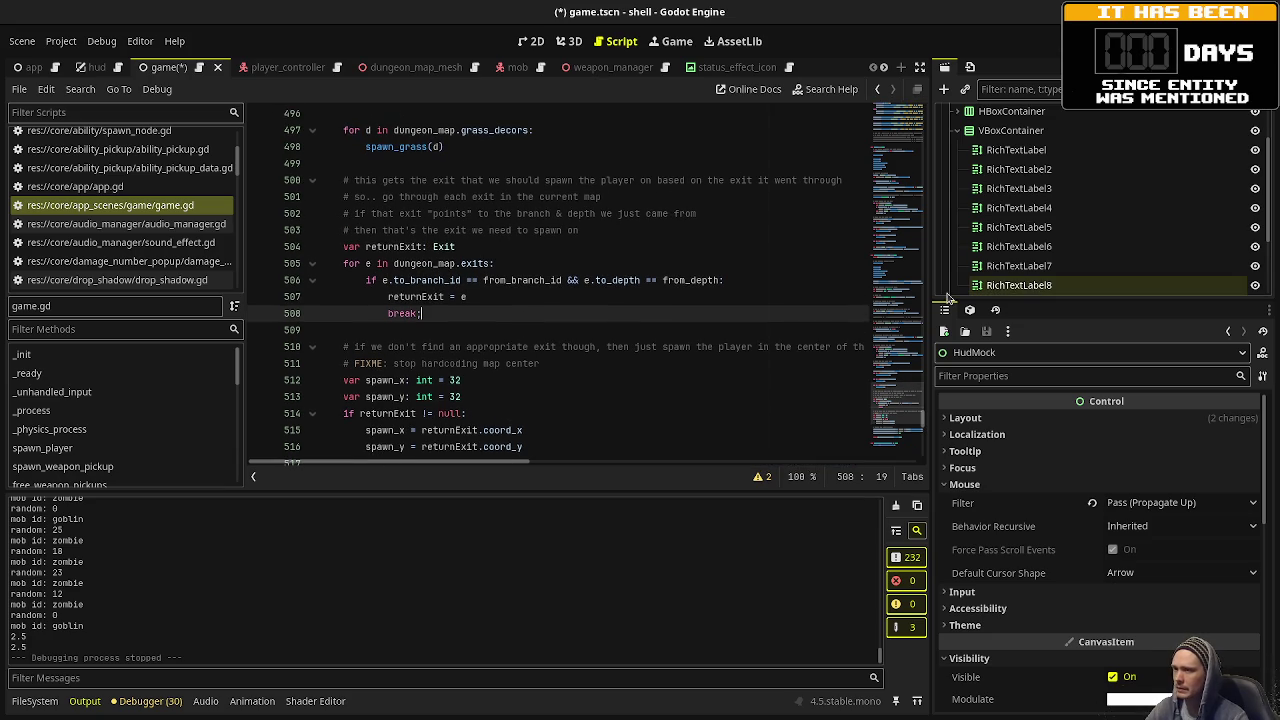
scroll(160, 240, "down", 3)
scroll(130, 235, "up", 6)
scroll(120, 233, "down", 10)
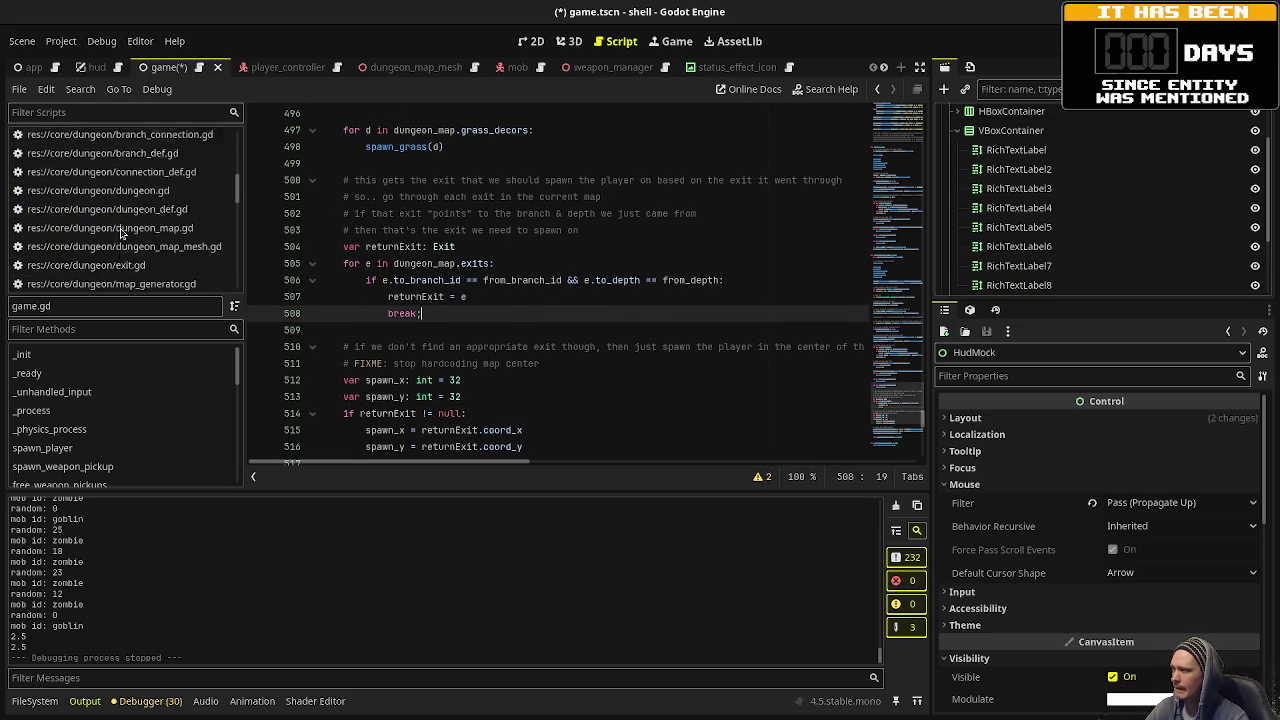
Open exit.gd and scroll through the Exit class.
left_click(148, 143)
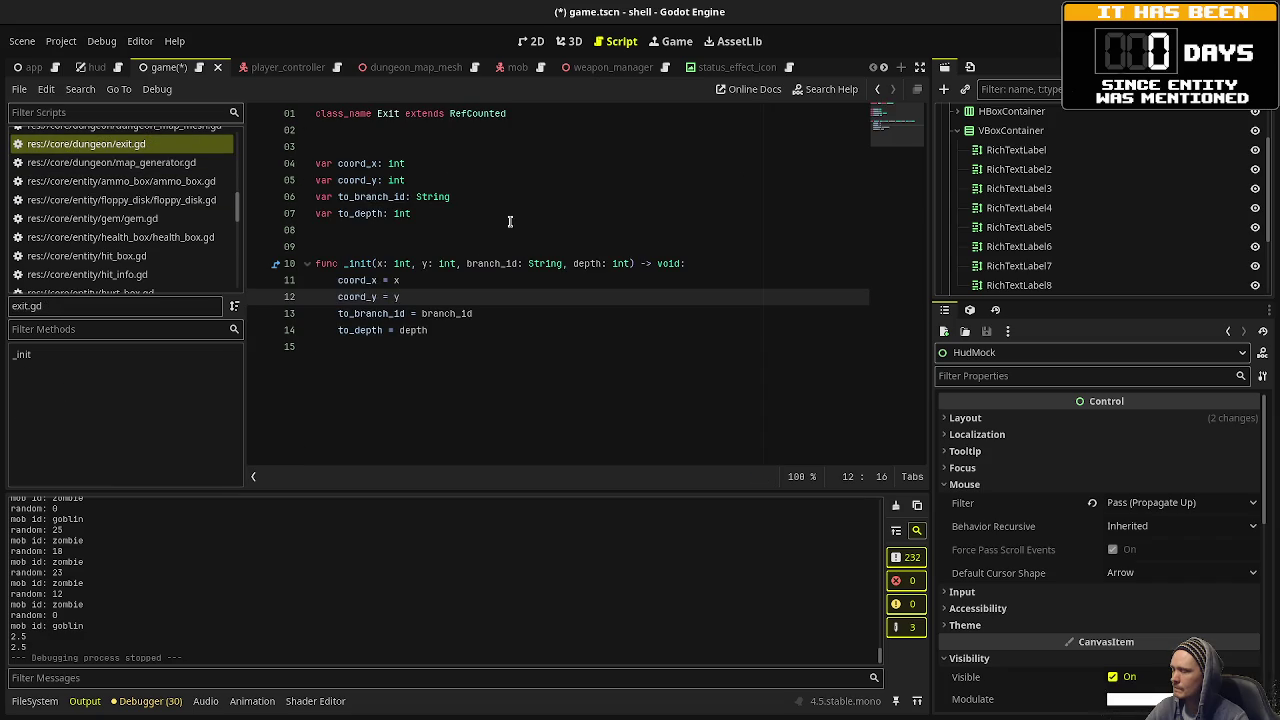
scroll(136, 263, "up", 10)
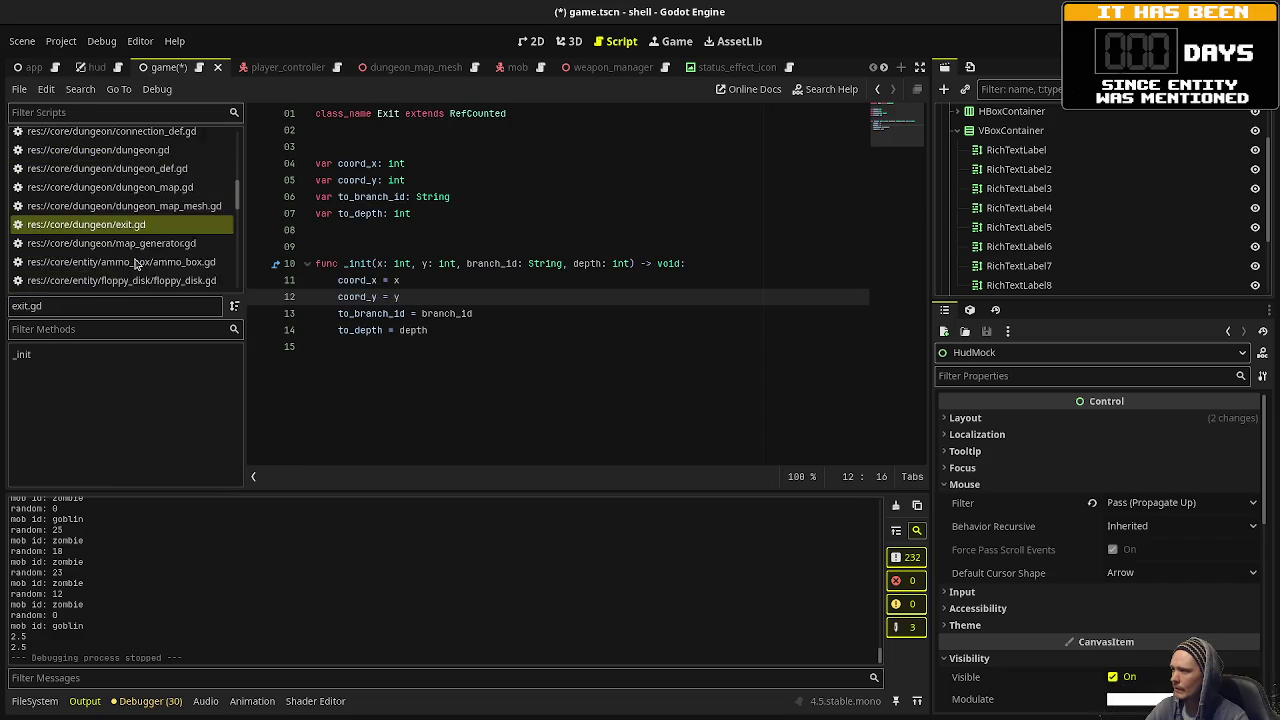
scroll(136, 263, "up", 2)
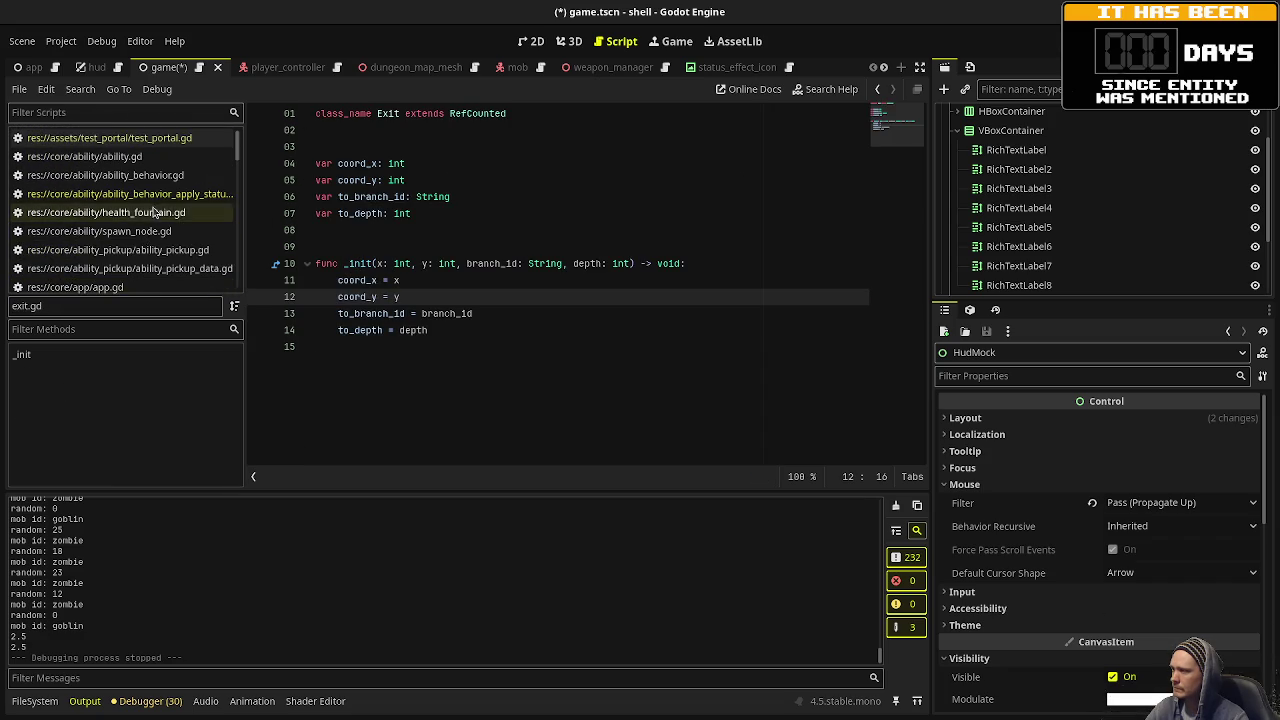
scroll(153, 212, "down", 3)
scroll(150, 225, "down", 5)
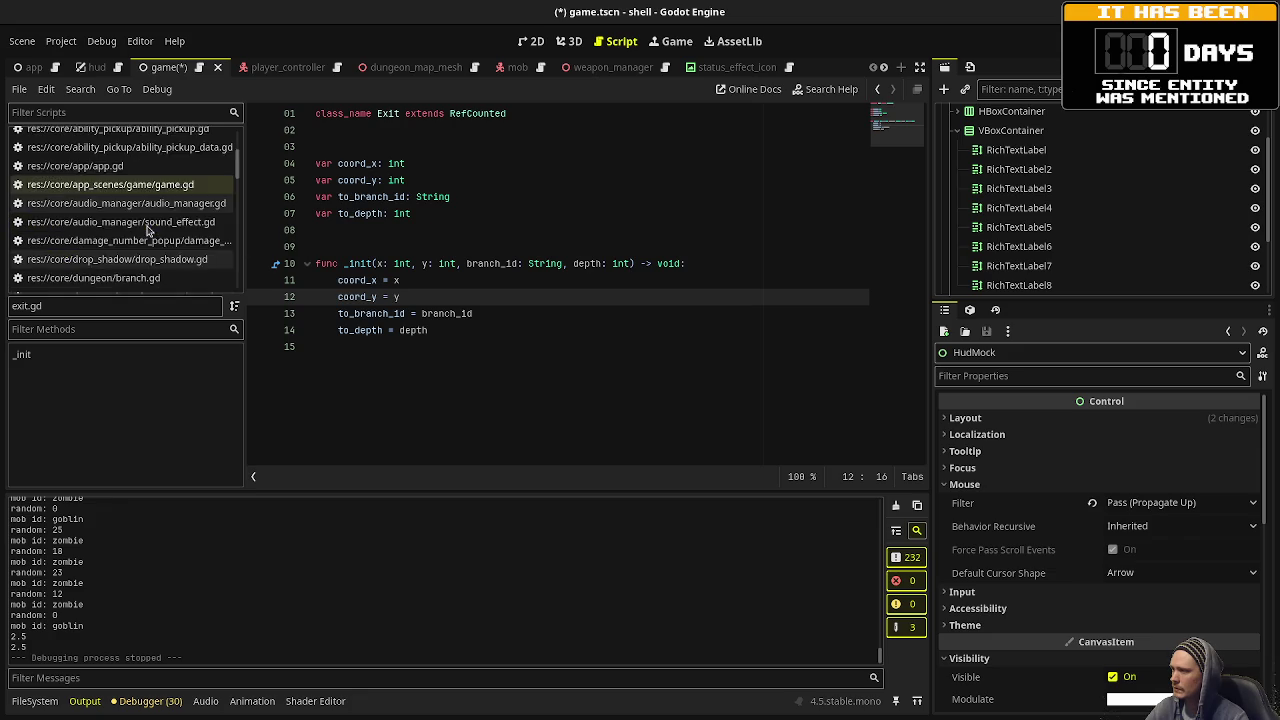
scroll(148, 230, "down", 1)
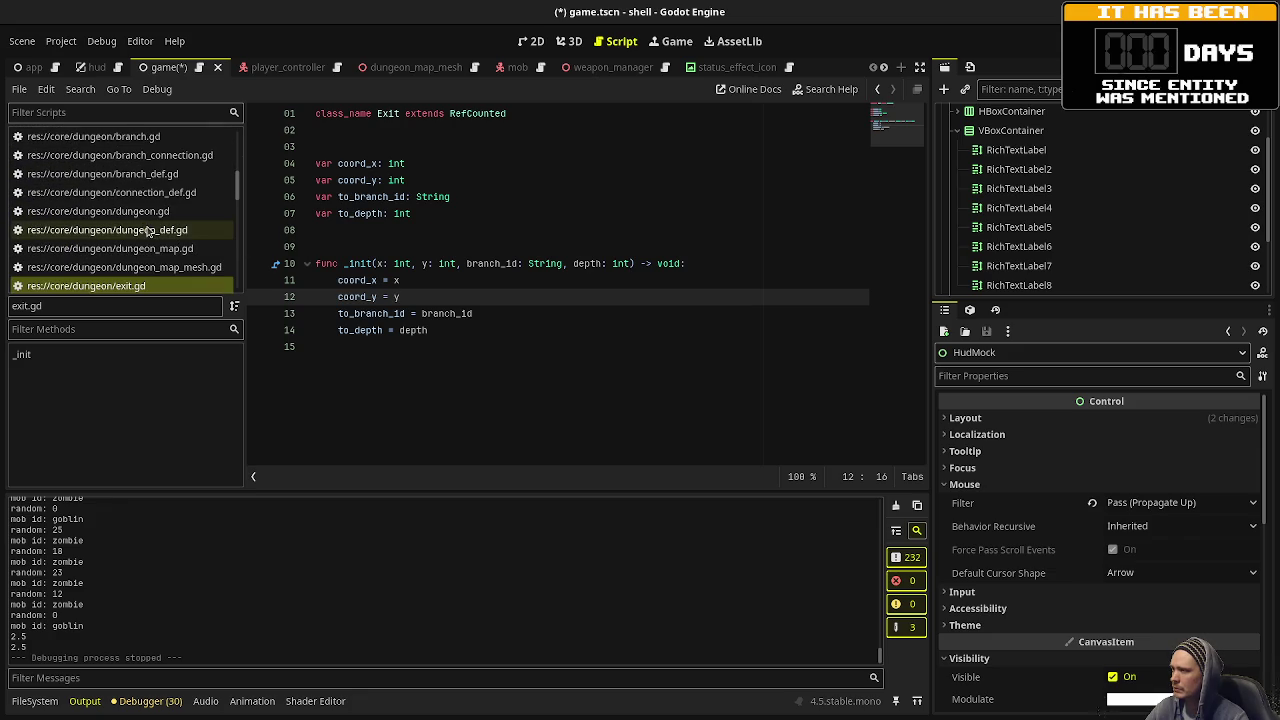
Open dungeon_map.gd and read down through the DungeonMap cells, exits and setup code.
left_click(147, 252)
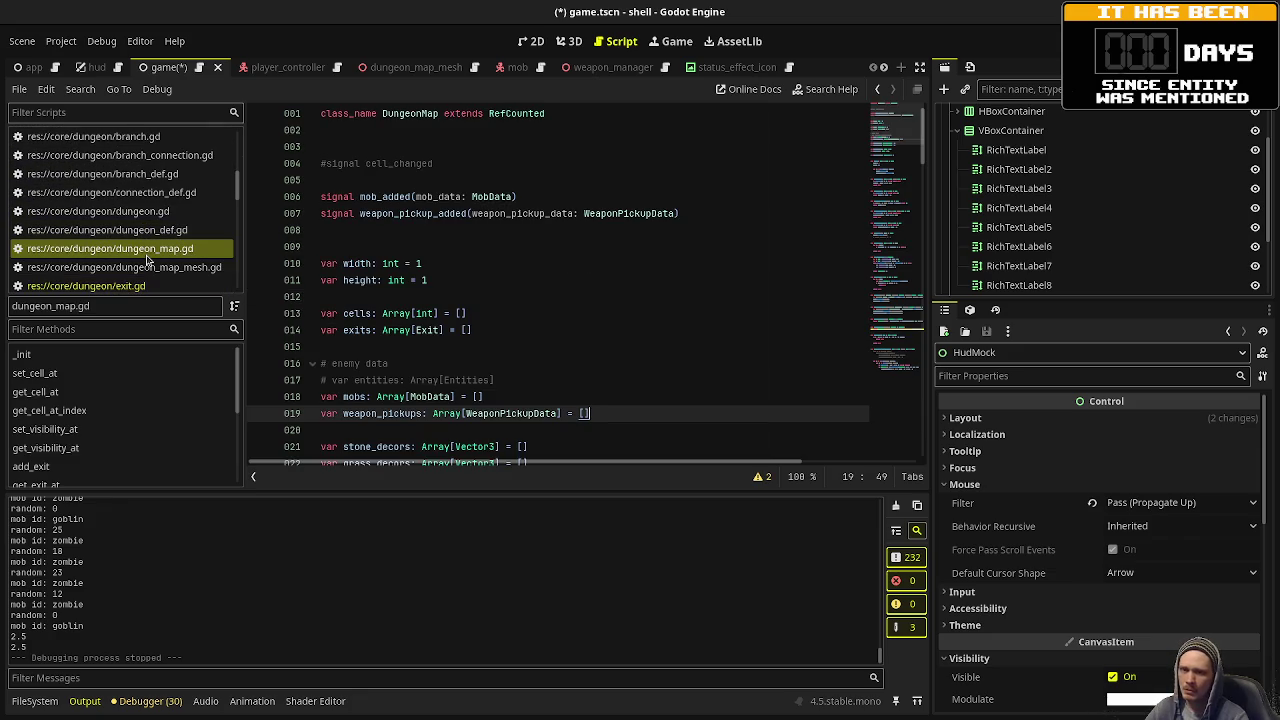
left_click(680, 297)
scroll(682, 302, "down", 3)
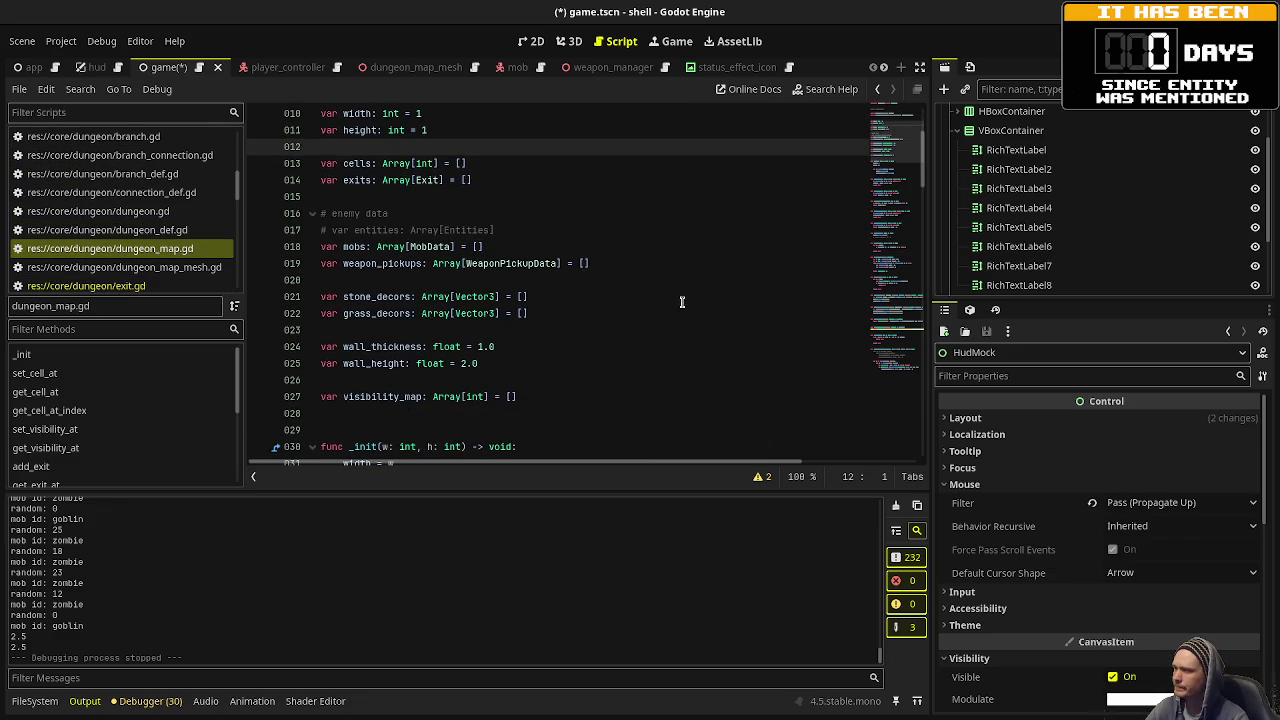
scroll(680, 300, "down", 2)
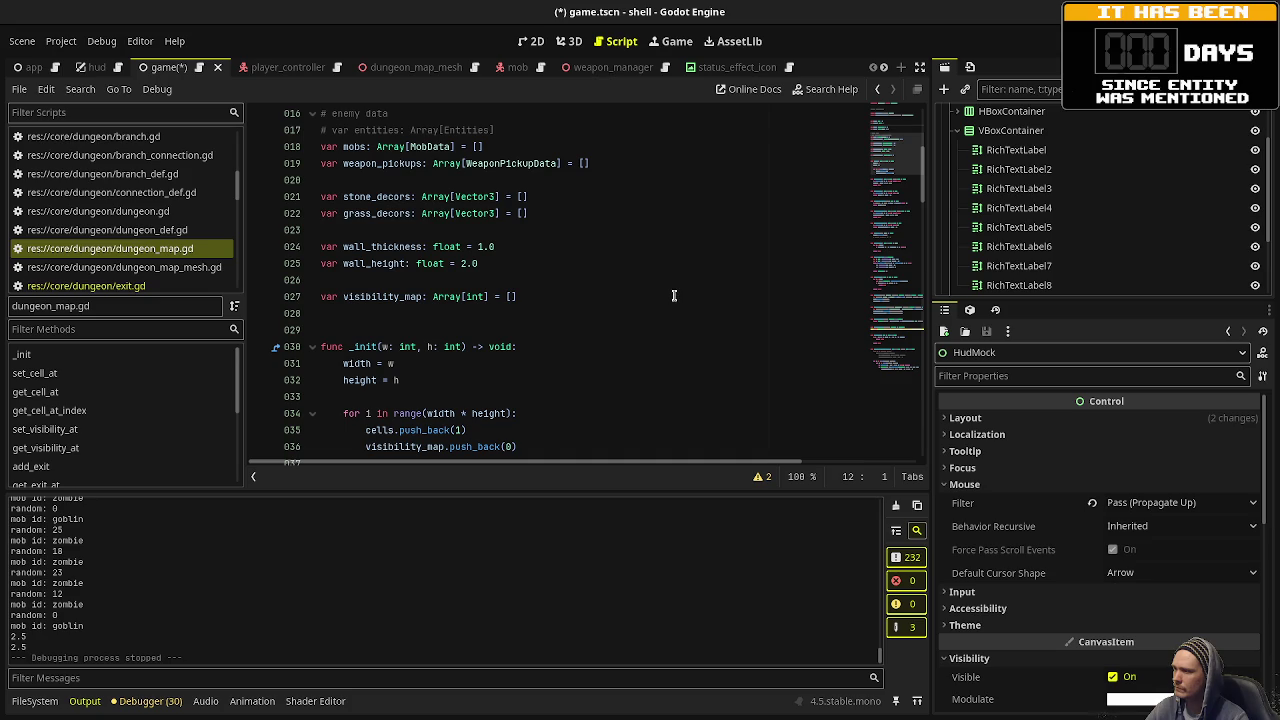
scroll(674, 295, "down", 5)
scroll(158, 263, "down", 3)
scroll(158, 263, "down", 2)
left_click(140, 203)
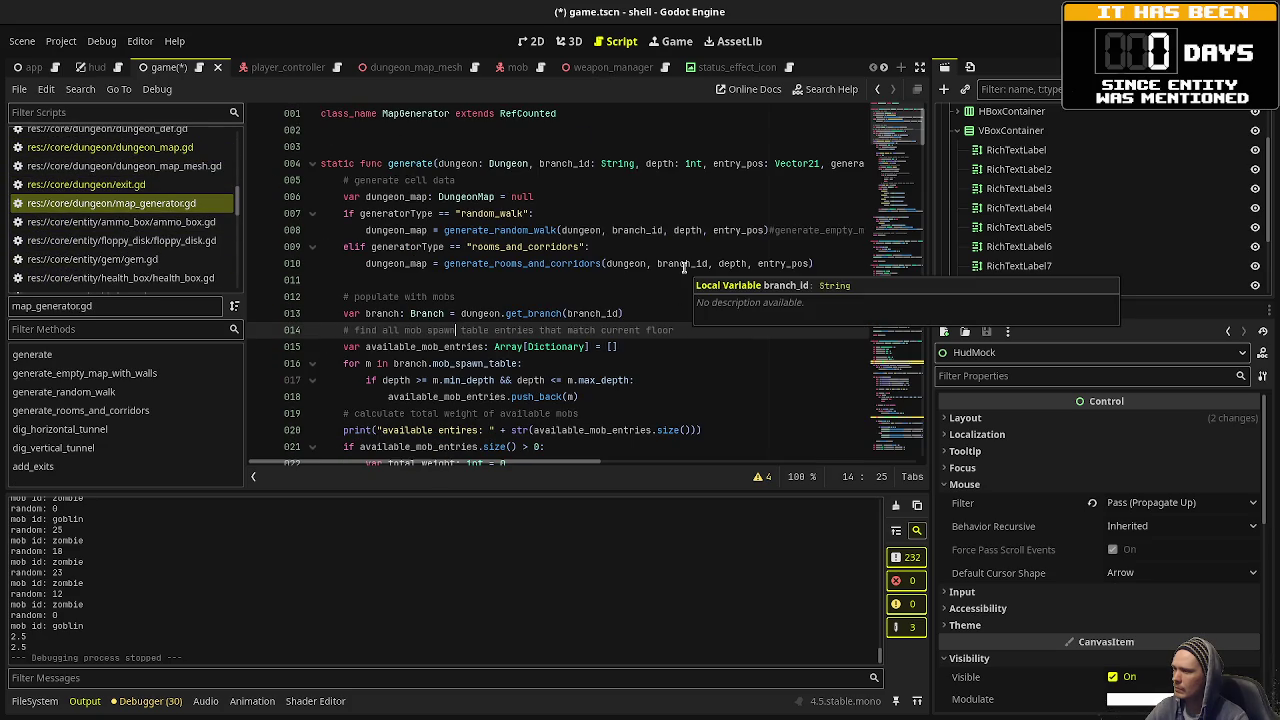
Scroll map_generator.gd down to the add_exits function and select its name.
scroll(684, 268, "down", 6)
scroll(639, 270, "down", 15)
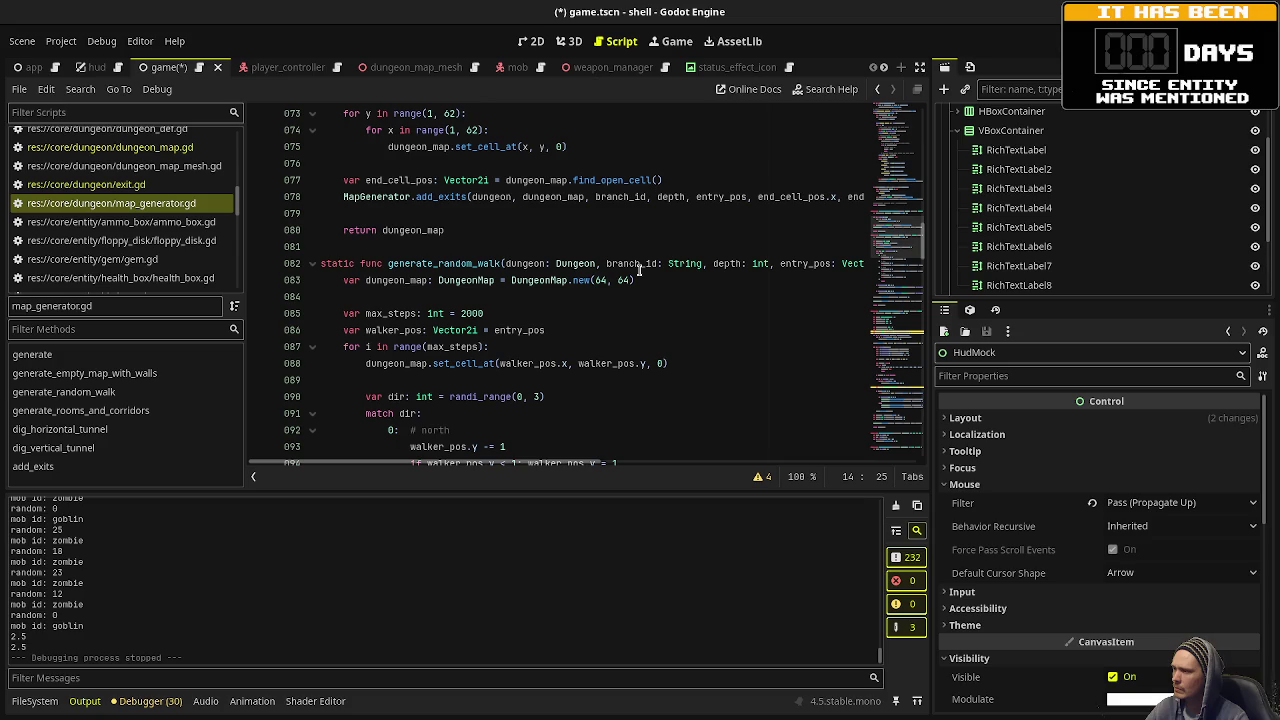
scroll(518, 268, "down", 15)
scroll(518, 268, "down", 15)
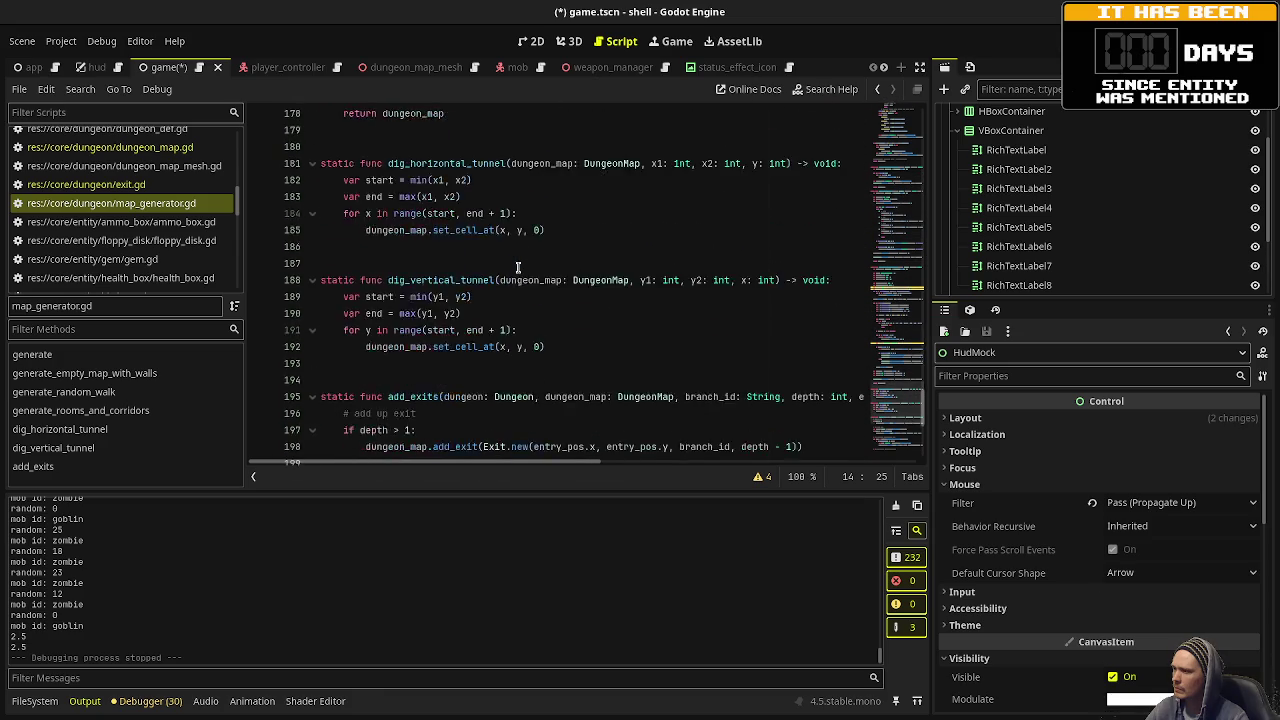
scroll(518, 268, "down", 3)
double_click(417, 245)
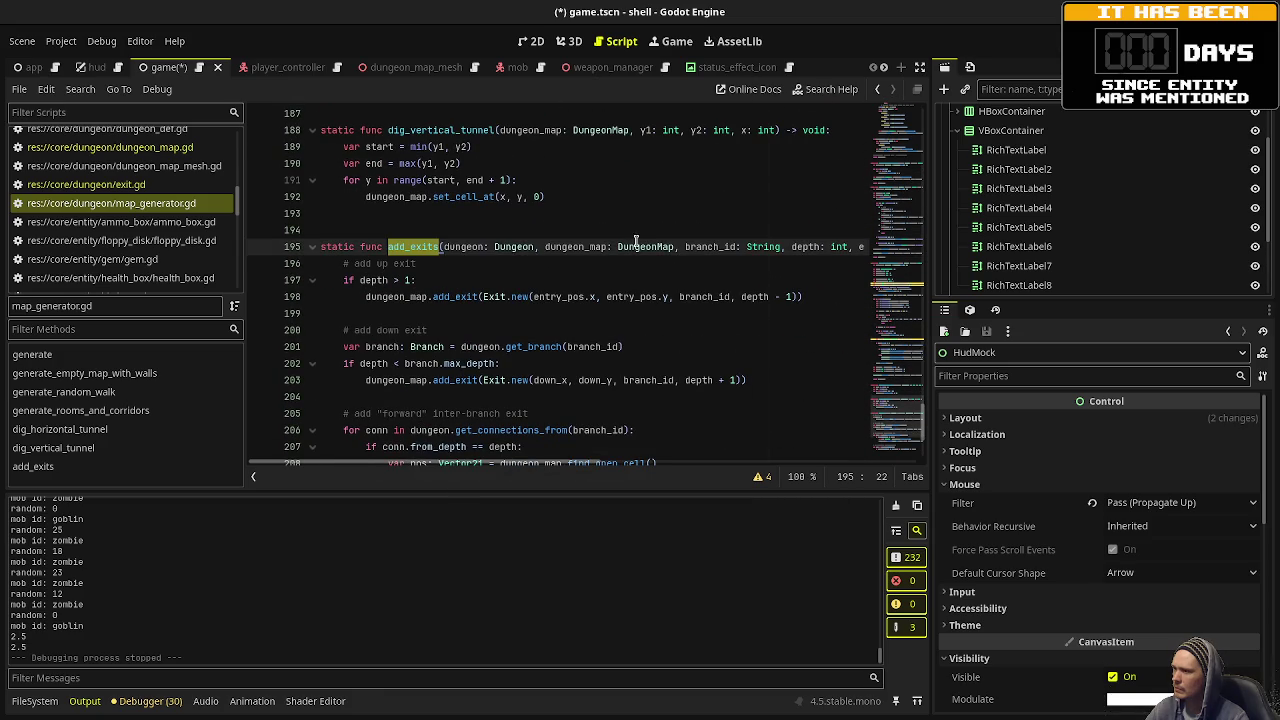
Read further into add_exits, dismissing the documentation popup for pos.
mouse_move(564, 460)
left_mouse_down()
mouse_move(698, 452)
mouse_move(534, 447)
left_mouse_up()
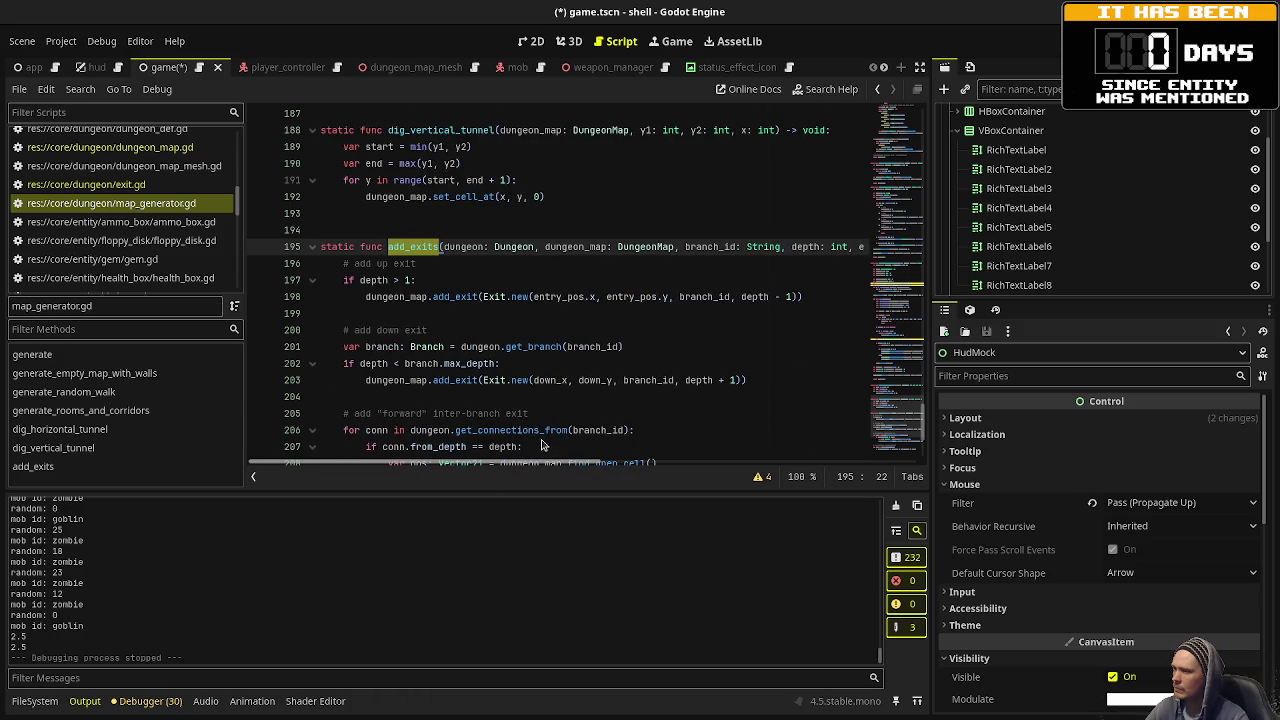
scroll(549, 381, "down", 2)
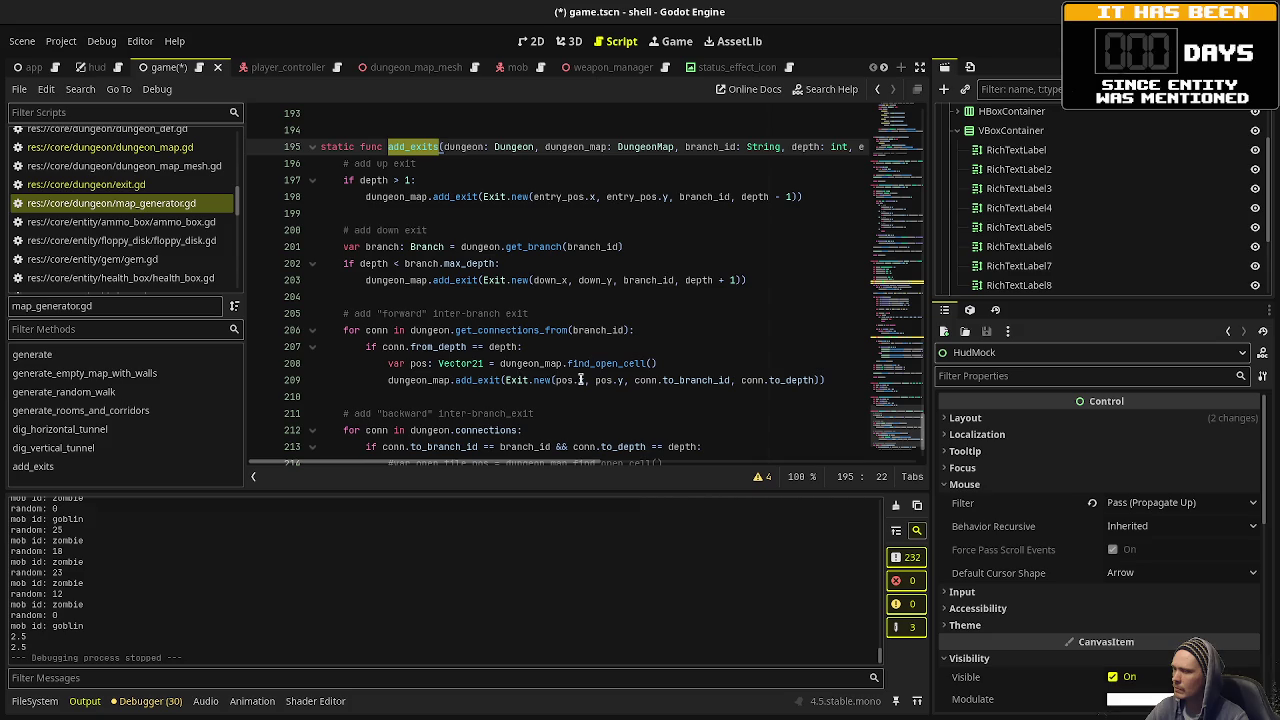
mouse_move(580, 380)
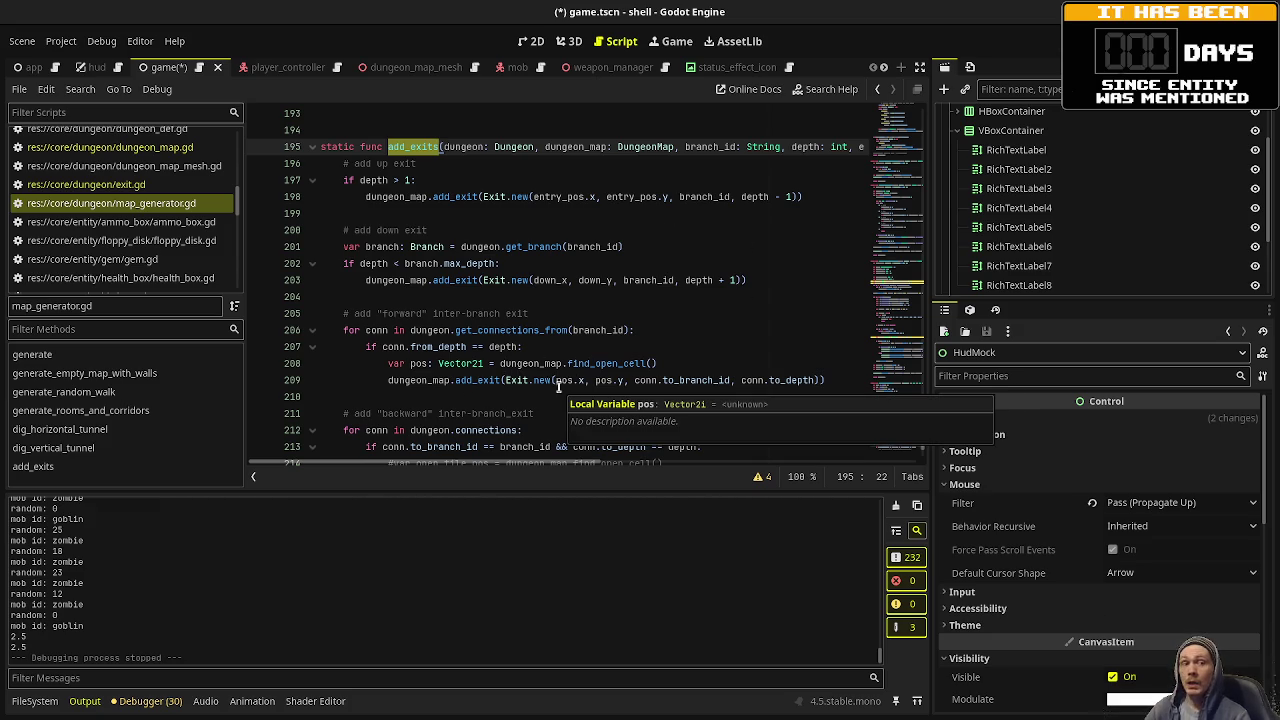
left_click(676, 280)
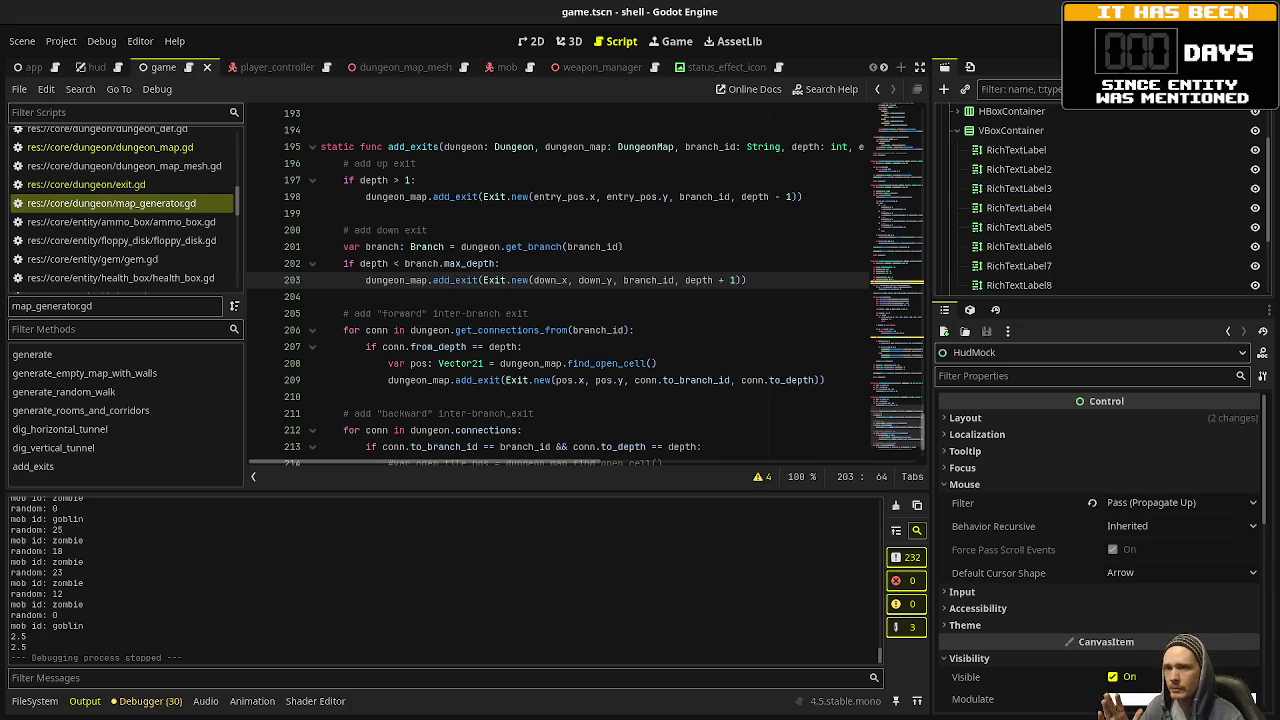
Scroll through the Changes list in VS Code's Source Control view, then return to Godot.
key("alt+Tab")
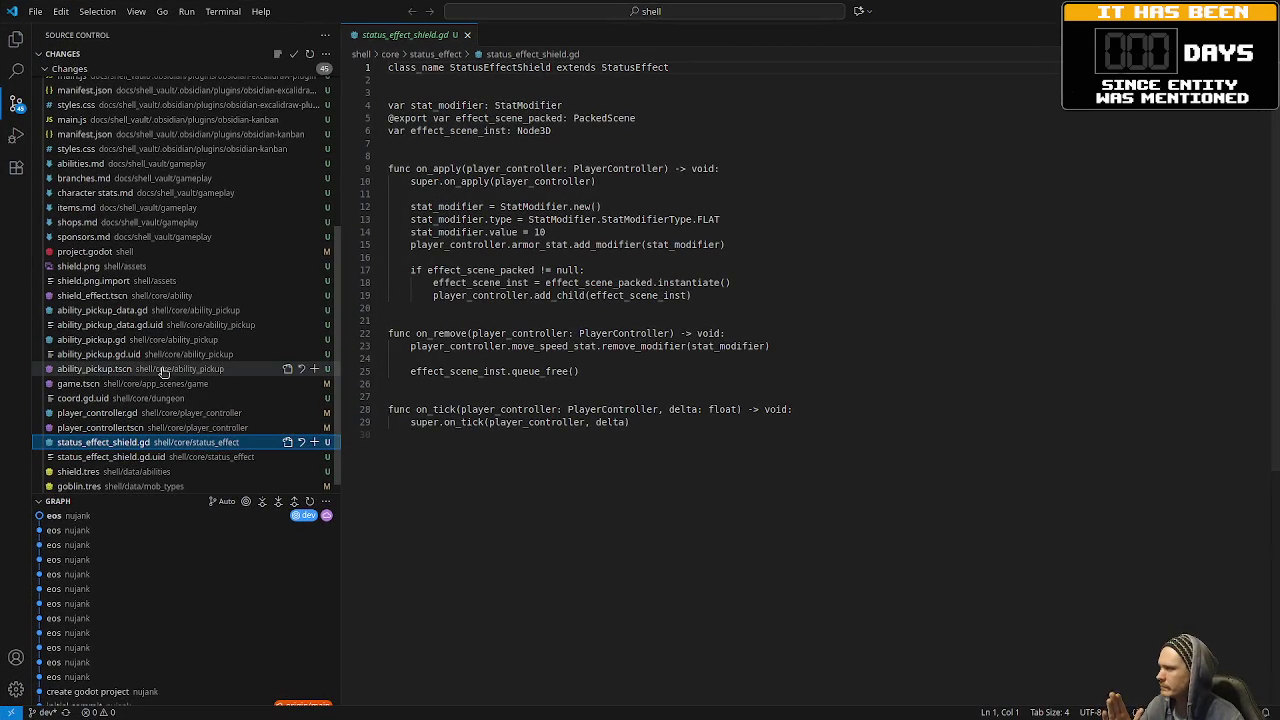
scroll(165, 370, "up", 10)
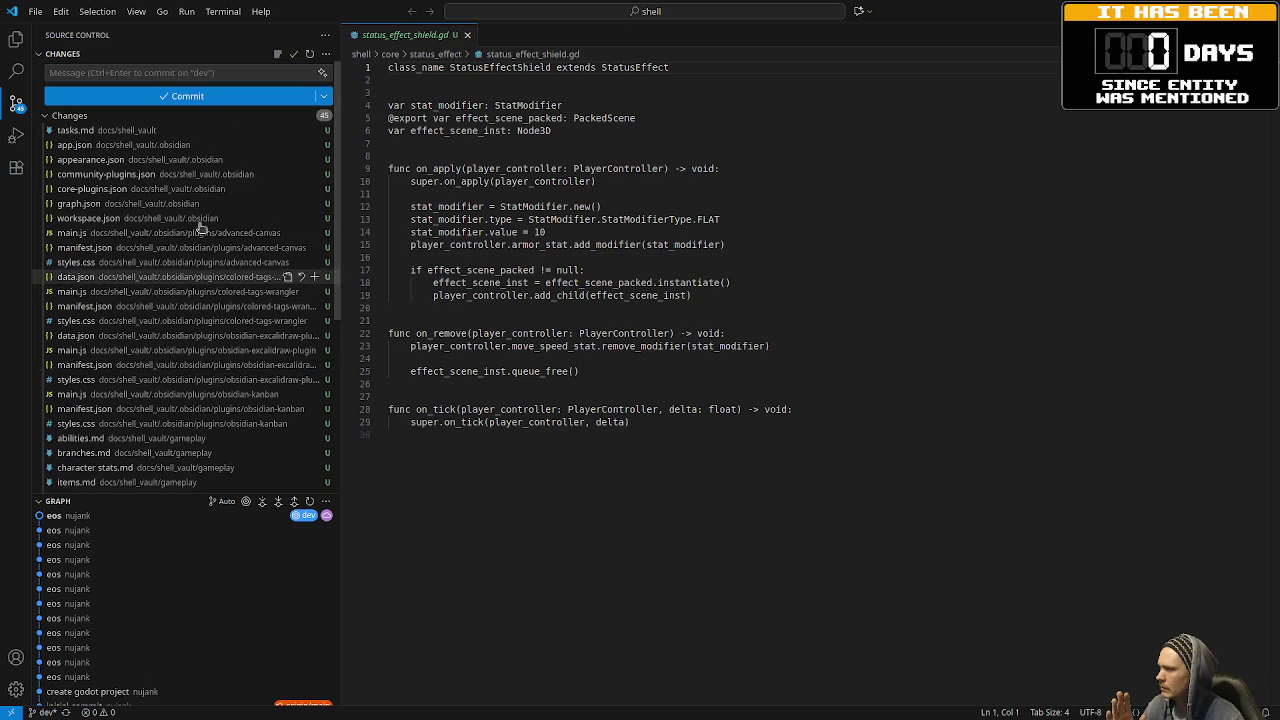
scroll(145, 390, "down", 1)
scroll(145, 390, "down", 2)
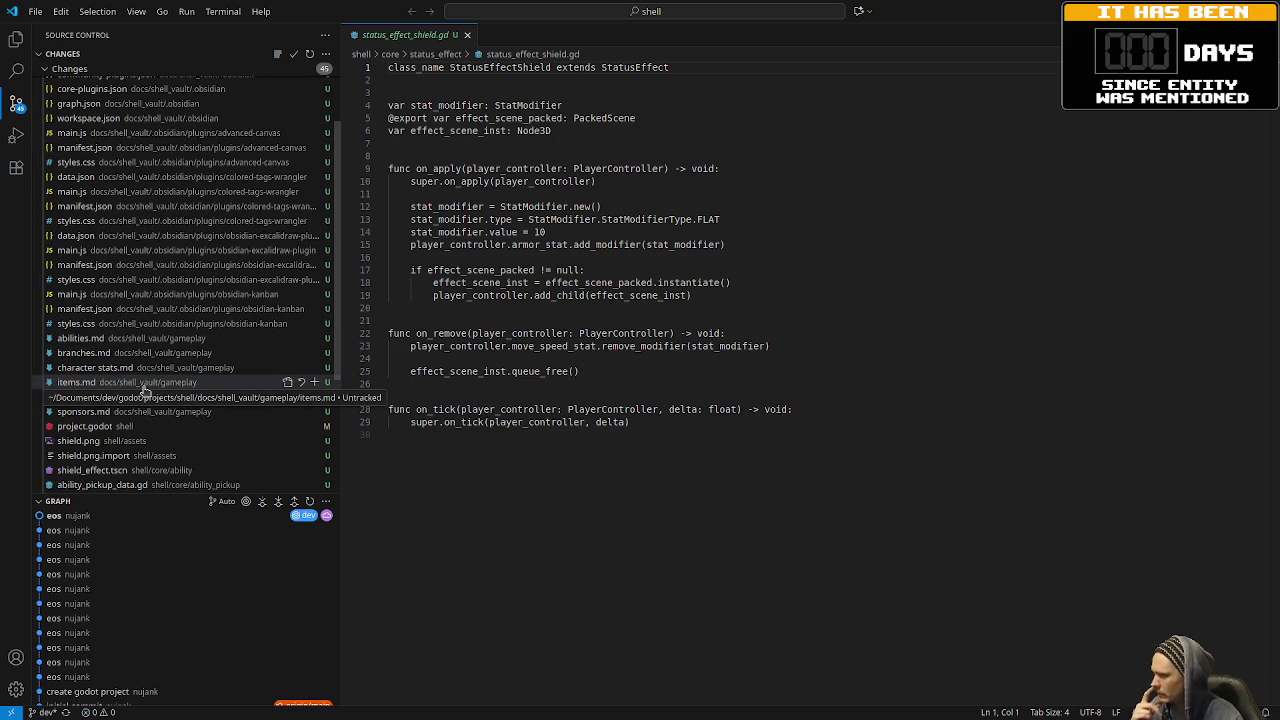
scroll(145, 390, "down", 1)
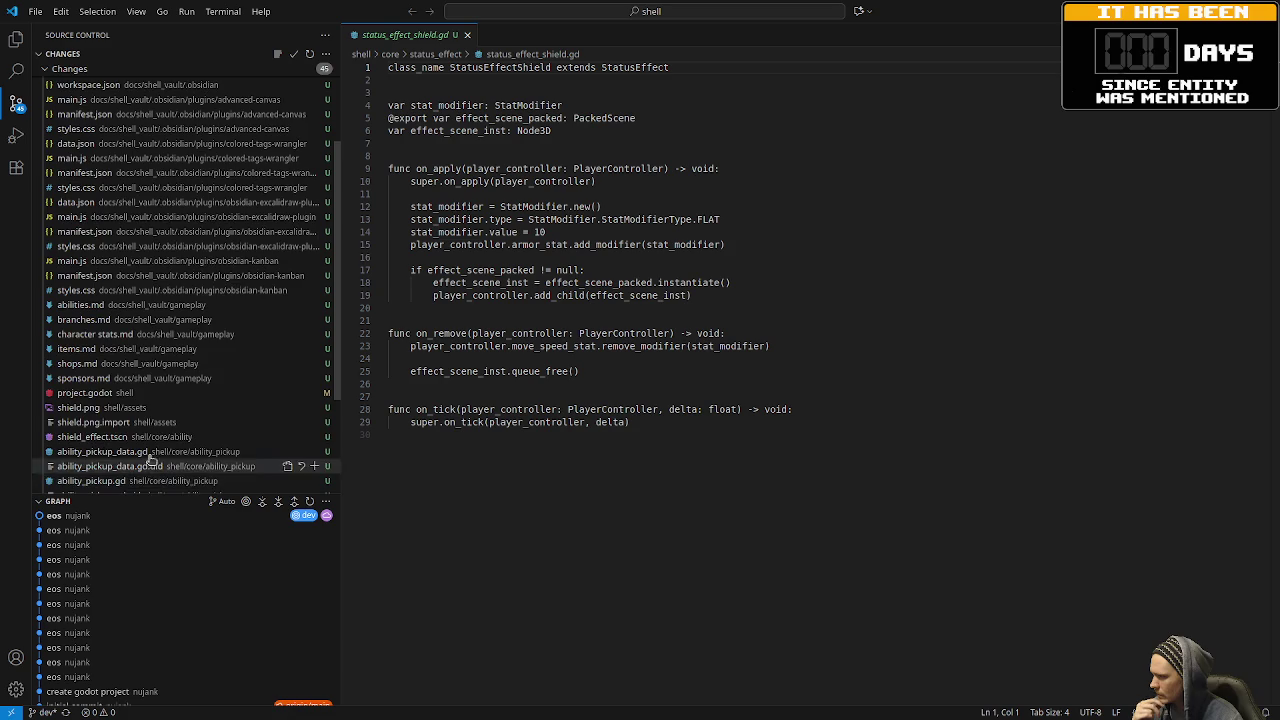
scroll(150, 452, "down", 2)
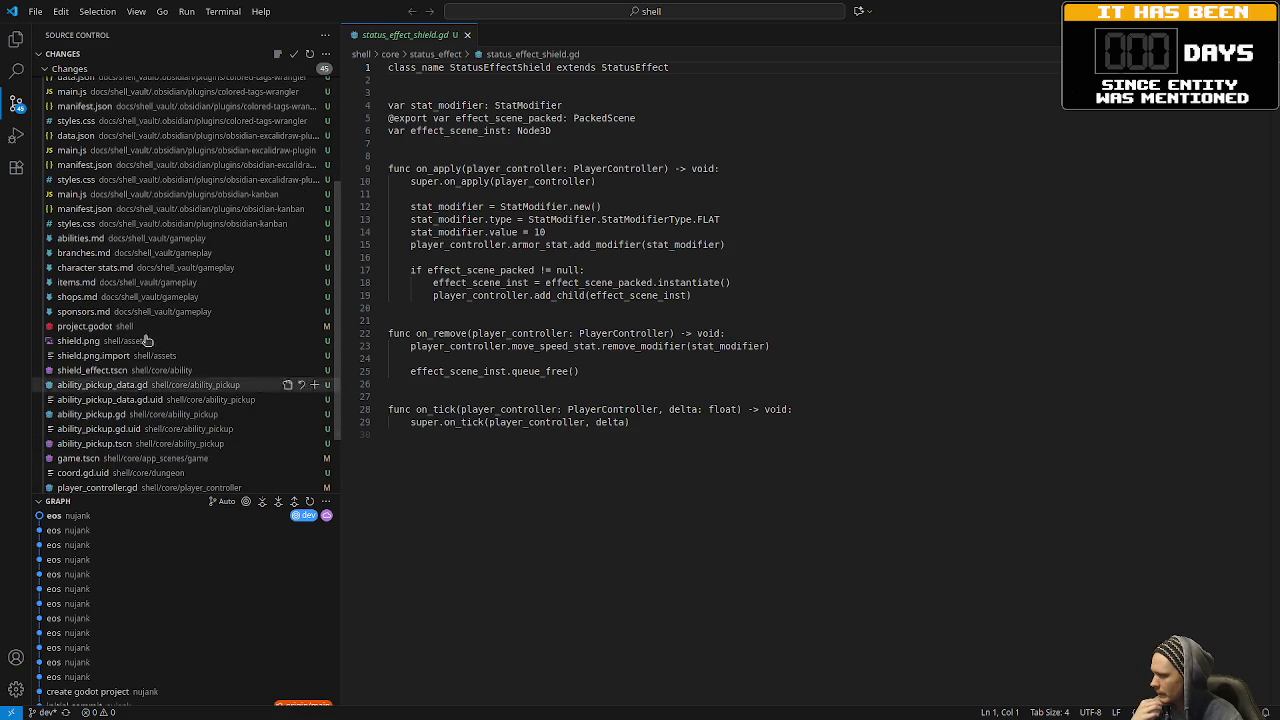
scroll(140, 370, "down", 2)
scroll(130, 420, "down", 1)
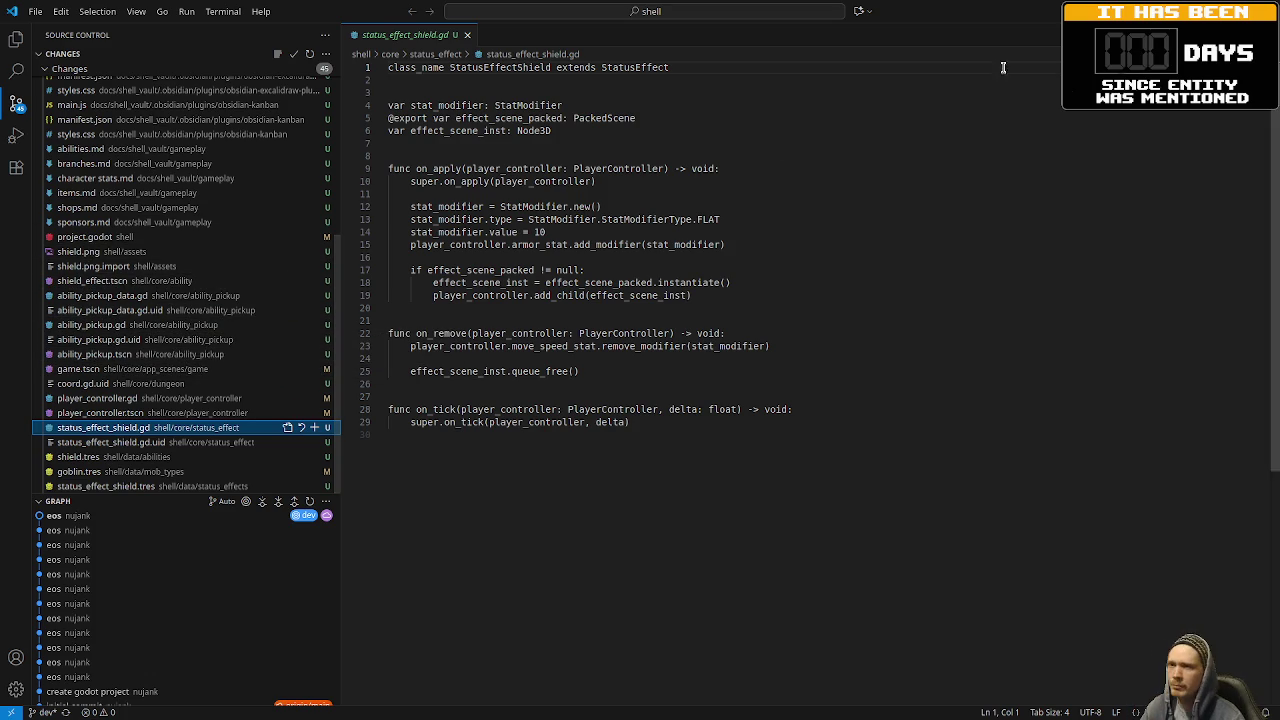
key("alt+Tab")
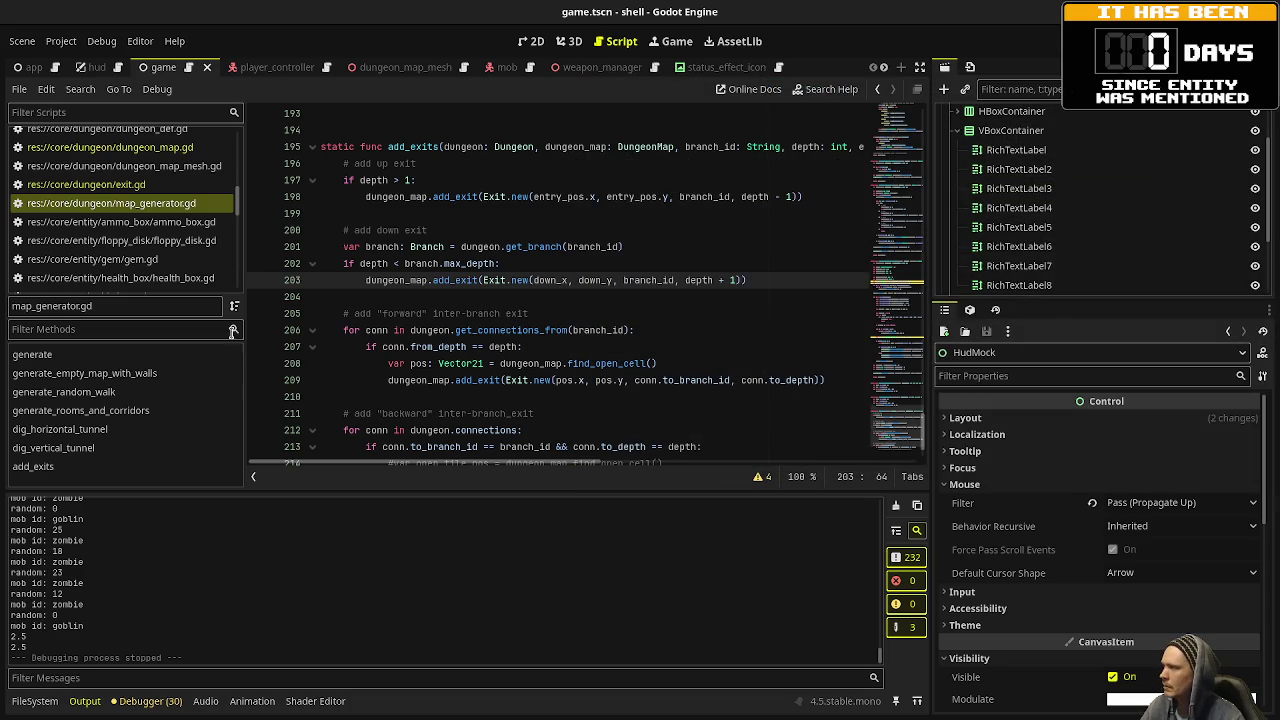
In the FileSystem dock's ability_pickup folder, open ability_pickup_data.gd and the ability_pickup.tscn scene.
left_click(35, 701)
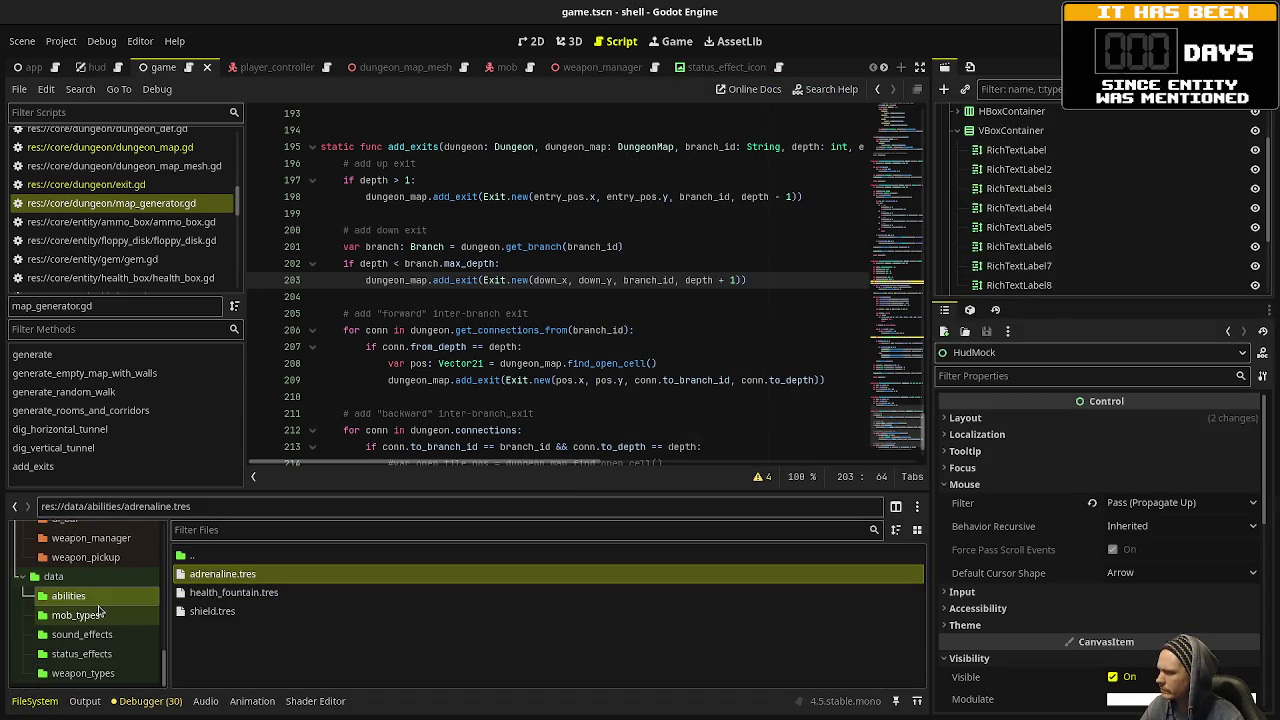
scroll(100, 612, "up", 10)
scroll(105, 610, "up", 8)
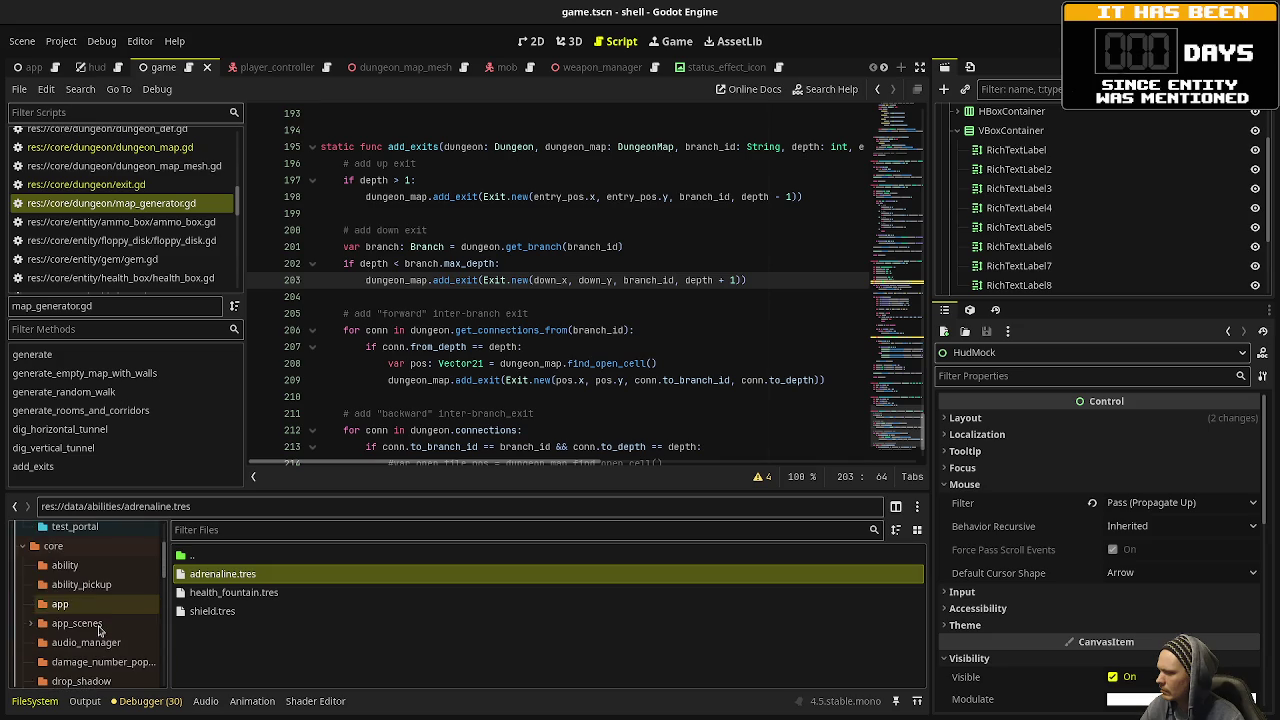
left_click(81, 584)
double_click(238, 611)
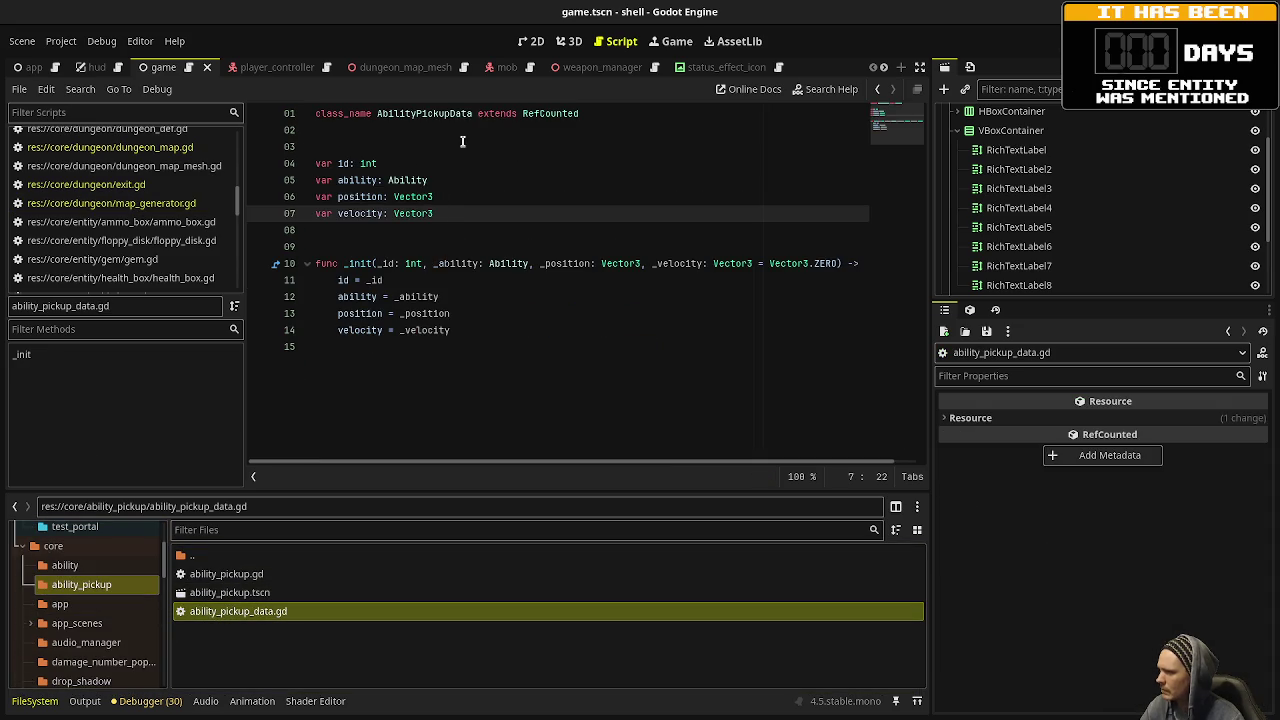
double_click(229, 592)
Open the ability_pickup.gd script, then bring up the shell project folder in Files.
left_click(267, 575)
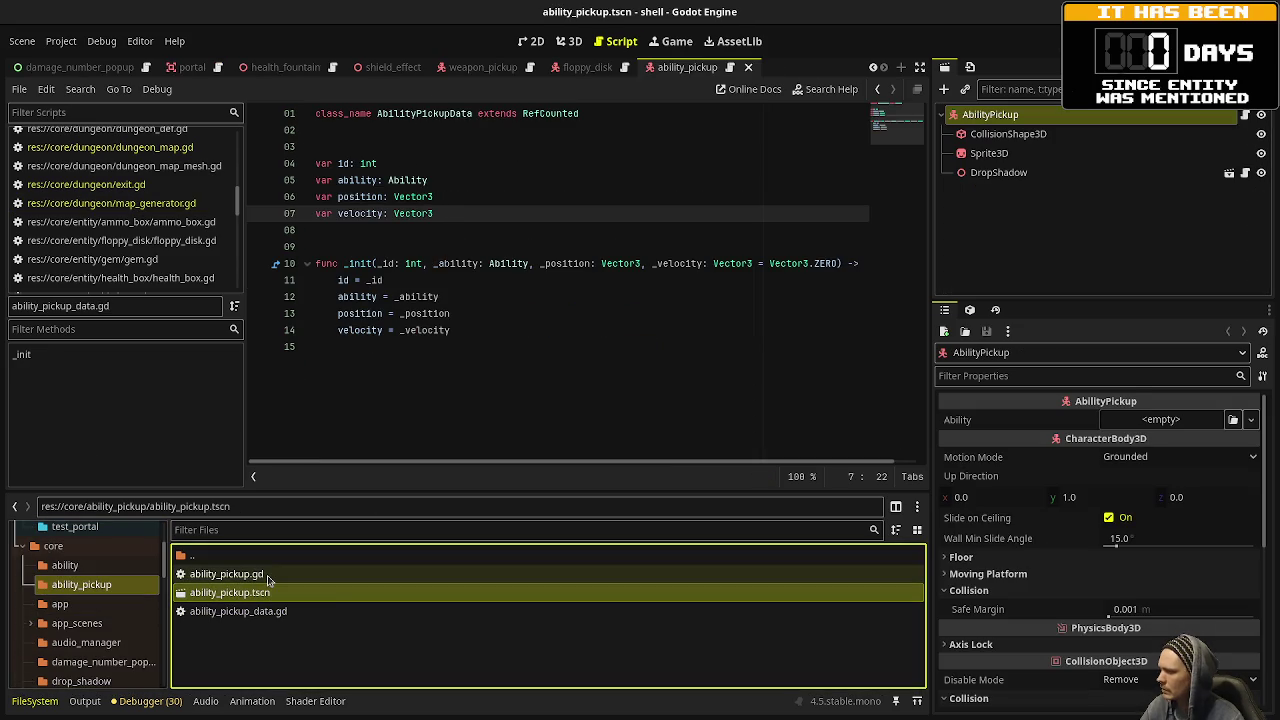
double_click(267, 575)
scroll(540, 323, "down", 4)
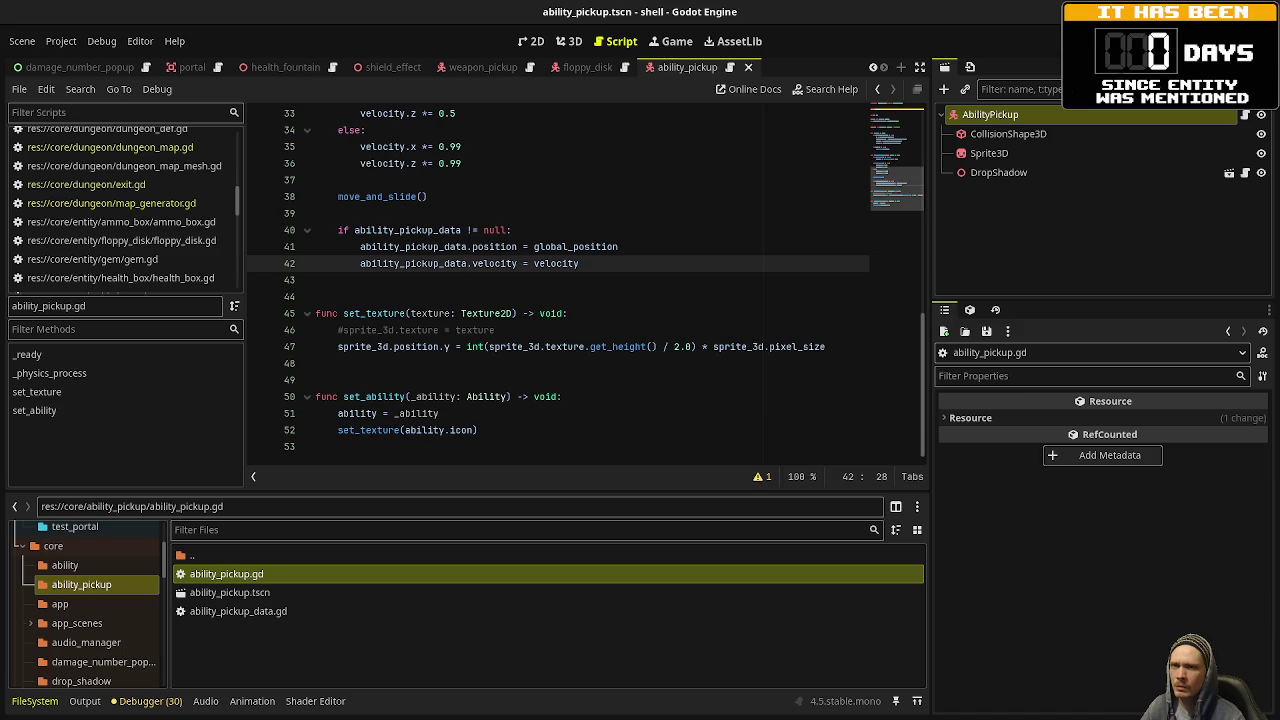
key("alt+Tab")
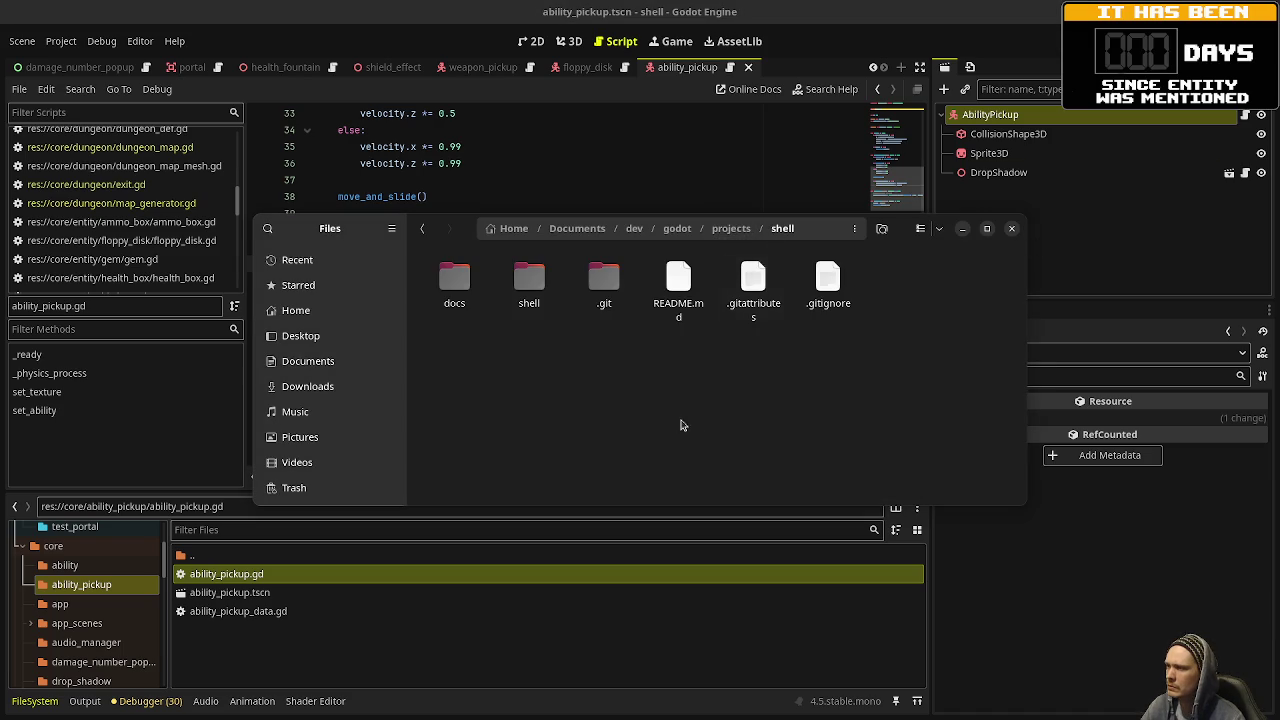
right_click(648, 384)
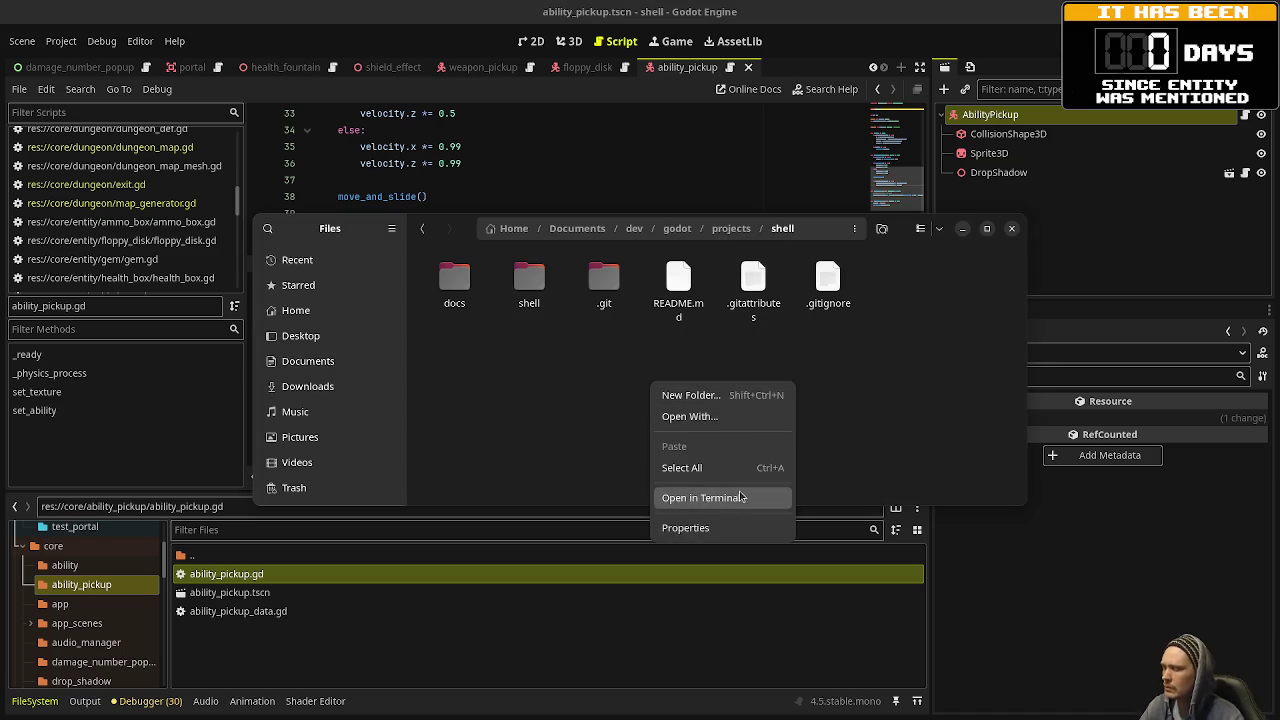
In a terminal in the shell folder, stage all changes, commit them as 'eos', and push.
left_click(741, 497)
type("git a")
key("Return")
type("git commit -m \"eos")
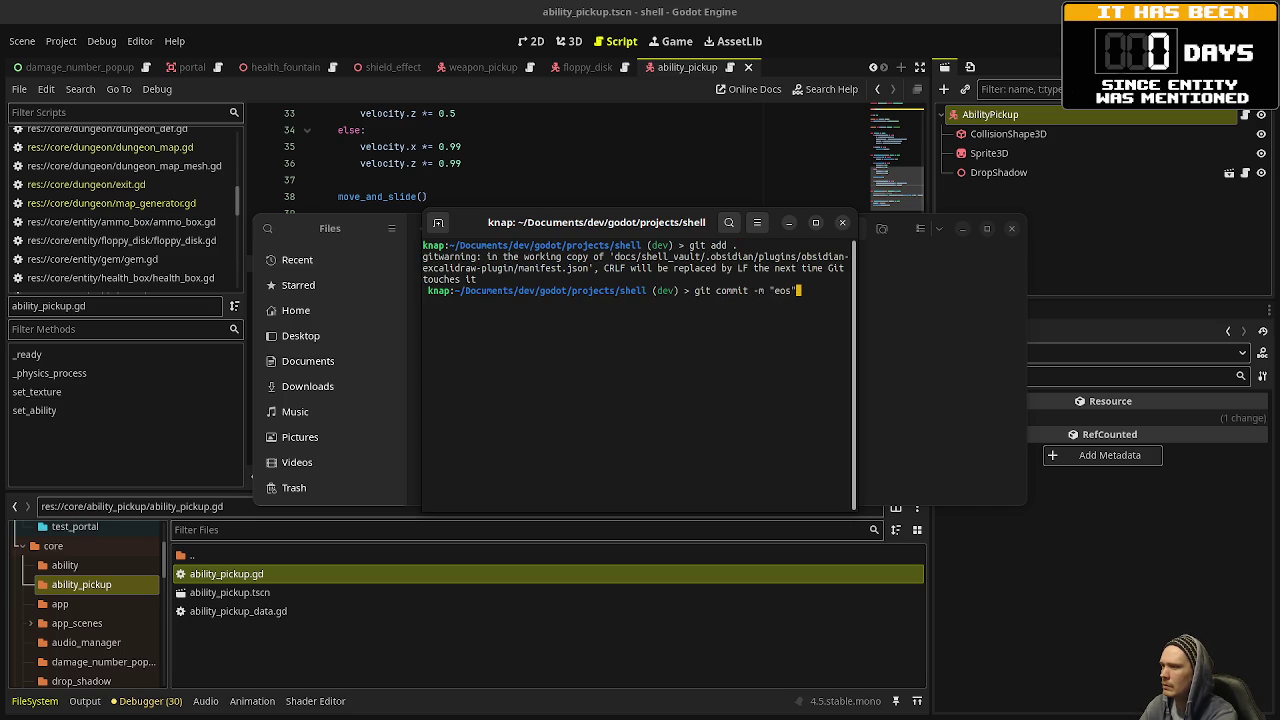
key("Return")
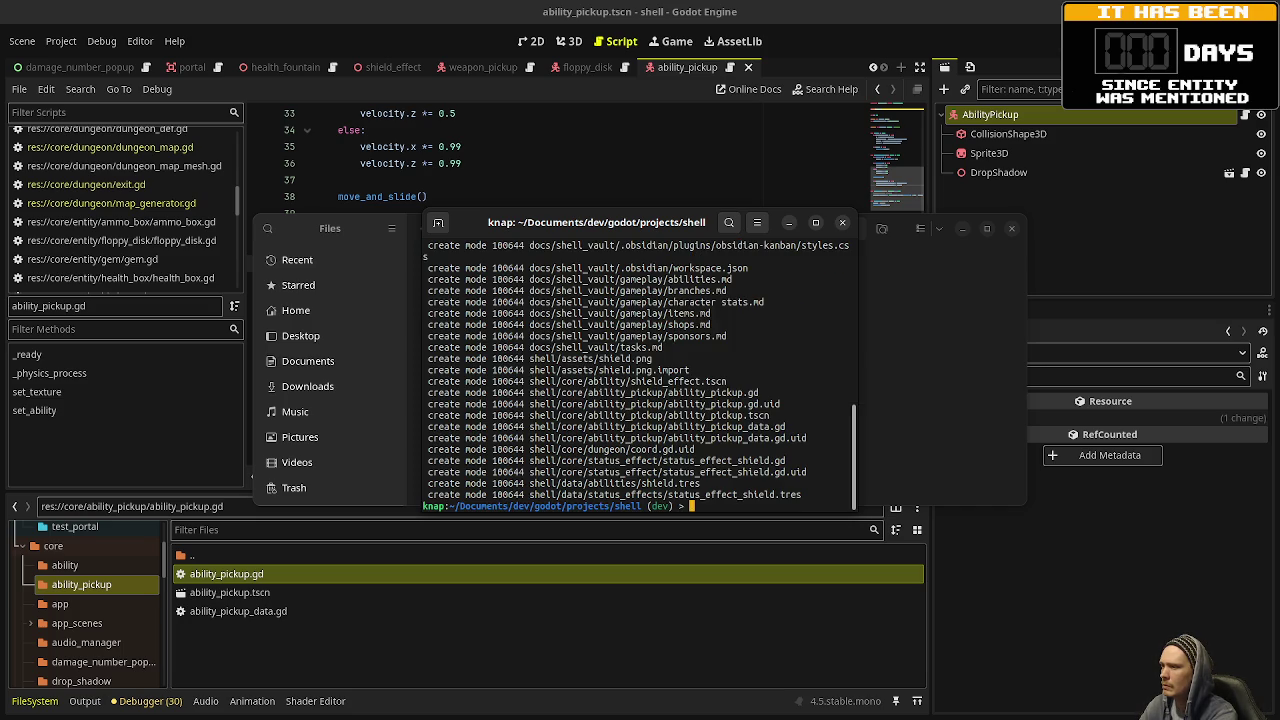
type("gitpush")
key("Return")
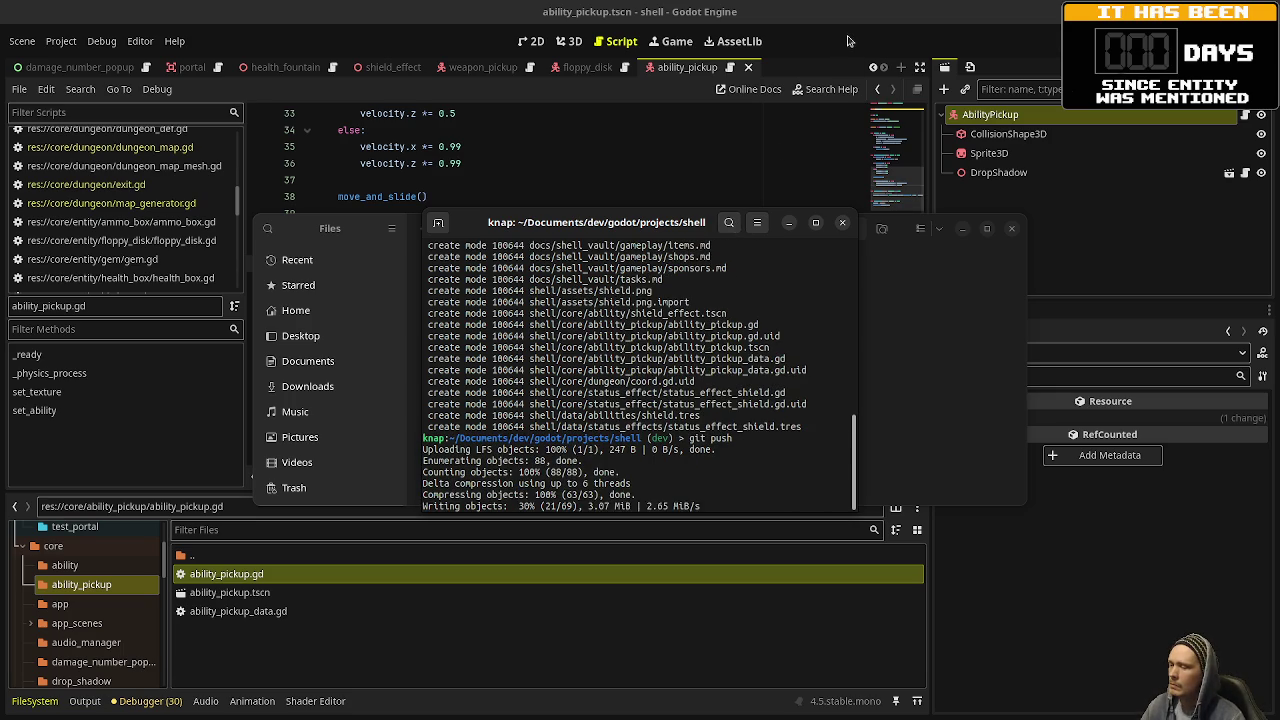
left_click(838, 42)
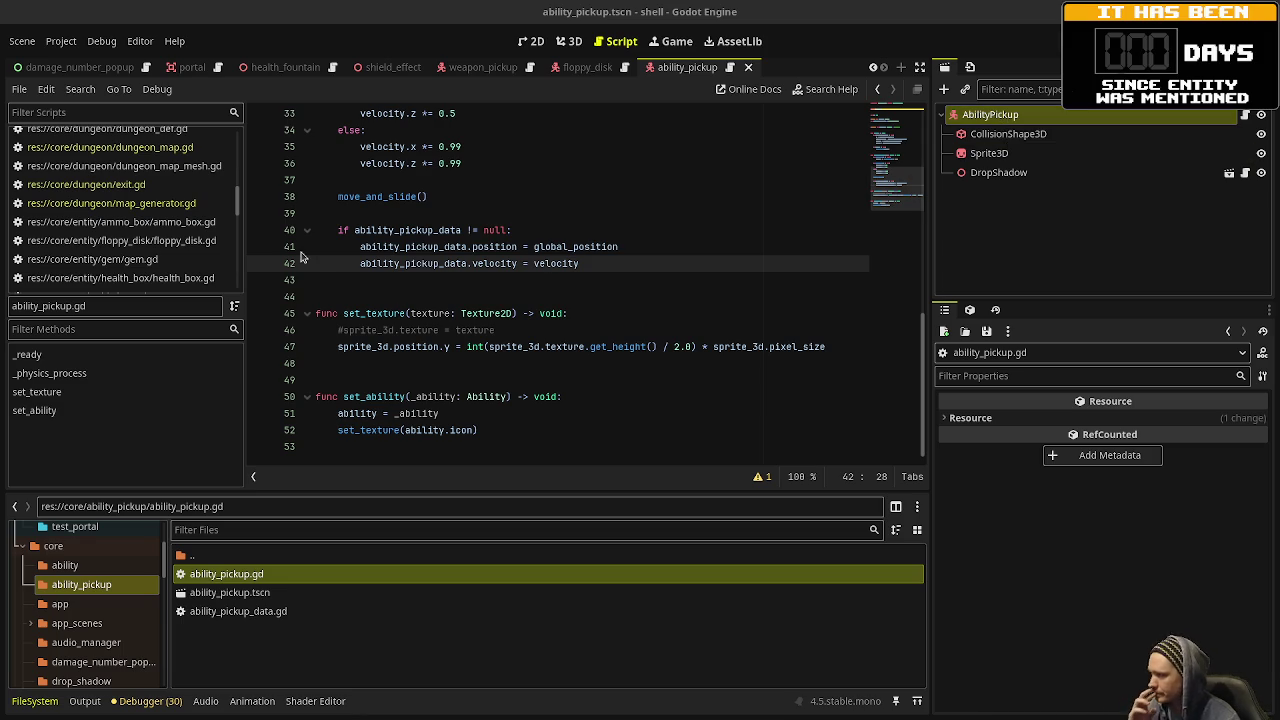
Scroll up in ability_pickup.gd to show the set_ability function.
scroll(180, 235, "up", 3)
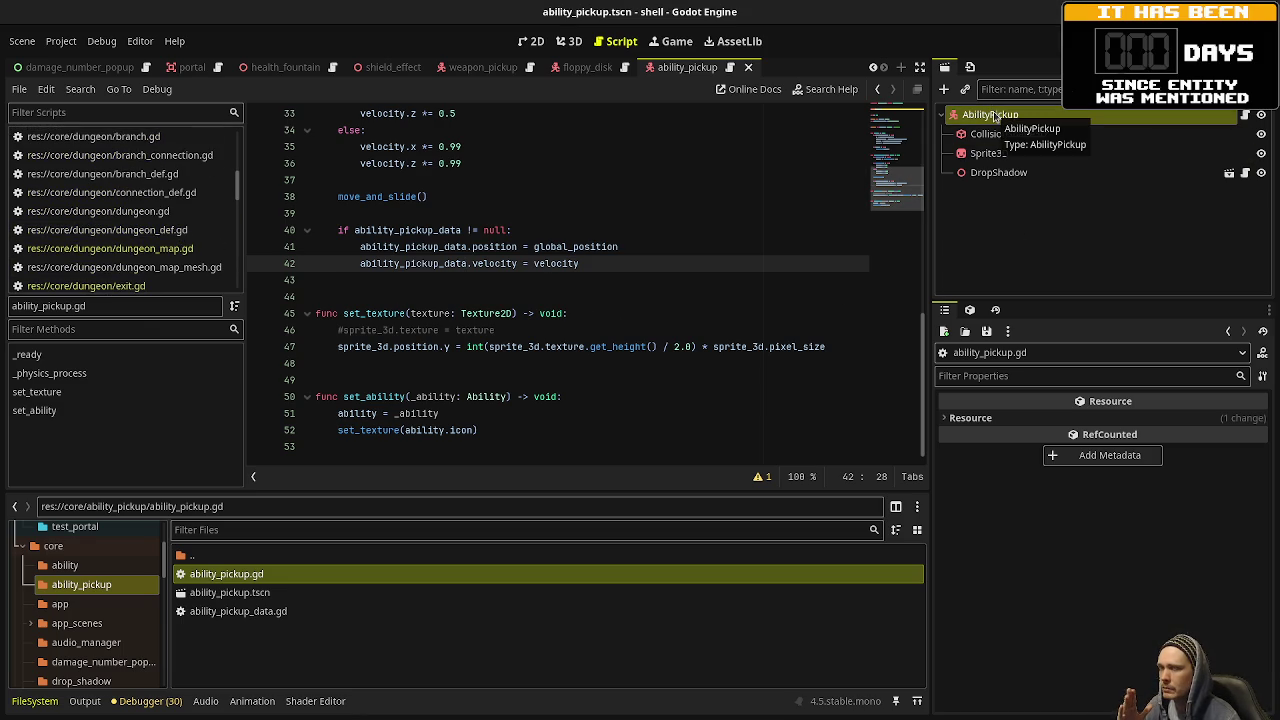
left_click(572, 42)
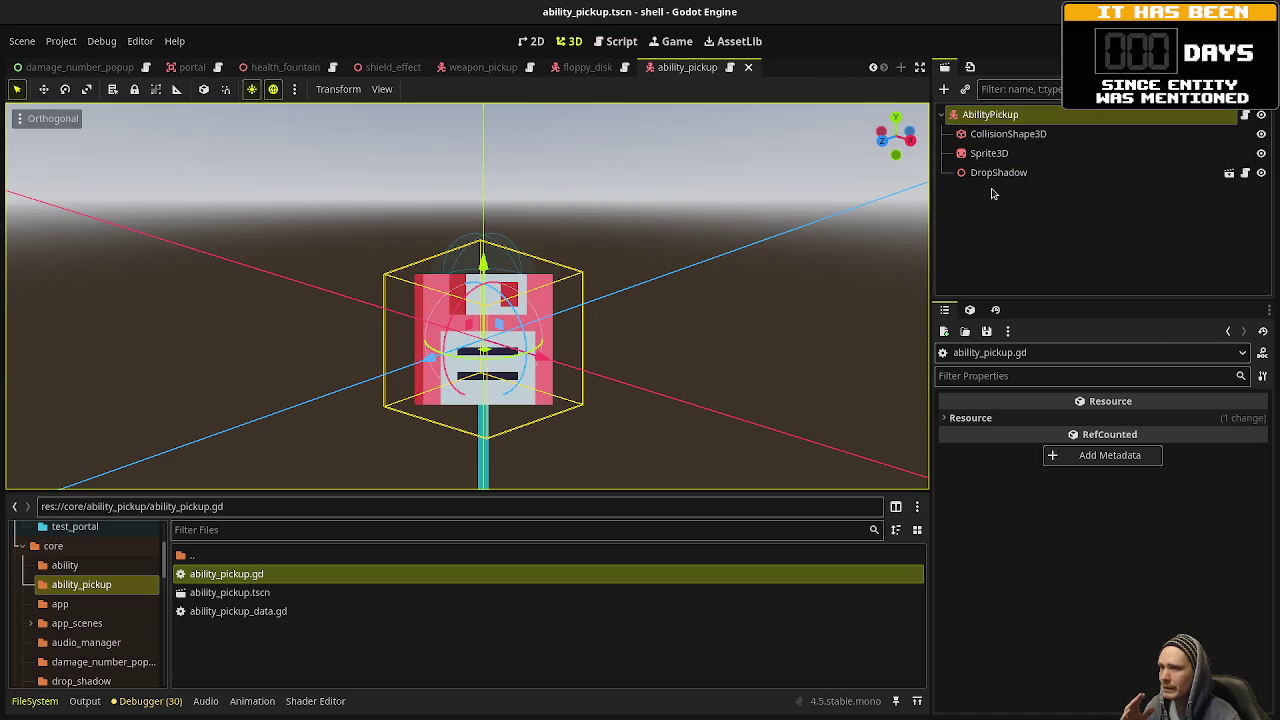
left_click(1243, 116)
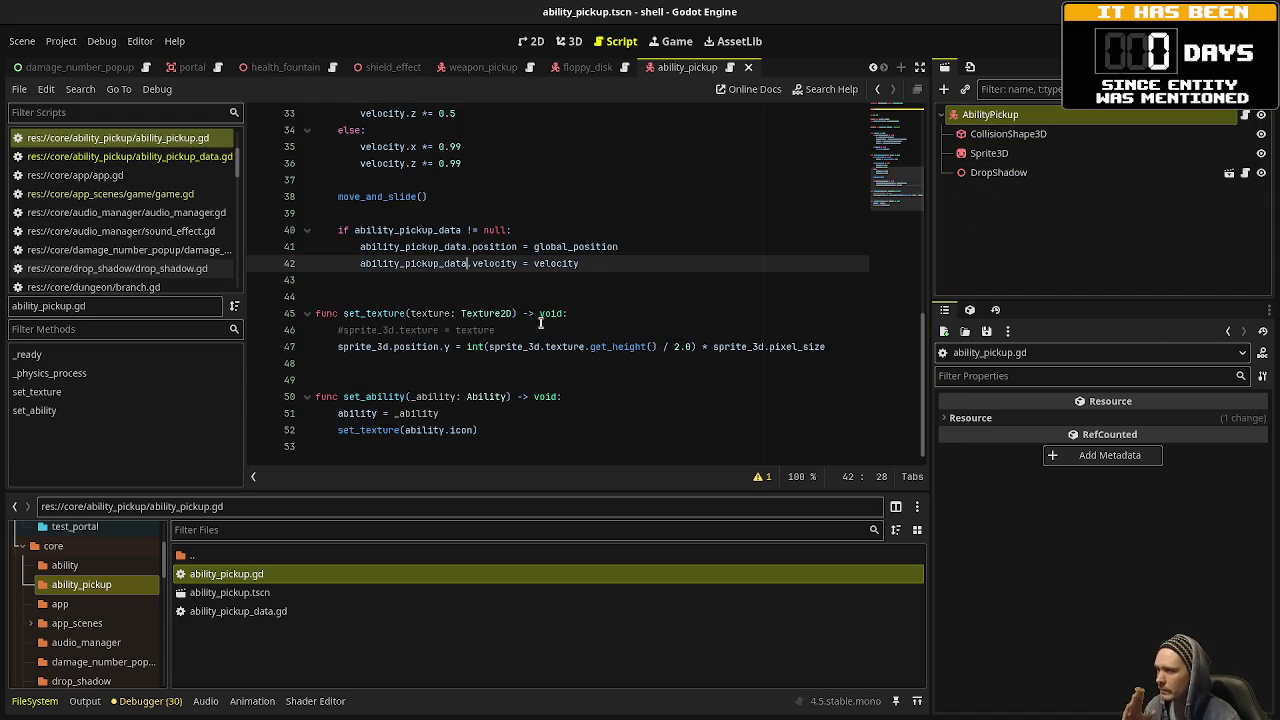
scroll(544, 320, "up", 5)
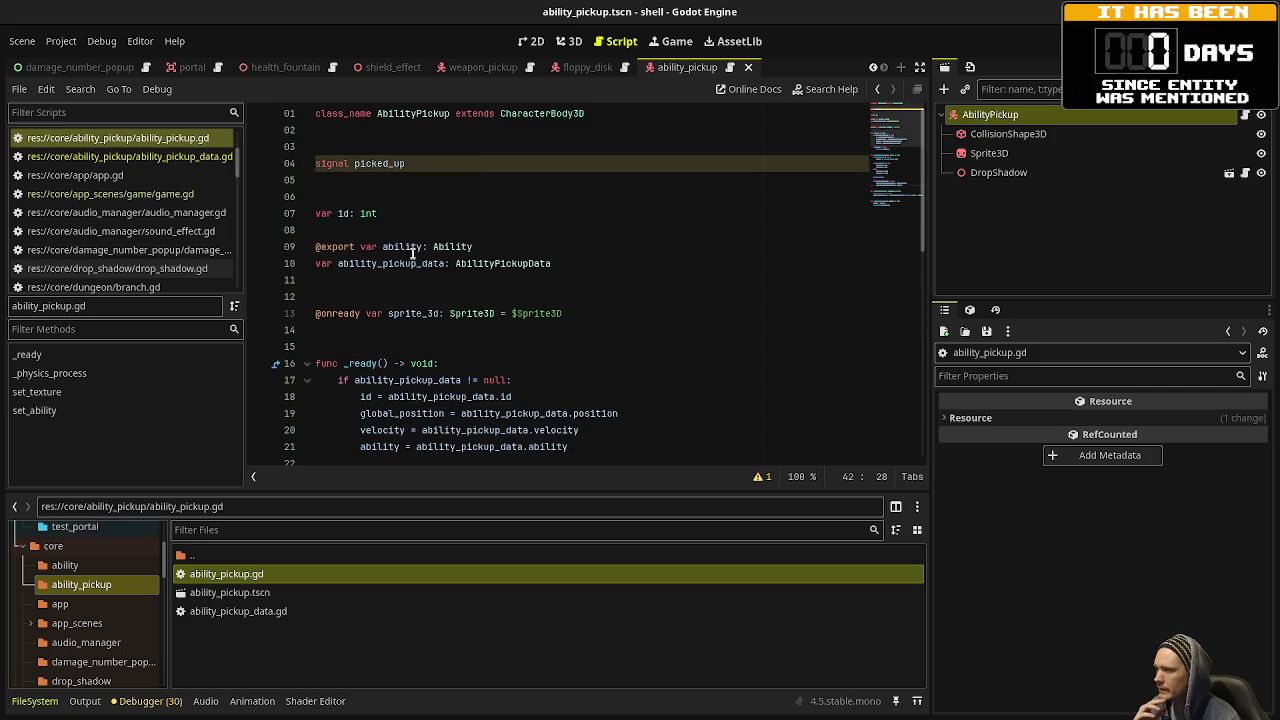
double_click(406, 264)
scroll(593, 269, "down", 2)
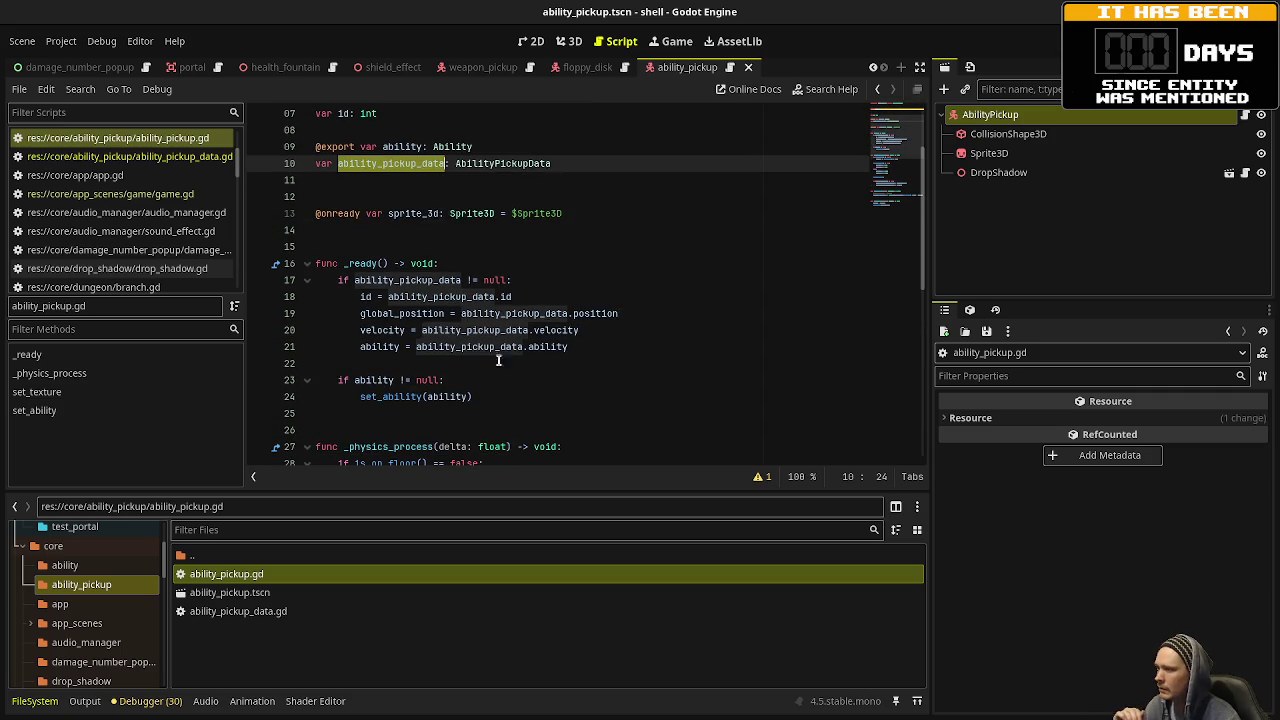
scroll(594, 384, "down", 5)
scroll(594, 384, "down", 3)
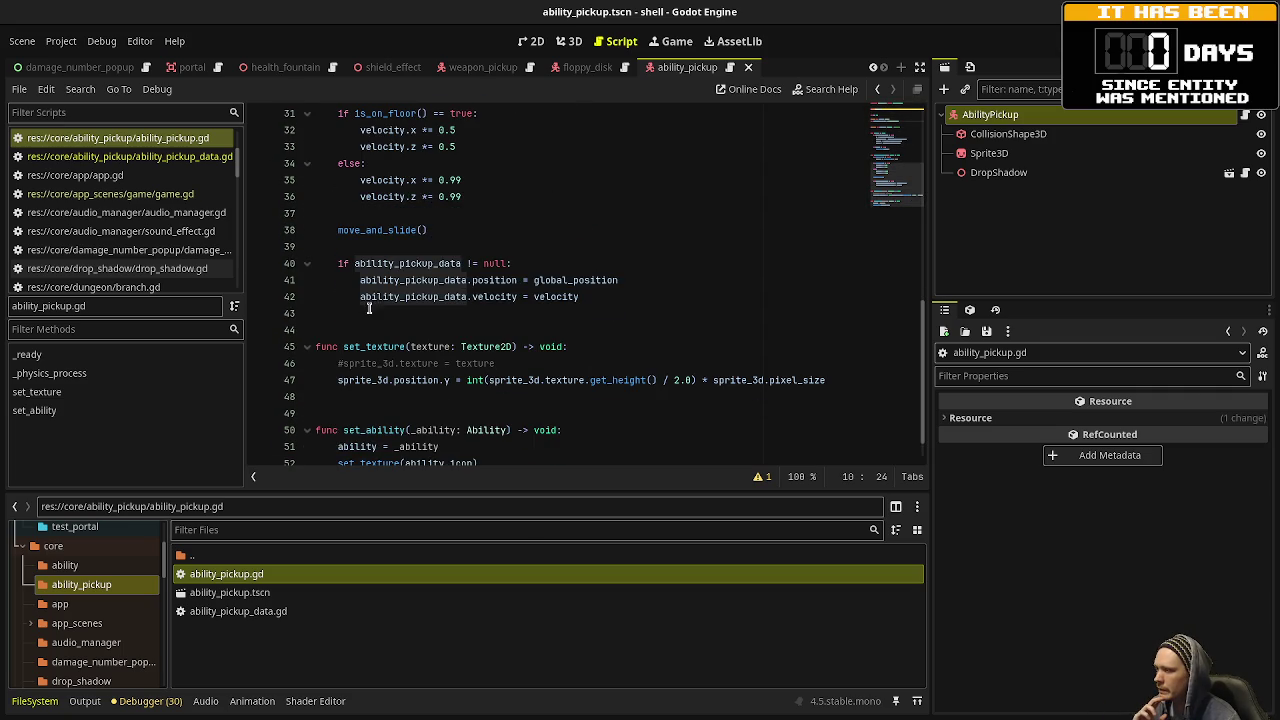
scroll(498, 353, "down", 1)
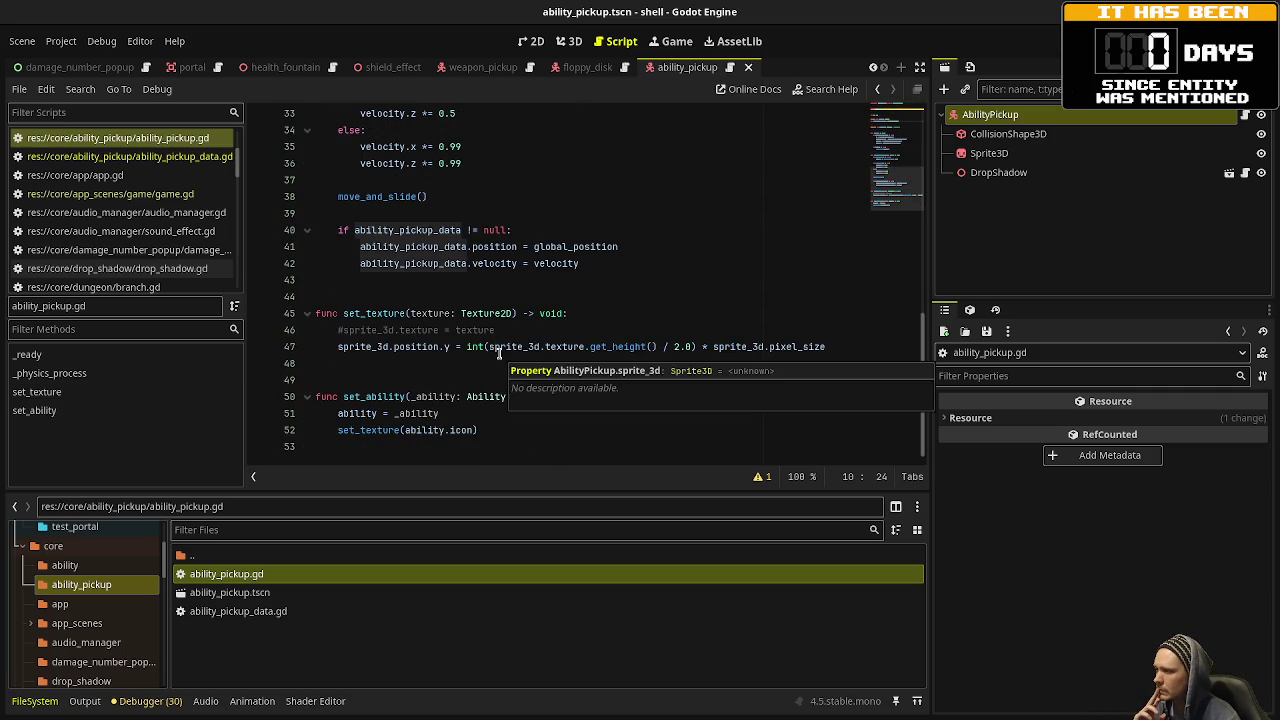
left_click(163, 196)
Add a '# ability pickups' comment line below free_weapon_pickups in game.gd.
scroll(609, 301, "up", 5)
scroll(609, 301, "up", 19)
scroll(609, 301, "up", 18)
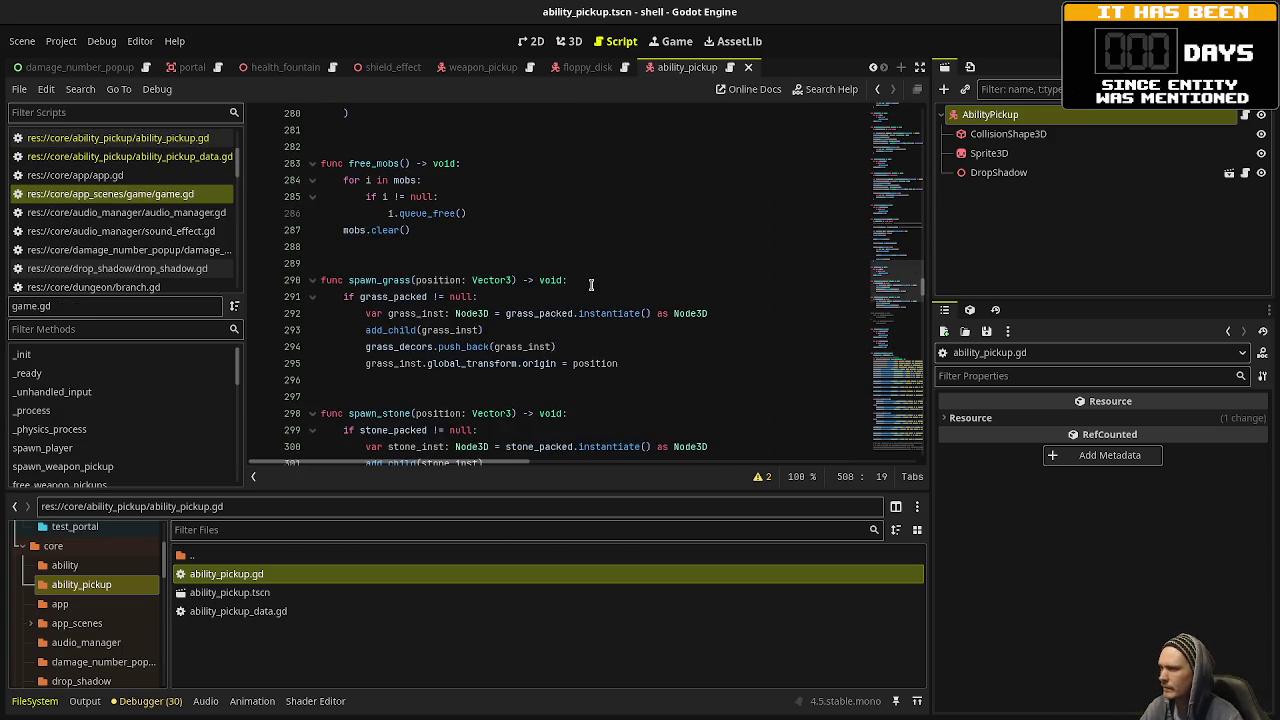
scroll(591, 285, "up", 10)
scroll(591, 285, "up", 9)
scroll(591, 285, "up", 9)
scroll(591, 285, "up", 5)
scroll(342, 435, "down", 2)
scroll(405, 365, "down", 4)
left_click(502, 318)
key("Return")
key("Return")
key("Return")
type("fu")
key("BackSpace")
key("BackSpace")
type("# ability pickups")
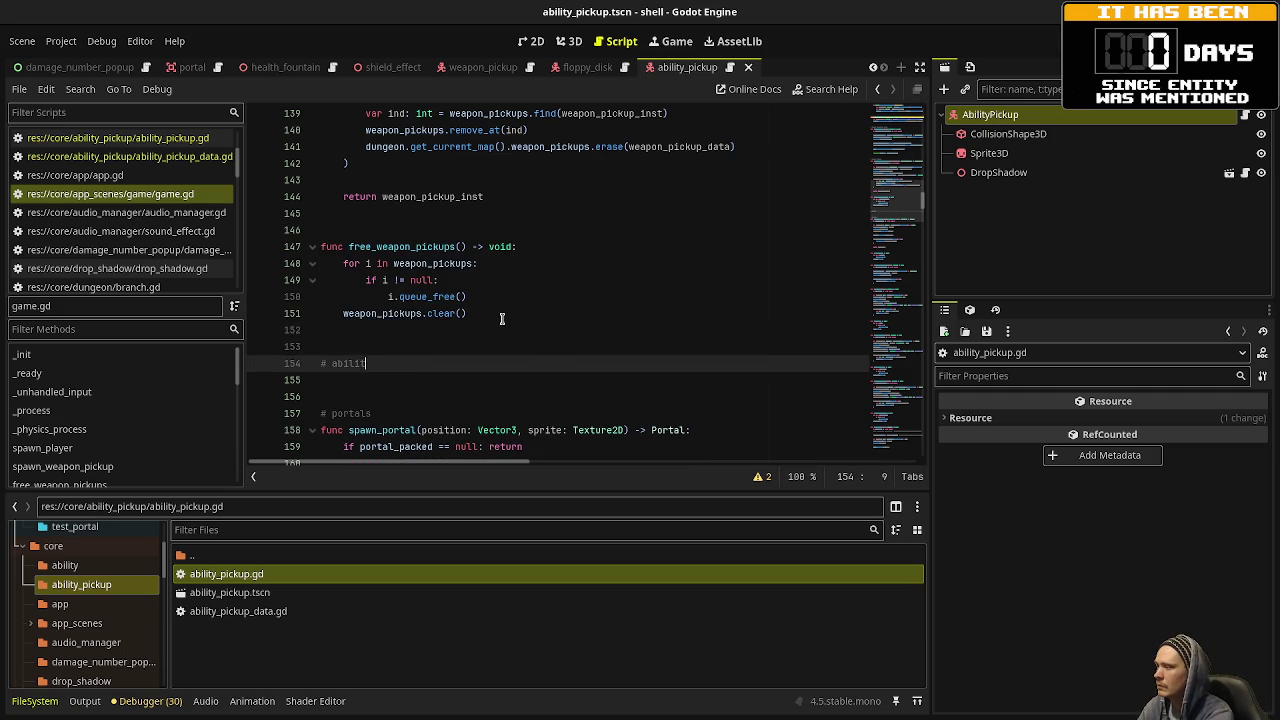
key("Return")
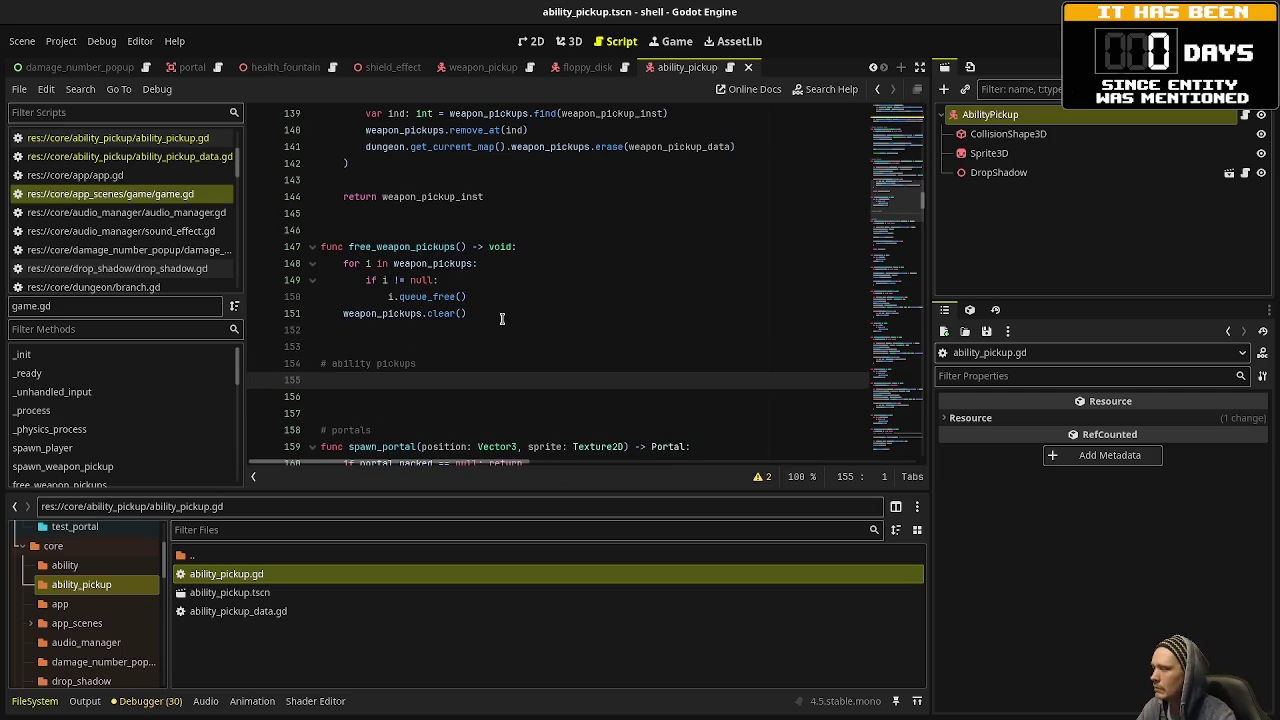
Copy the whole spawn_weapon_pickup function.
scroll(502, 318, "up", 4)
mouse_move(491, 396)
left_mouse_down()
mouse_move(284, 125)
mouse_move(289, 147)
left_mouse_up()
key("ctrl+c")
scroll(375, 385, "down", 4)
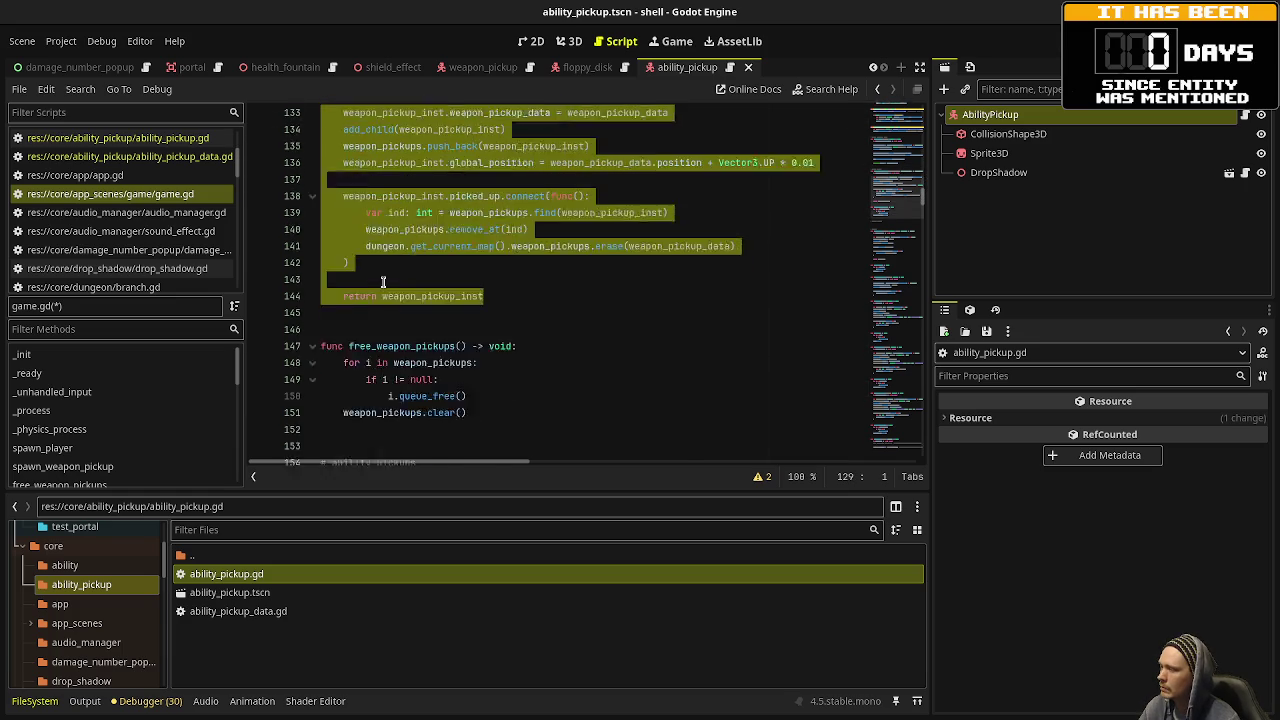
Paste the copied function under the comment and rename it spawn_ability_pickup.
left_click(375, 381)
key("ctrl+v")
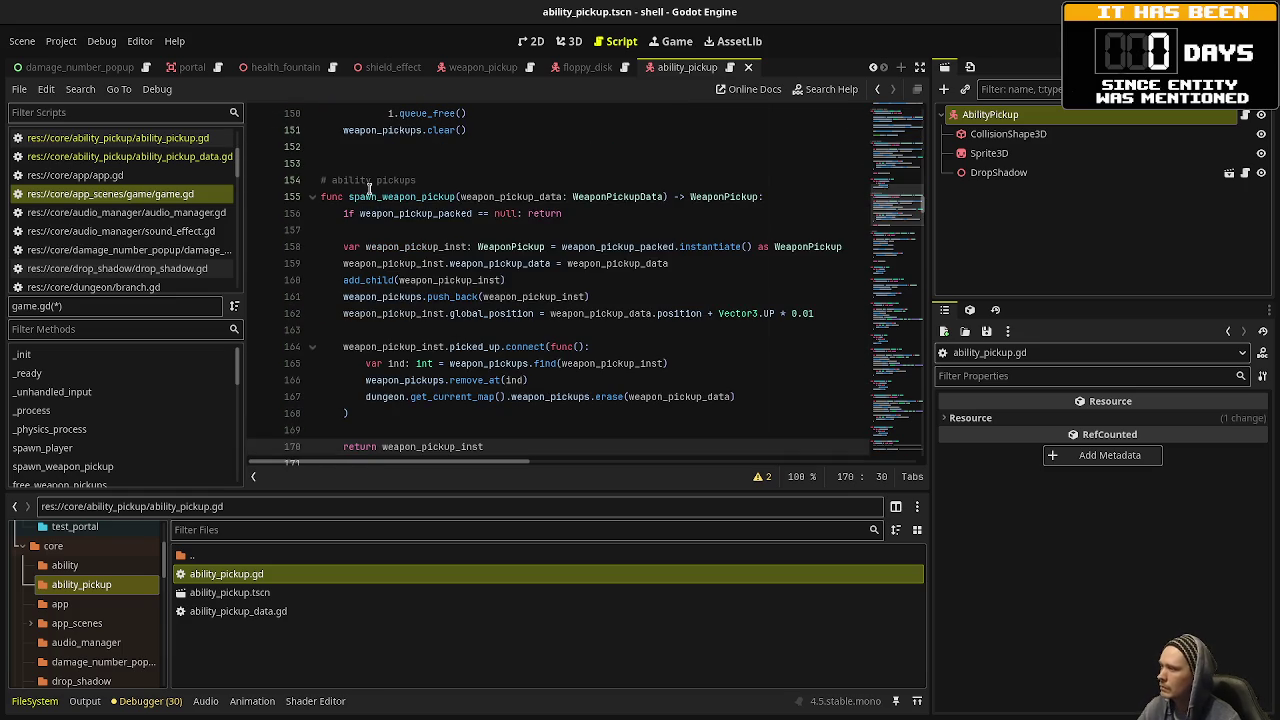
left_click_drag(383, 197, 417, 200)
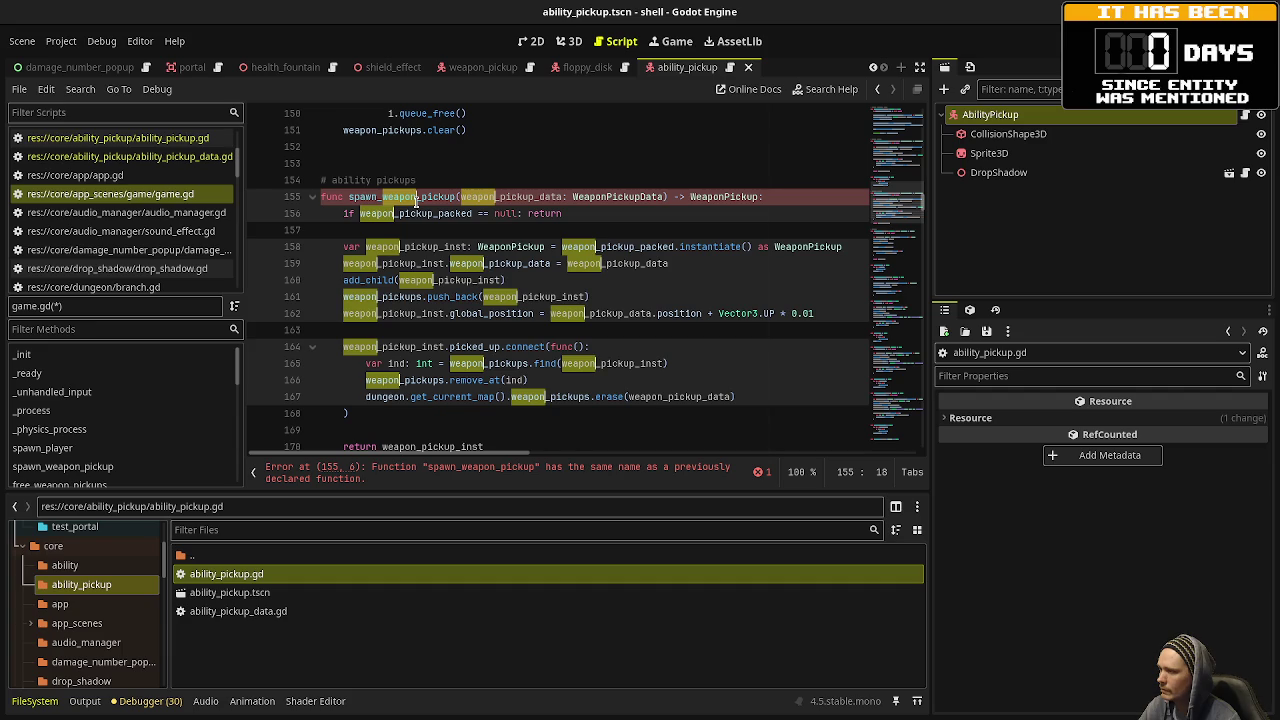
scroll(416, 200, "down", 1)
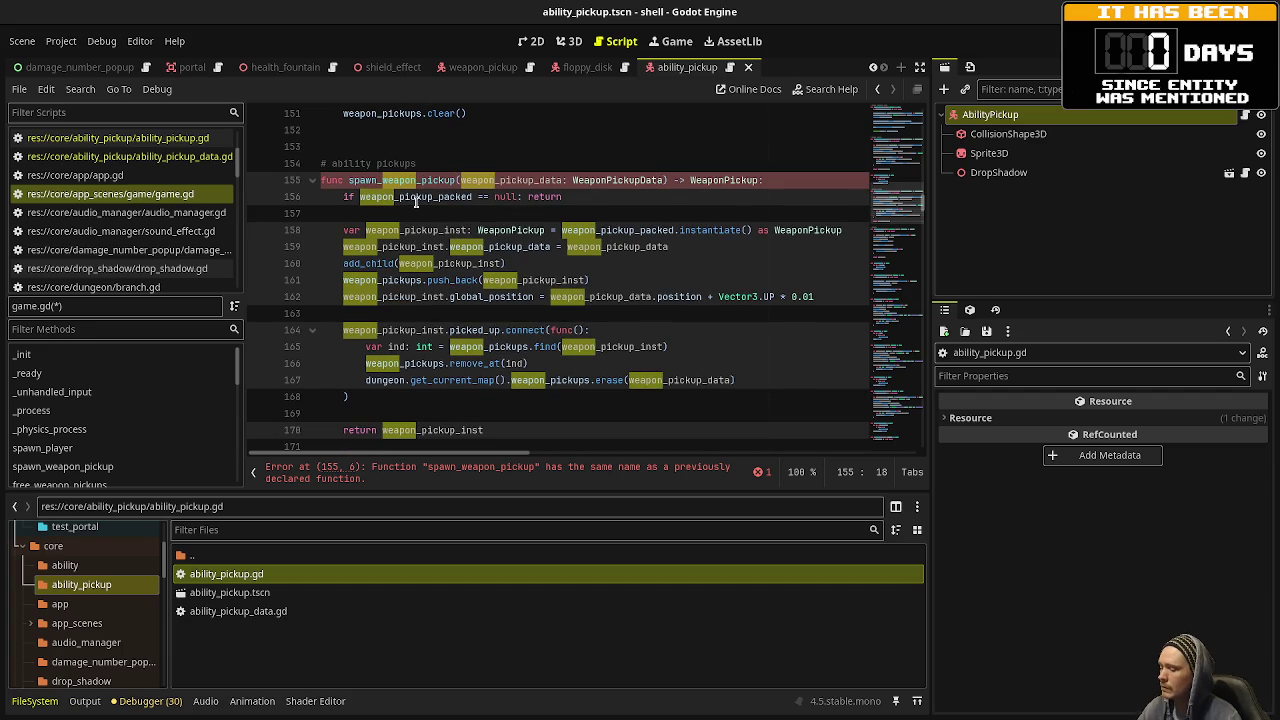
type("ability")
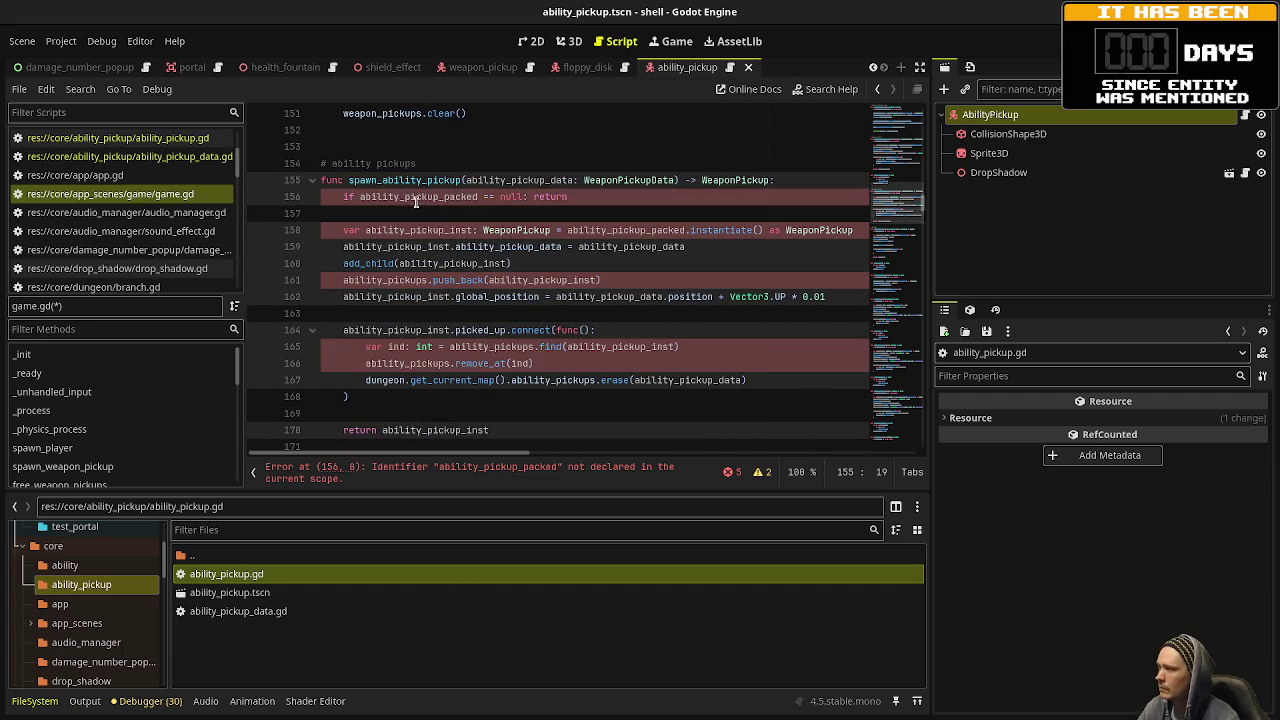
Comment out the picked_up.connect block in the new function.
left_click_drag(350, 397, 334, 332)
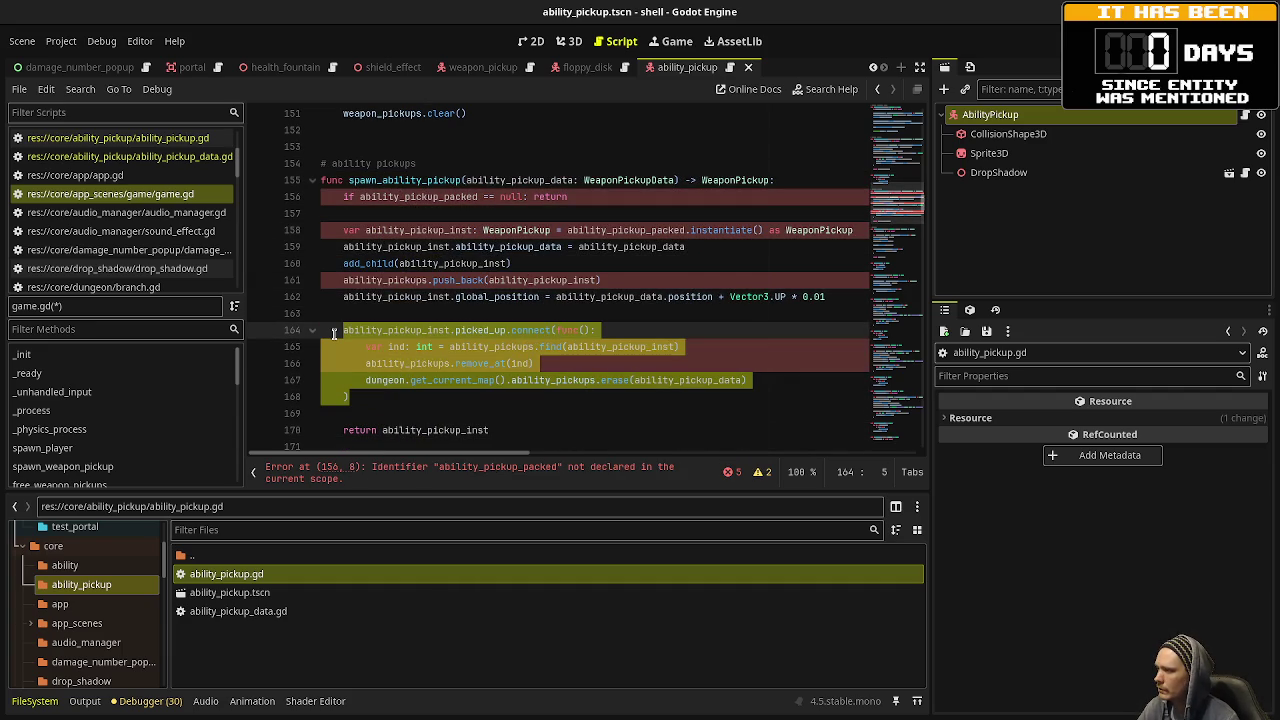
left_click(548, 346)
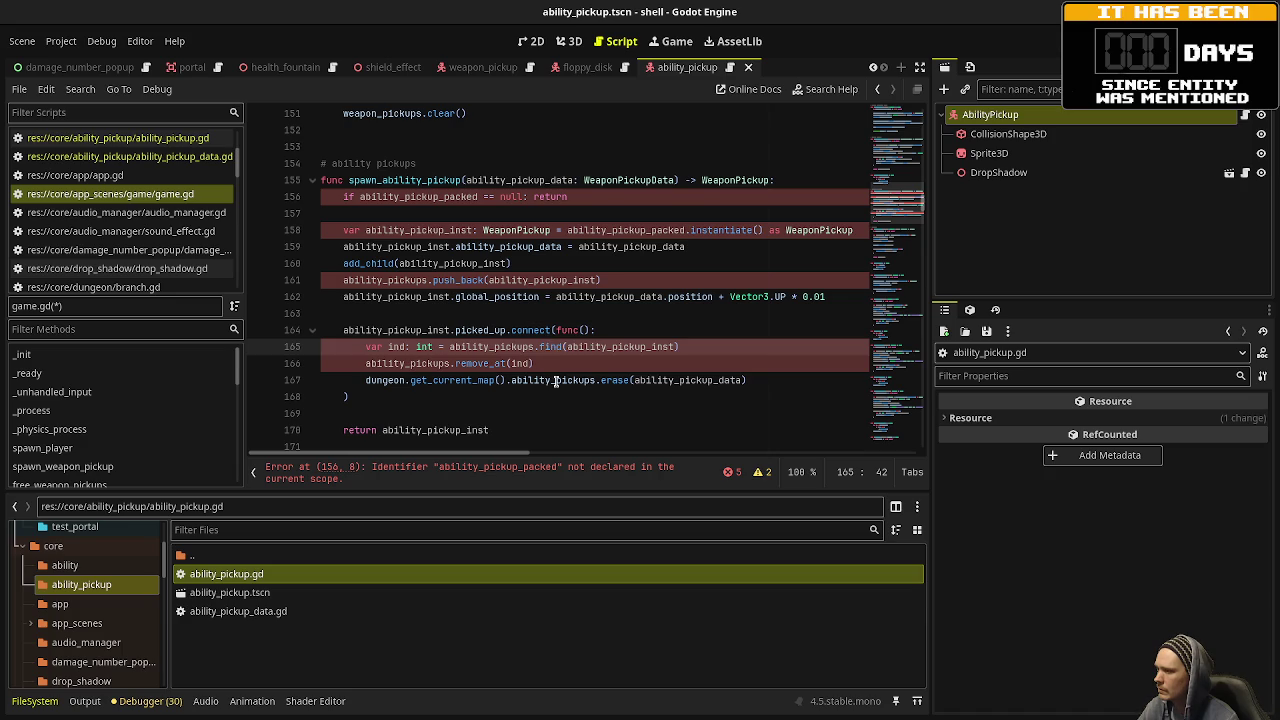
left_click(365, 397)
left_click_drag(365, 397, 348, 328)
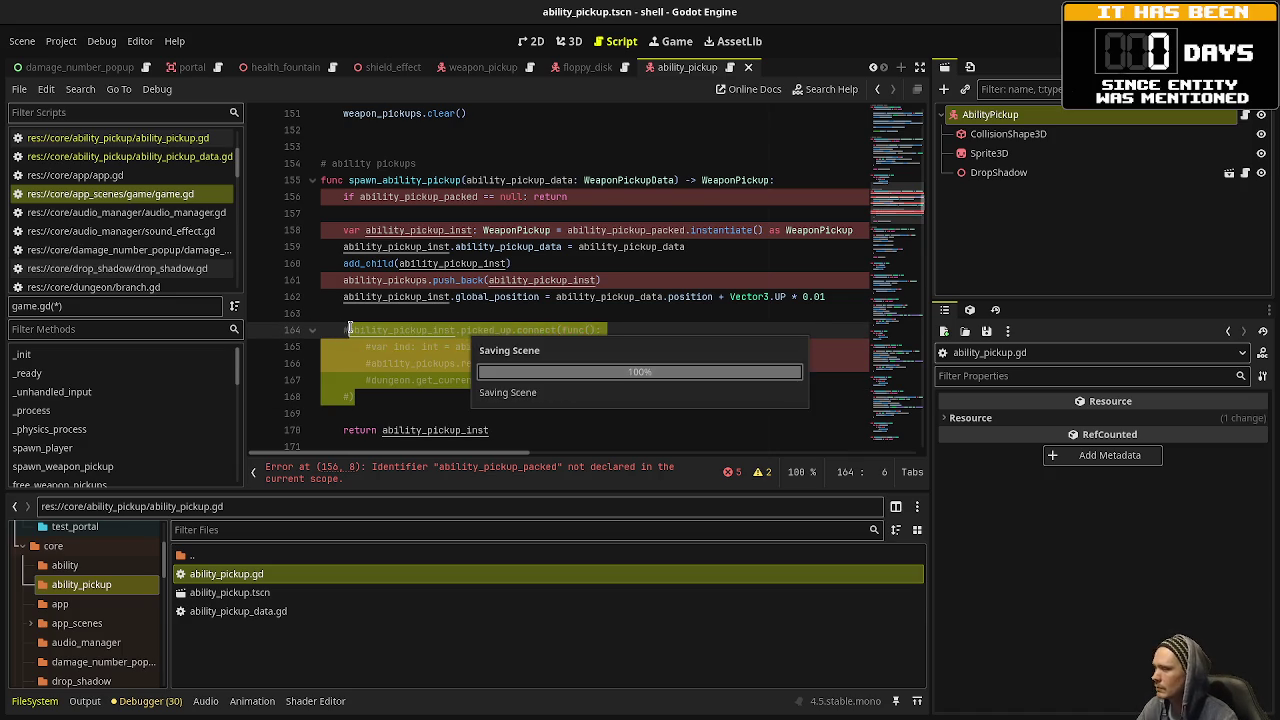
key("ctrl+k")
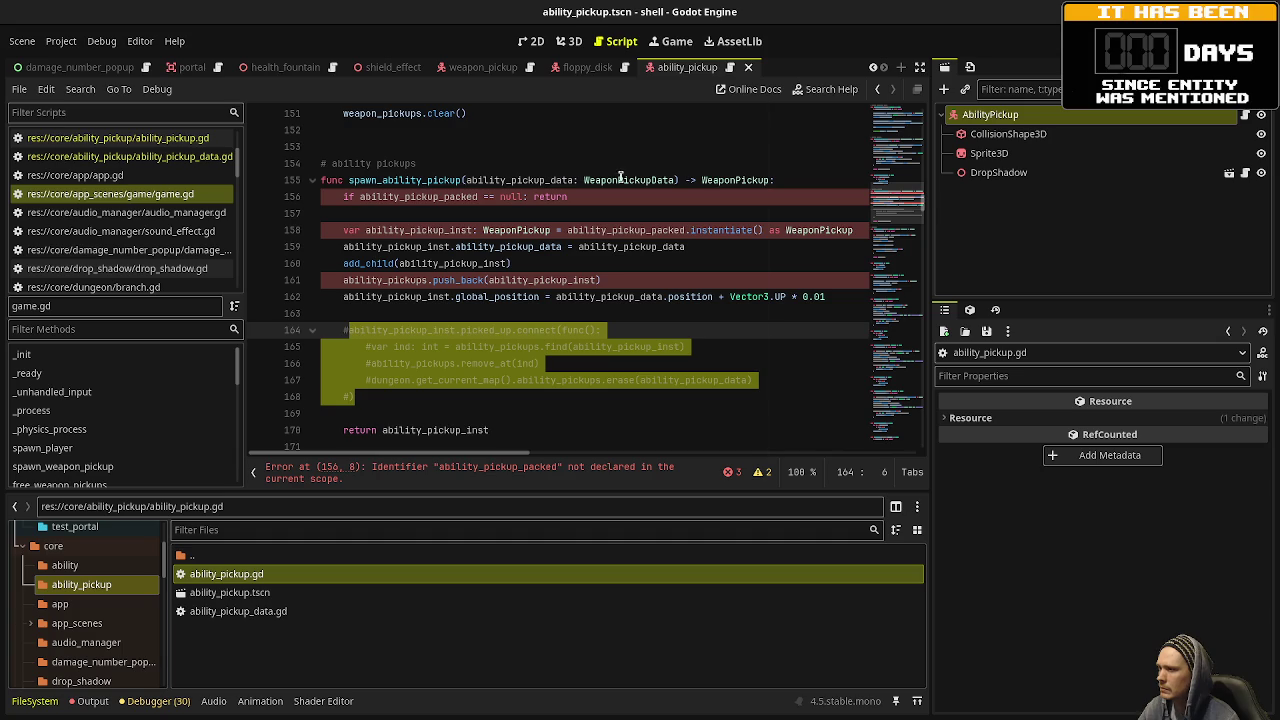
Change the WeaponPickupData type to AbilityPickupData in spawn_ability_pickup.
left_click_drag(618, 180, 587, 181)
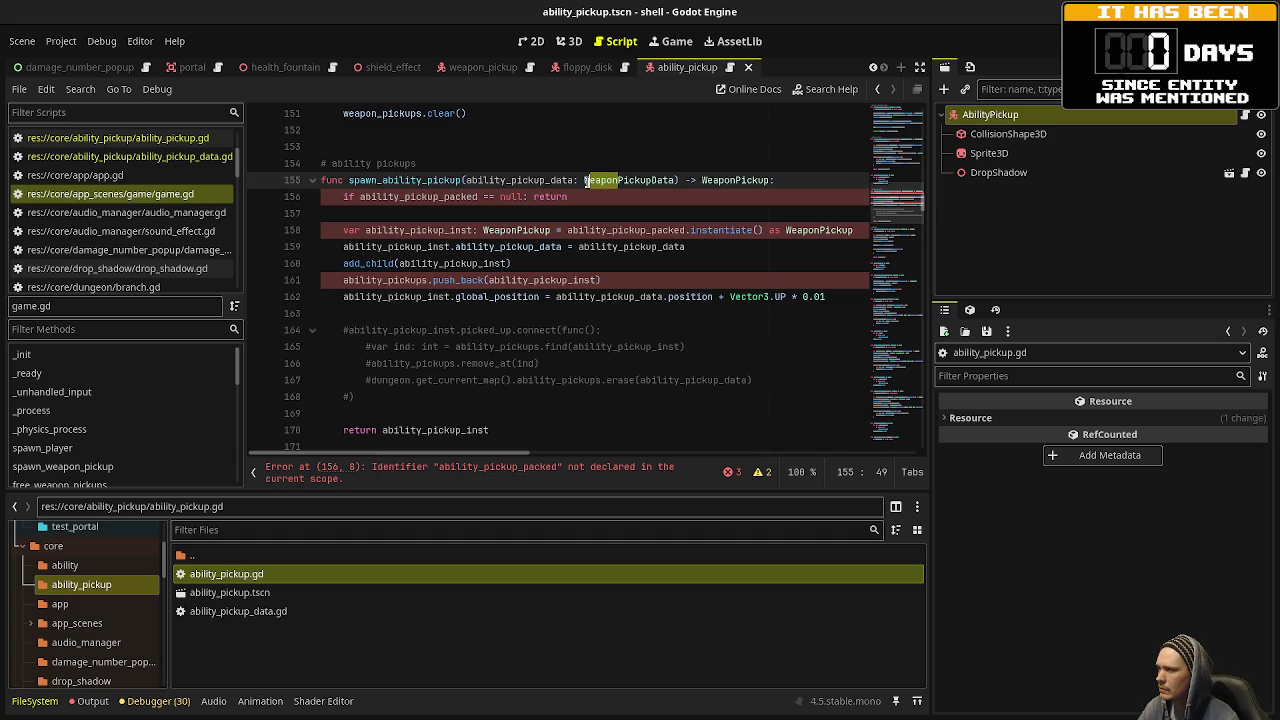
double_click(583, 183)
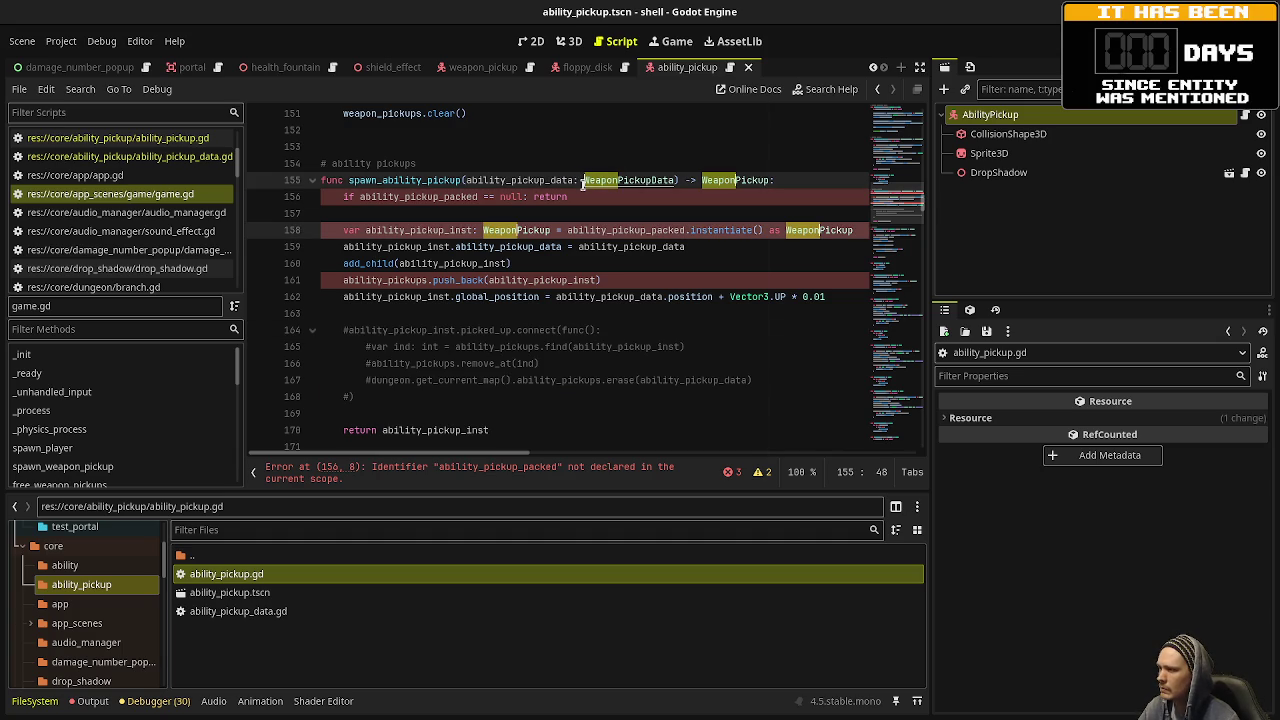
type("Ability")
left_click(674, 136)
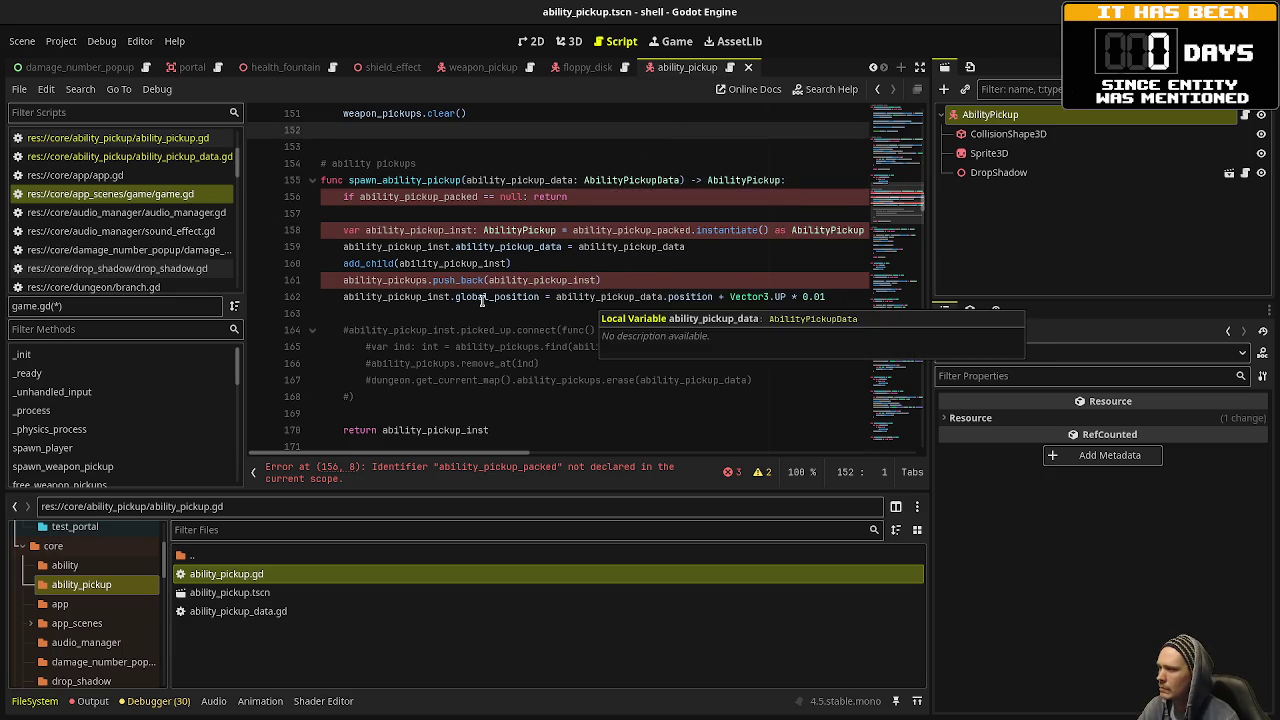
left_click_drag(897, 223, 855, 90)
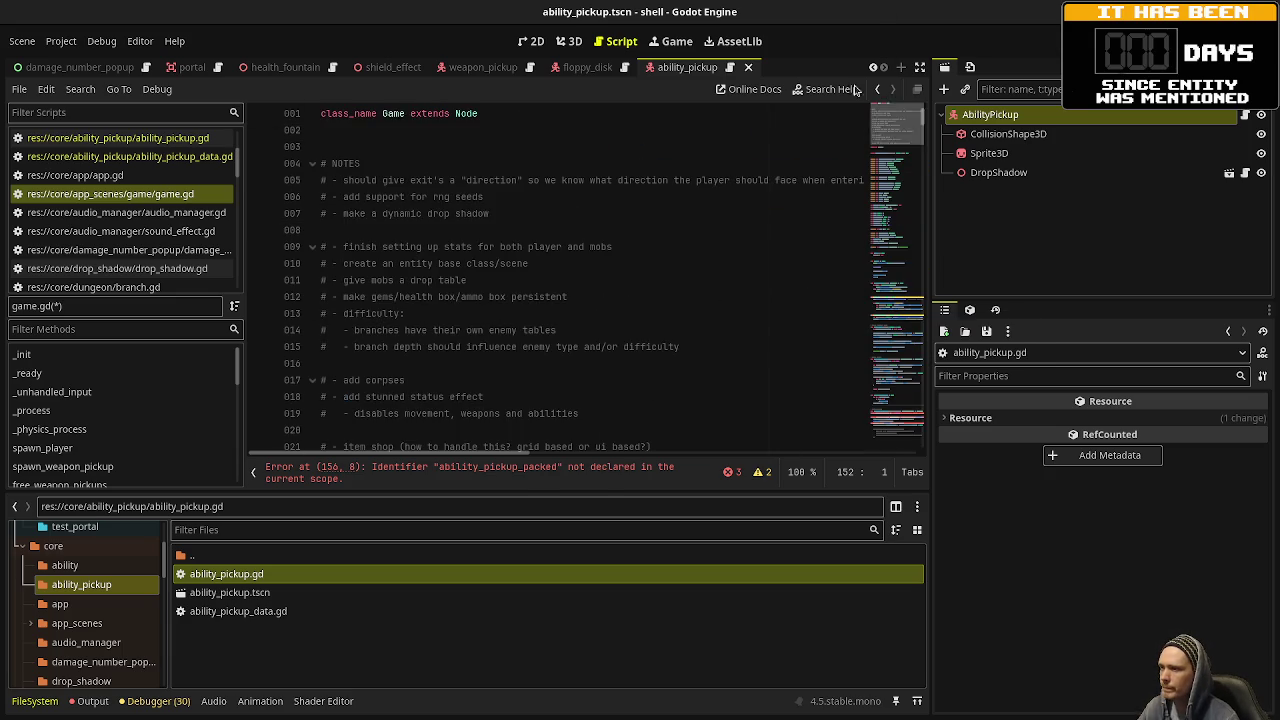
scroll(493, 242, "down", 8)
left_click(578, 205)
key("Return")
type("@export var ability")
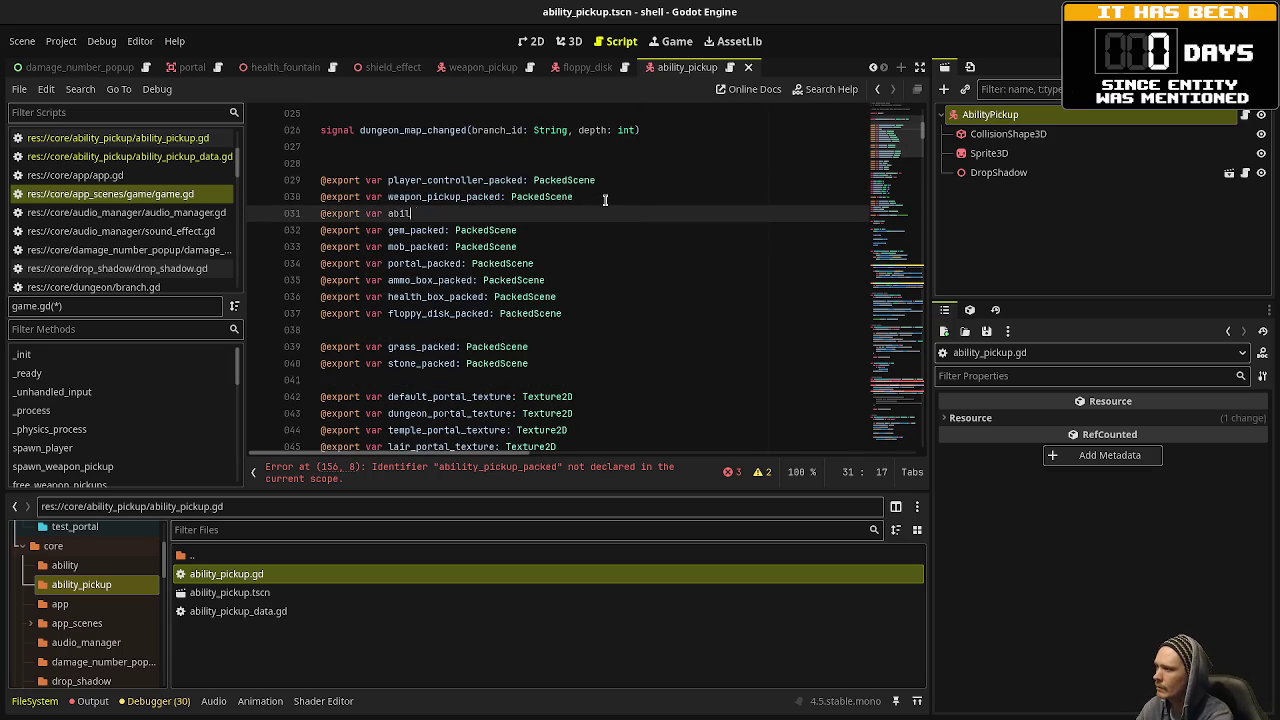
type("_picku")
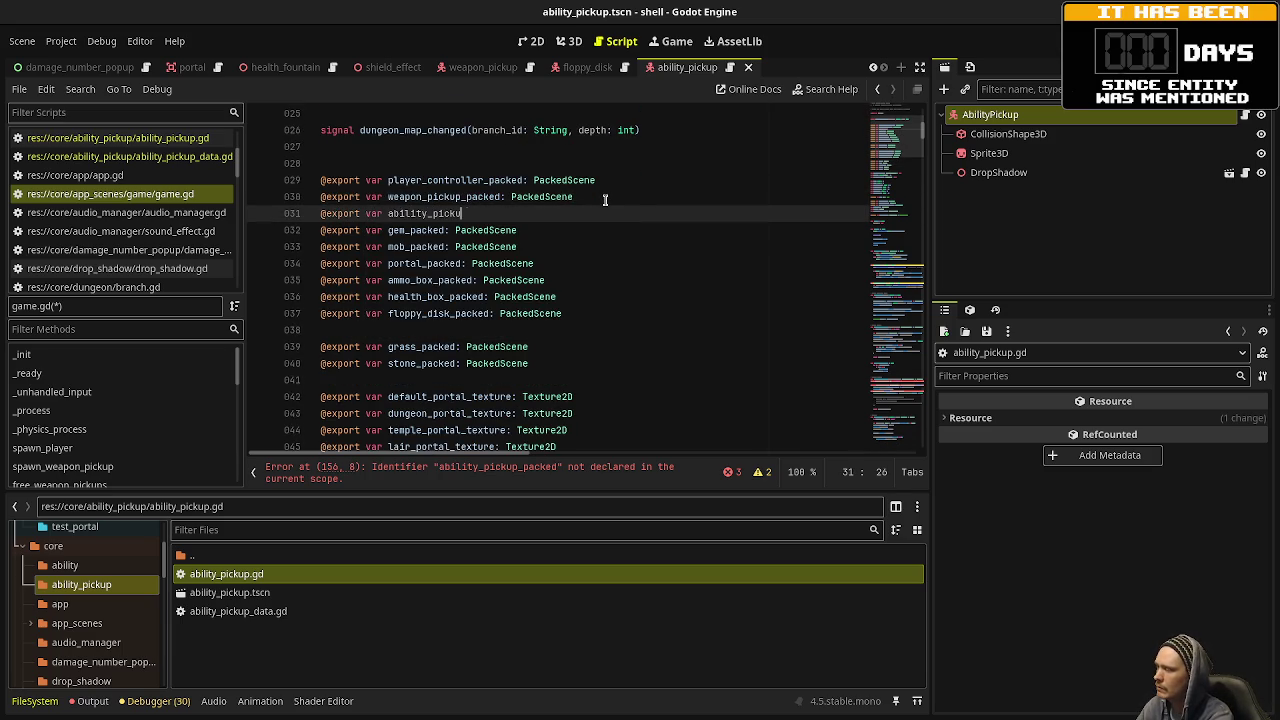
type("p_packed: Pack")
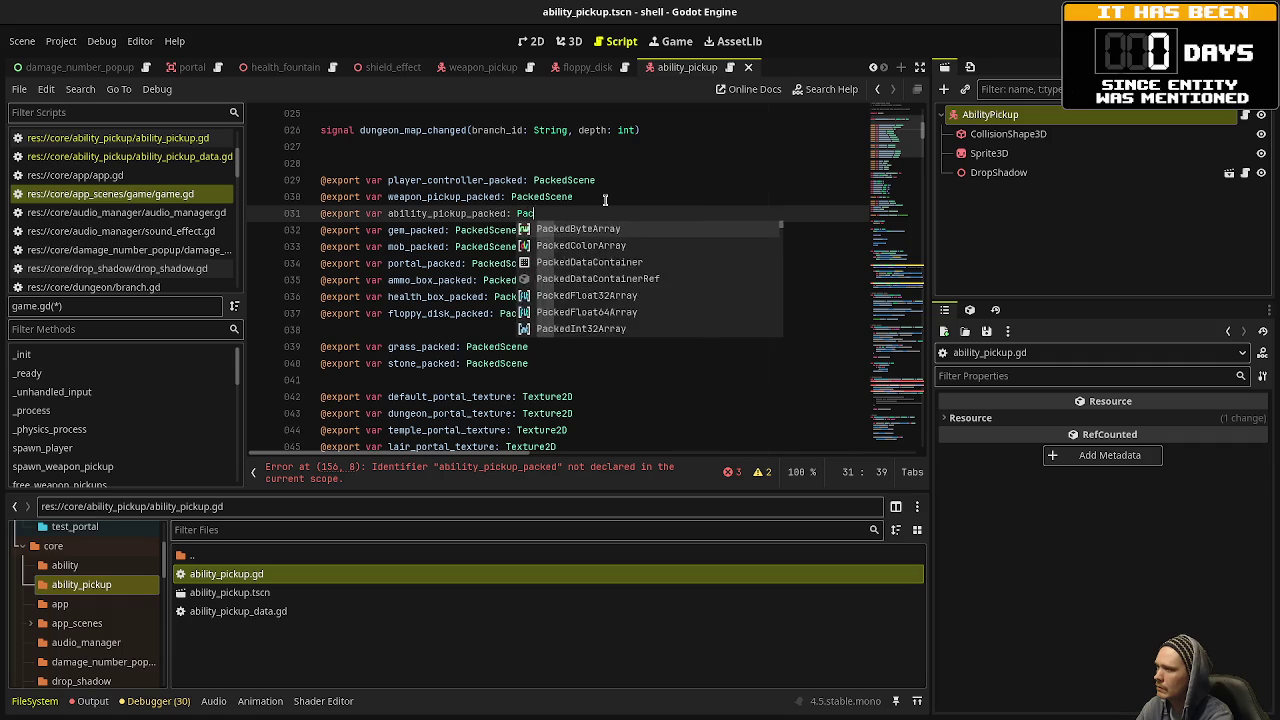
key("Return")
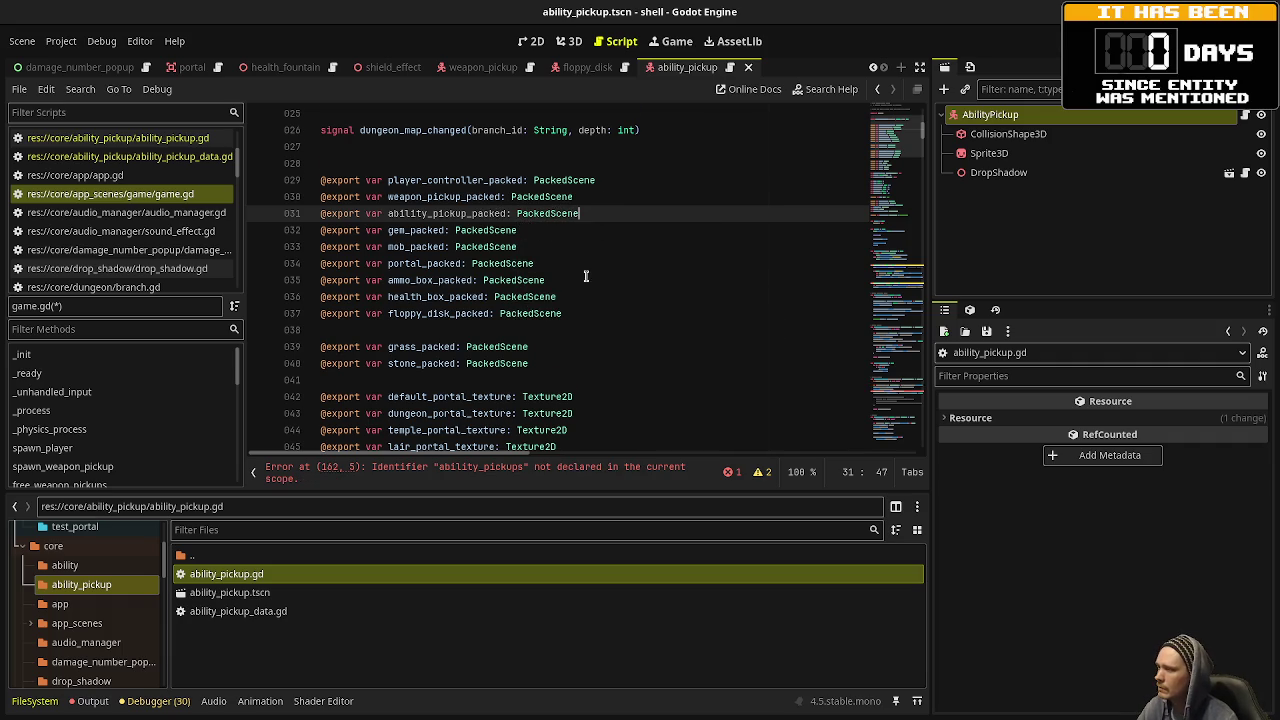
Add 'var ability_pickups: Array = []' after weapon_pickups and save the script.
scroll(586, 271, "down", 8)
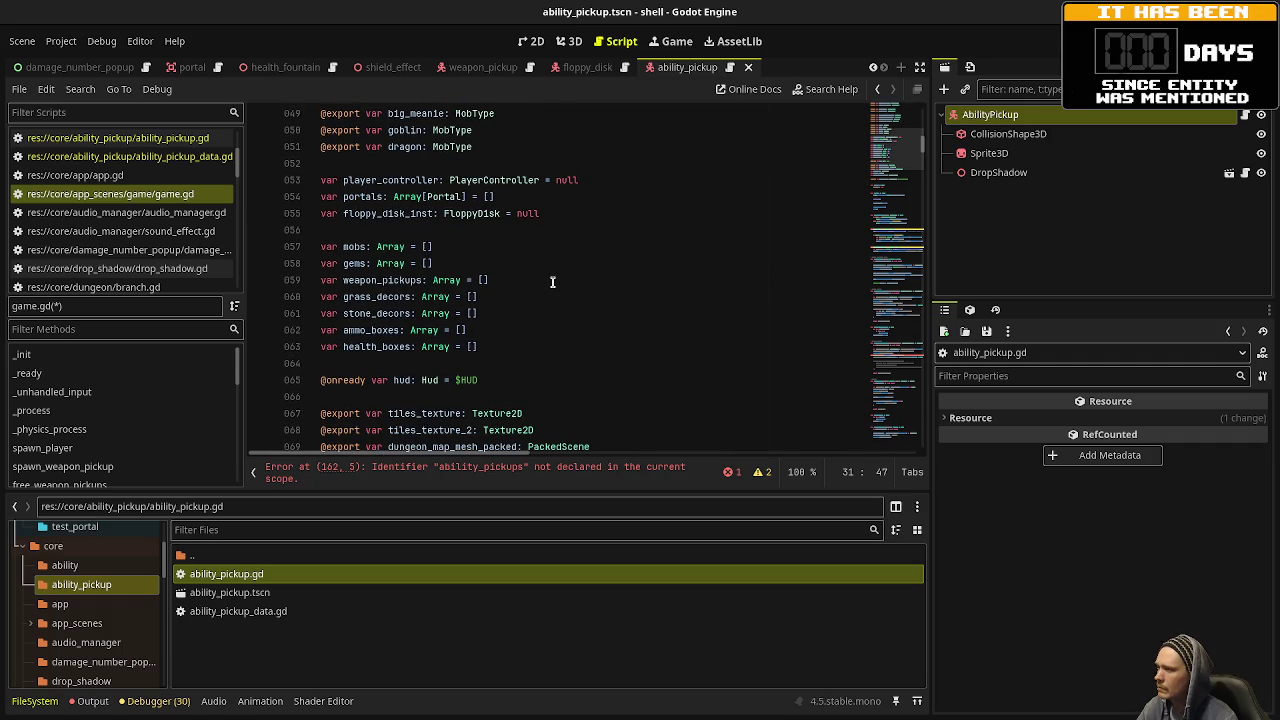
left_click(528, 285)
key("Return")
type("var ability_pick")
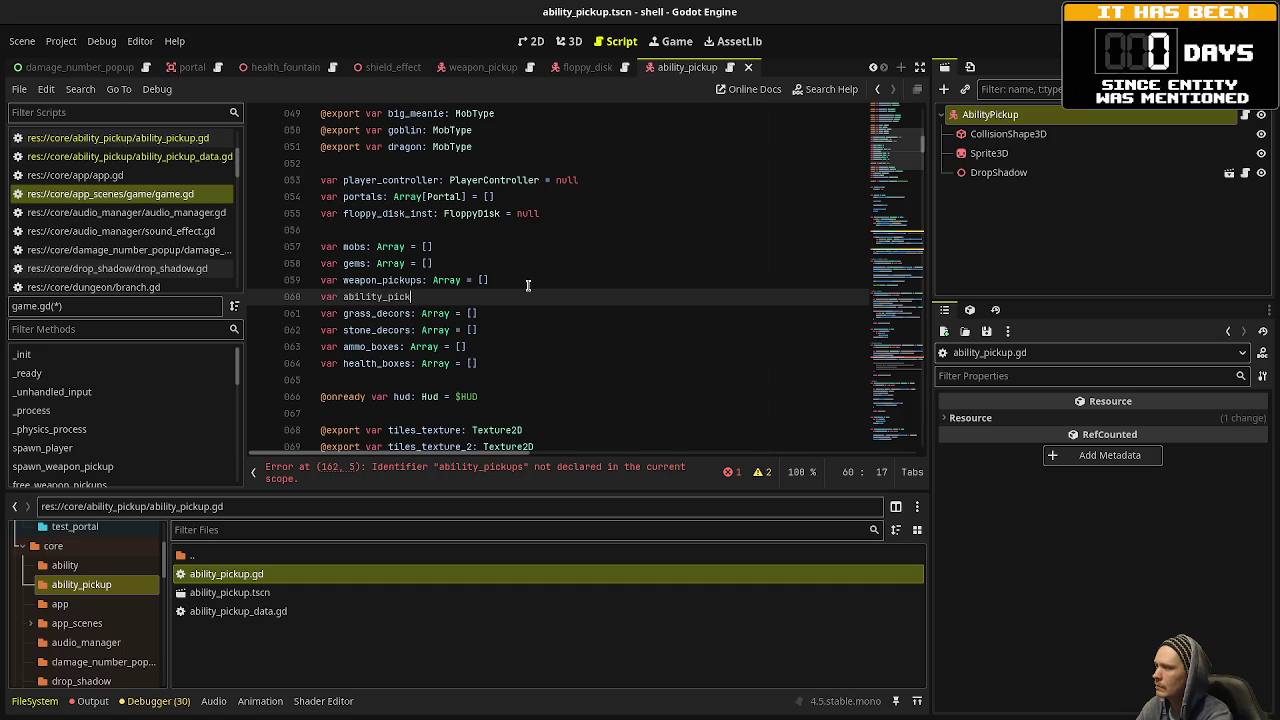
type("ups: Array = ")
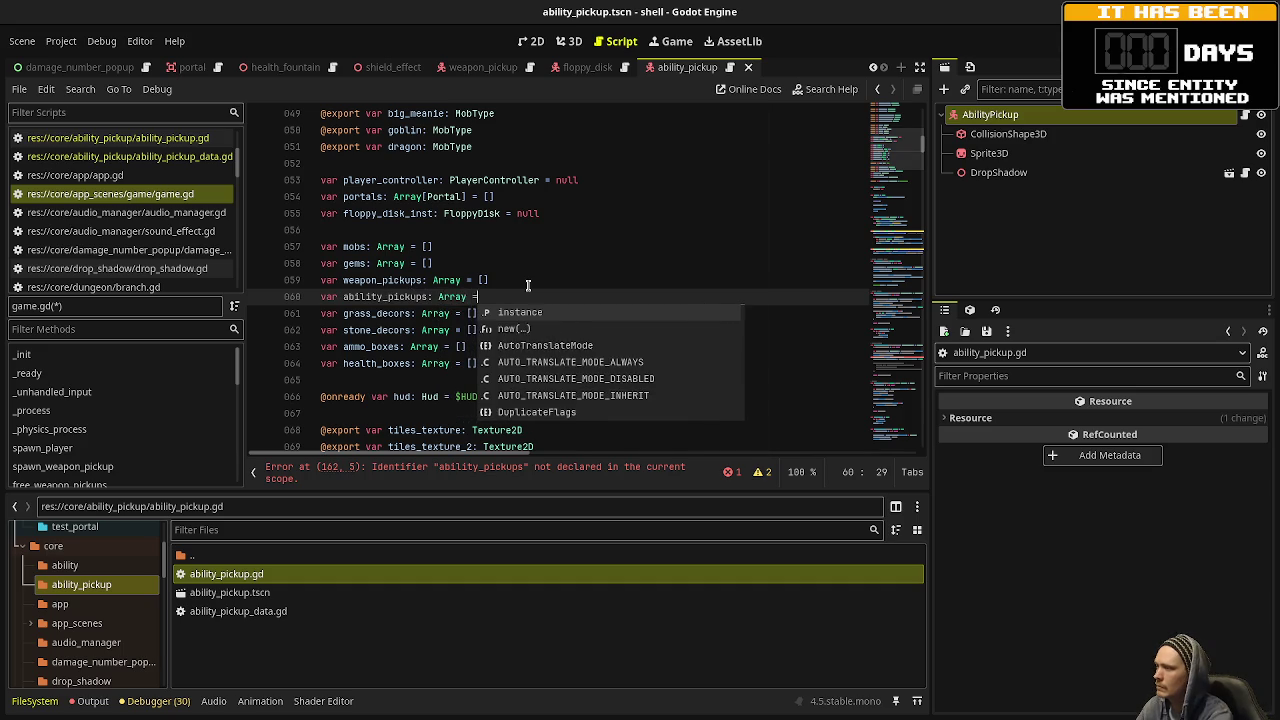
type("[]")
key("ctrl+s")
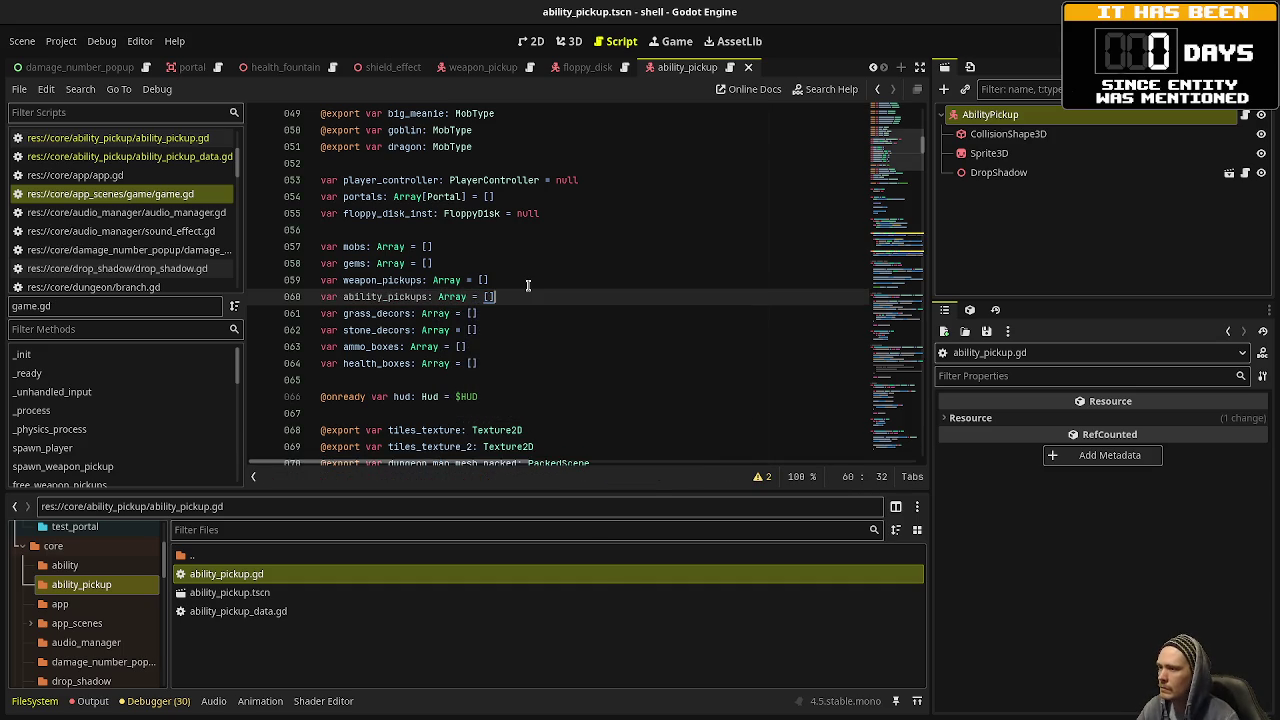
scroll(878, 220, "down", 15)
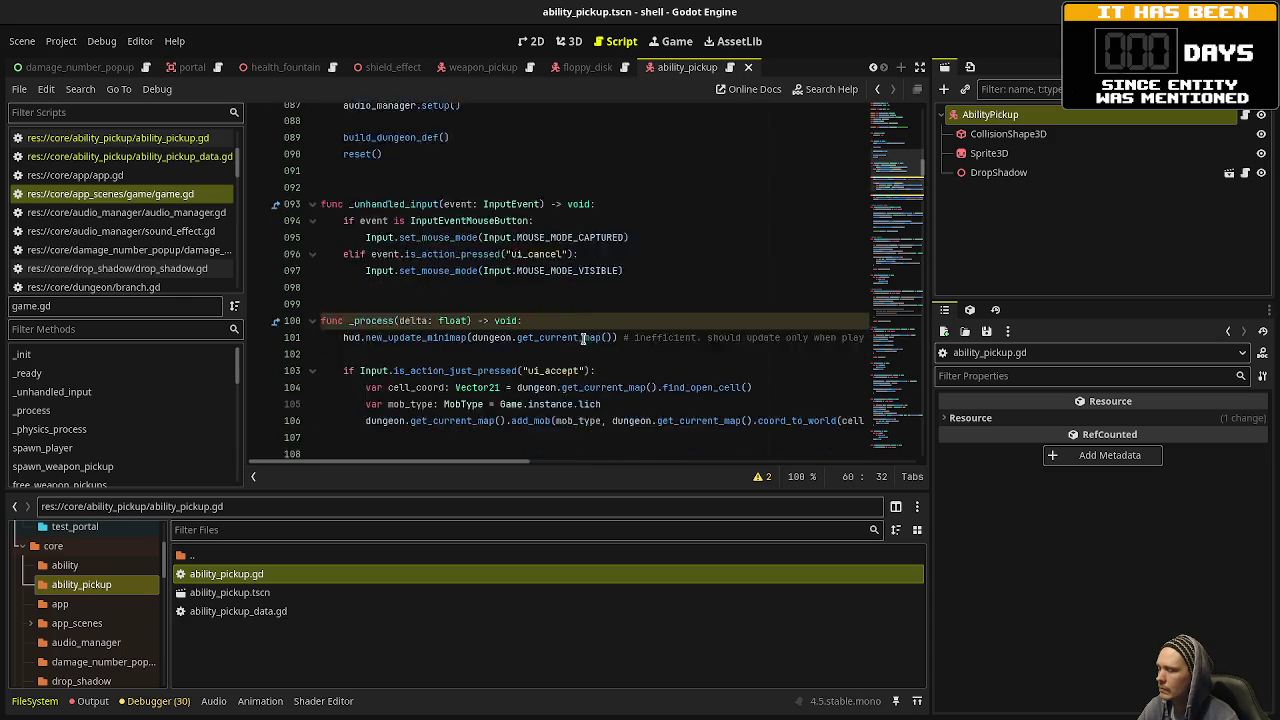
Switch to the game scene and hide HudMock's VBoxContainer and ColorRect.
scroll(908, 252, "down", 15)
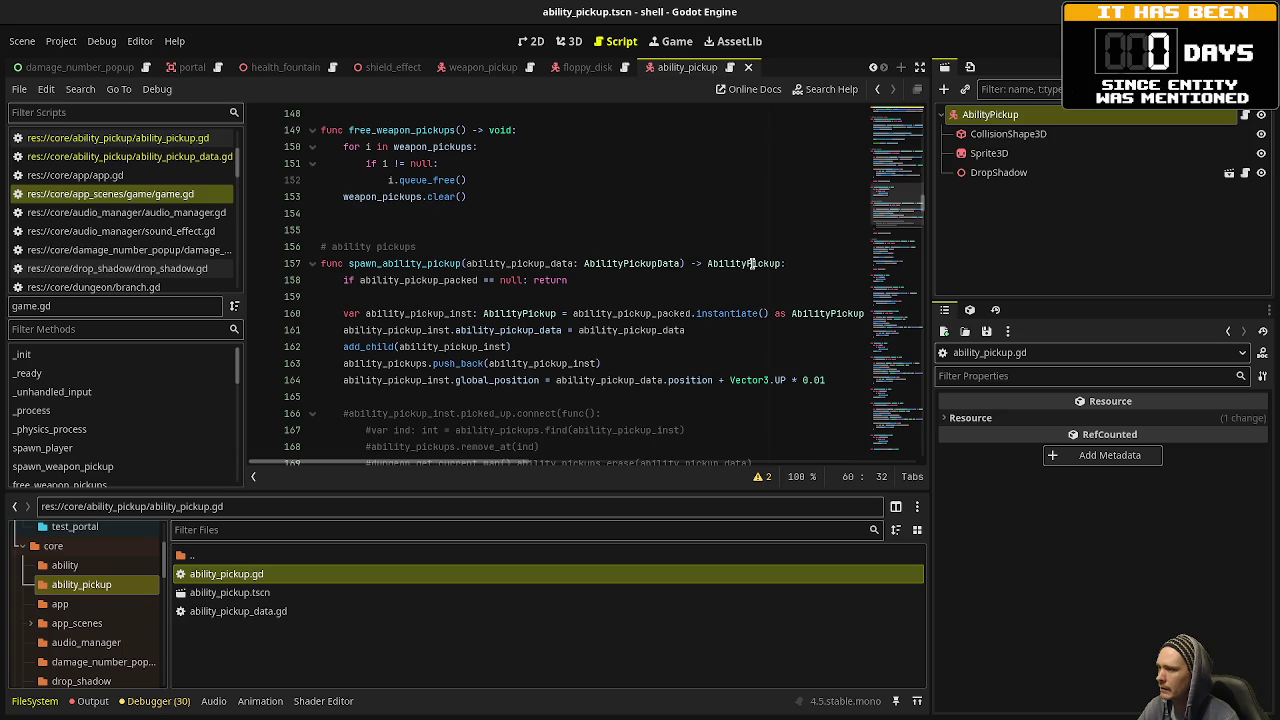
double_click(420, 280)
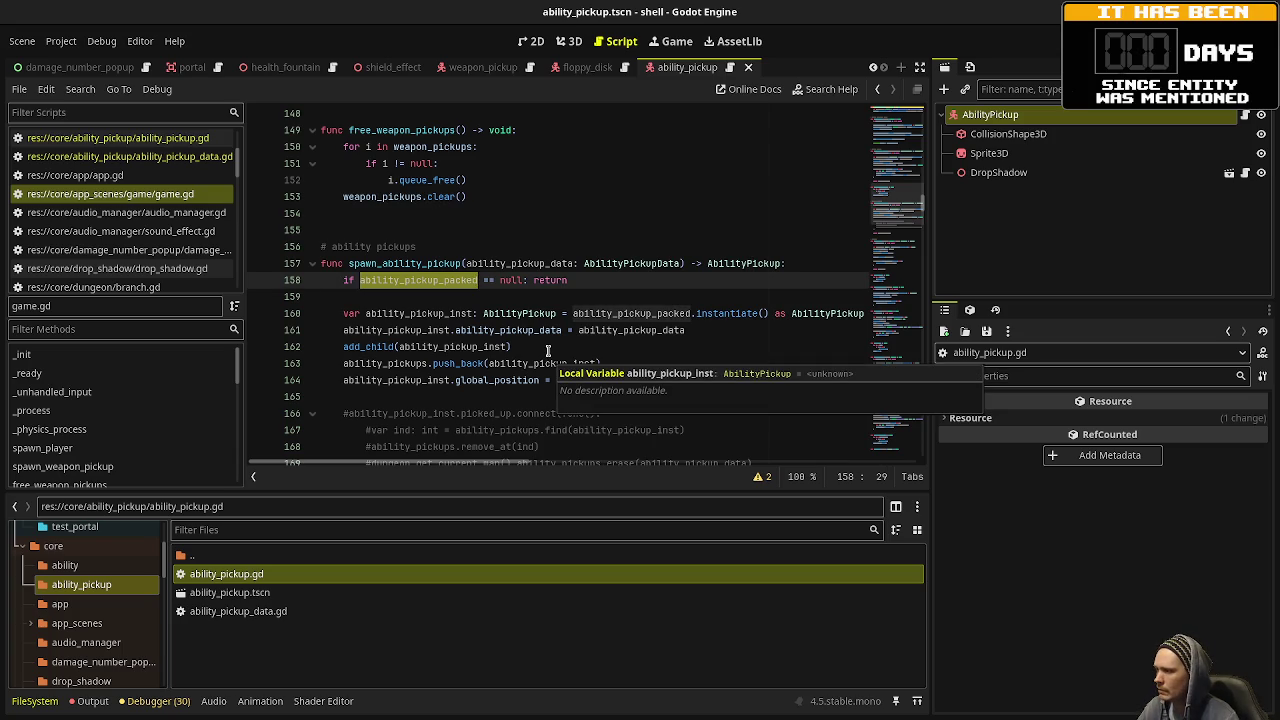
scroll(173, 68, "up", 5)
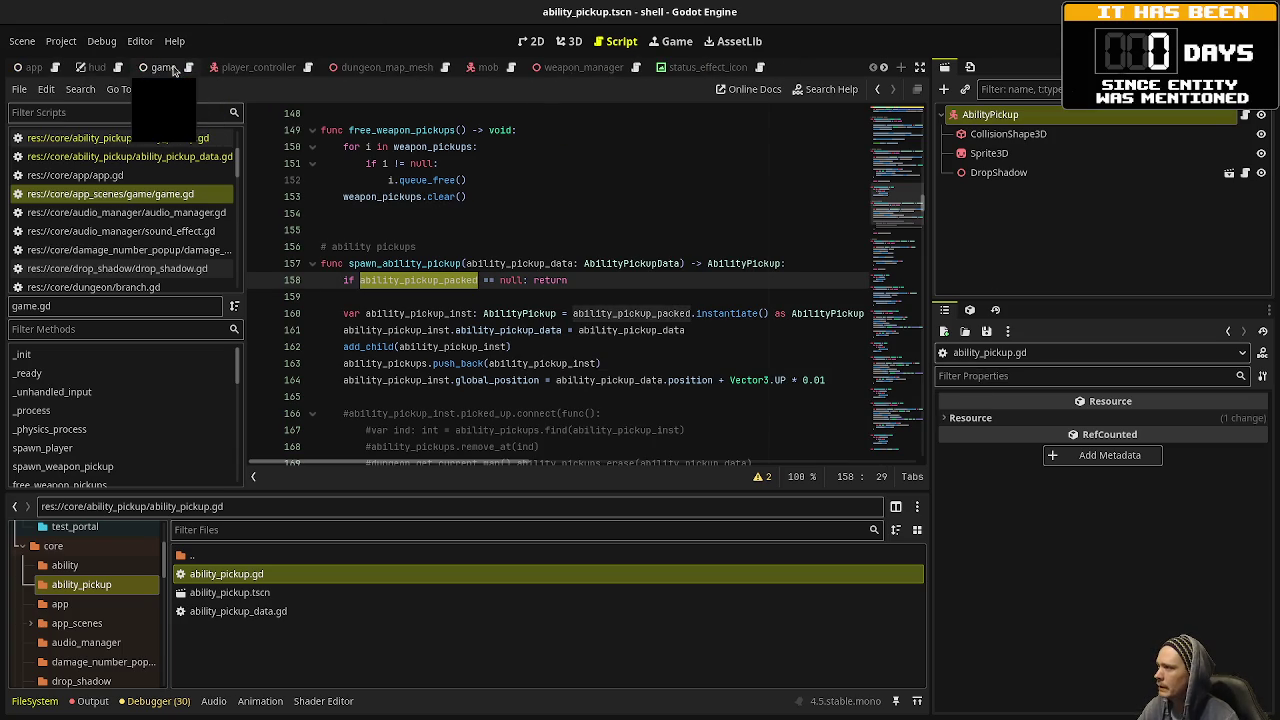
left_click(165, 67)
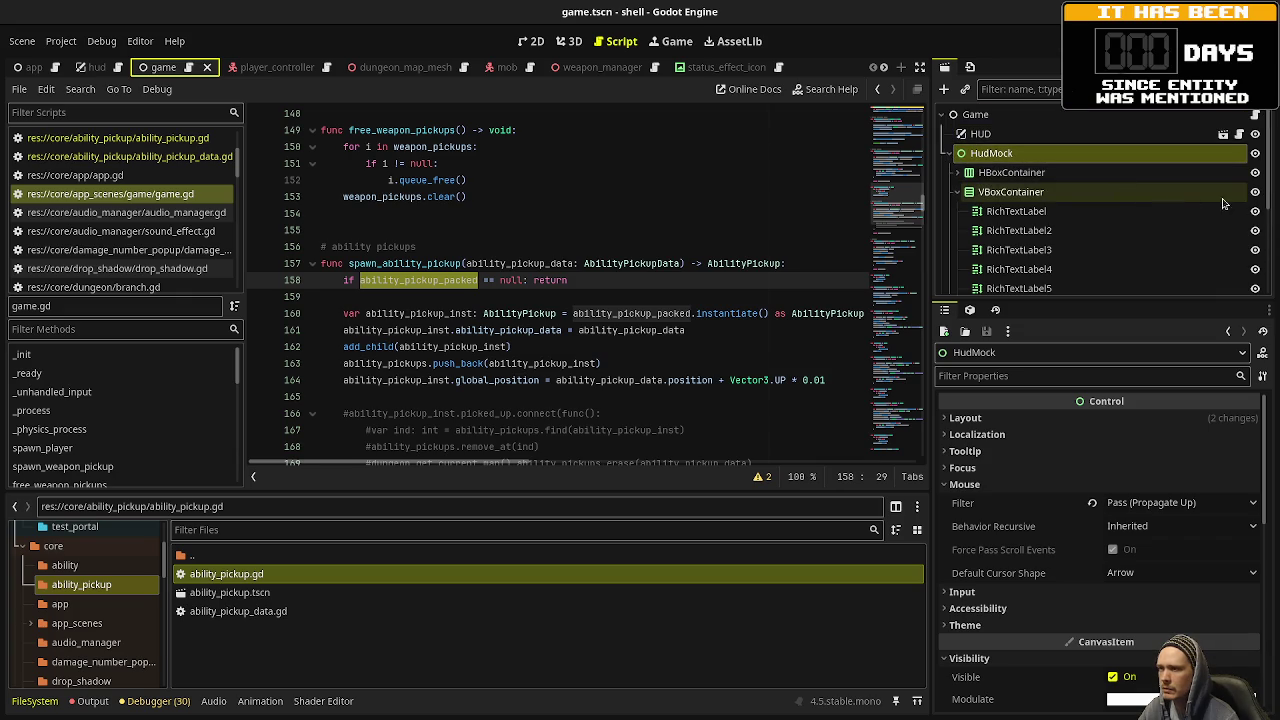
left_click(1257, 193)
key("Left")
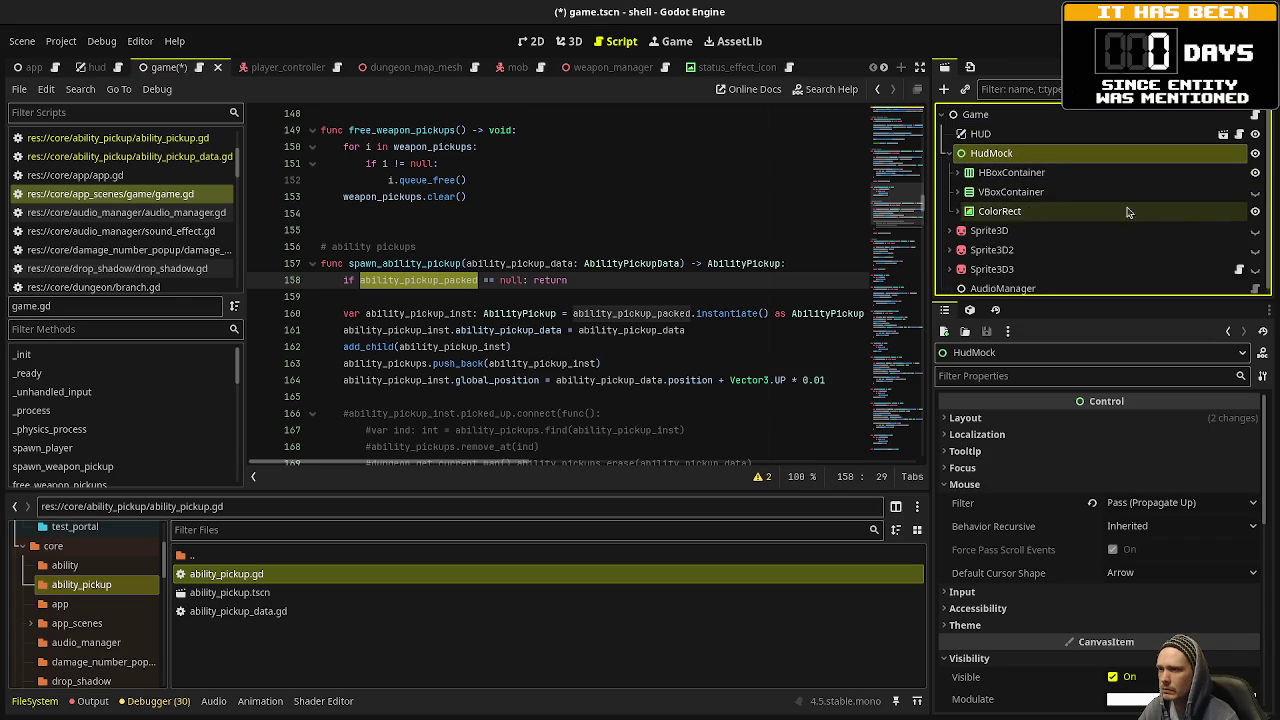
left_click(1255, 211)
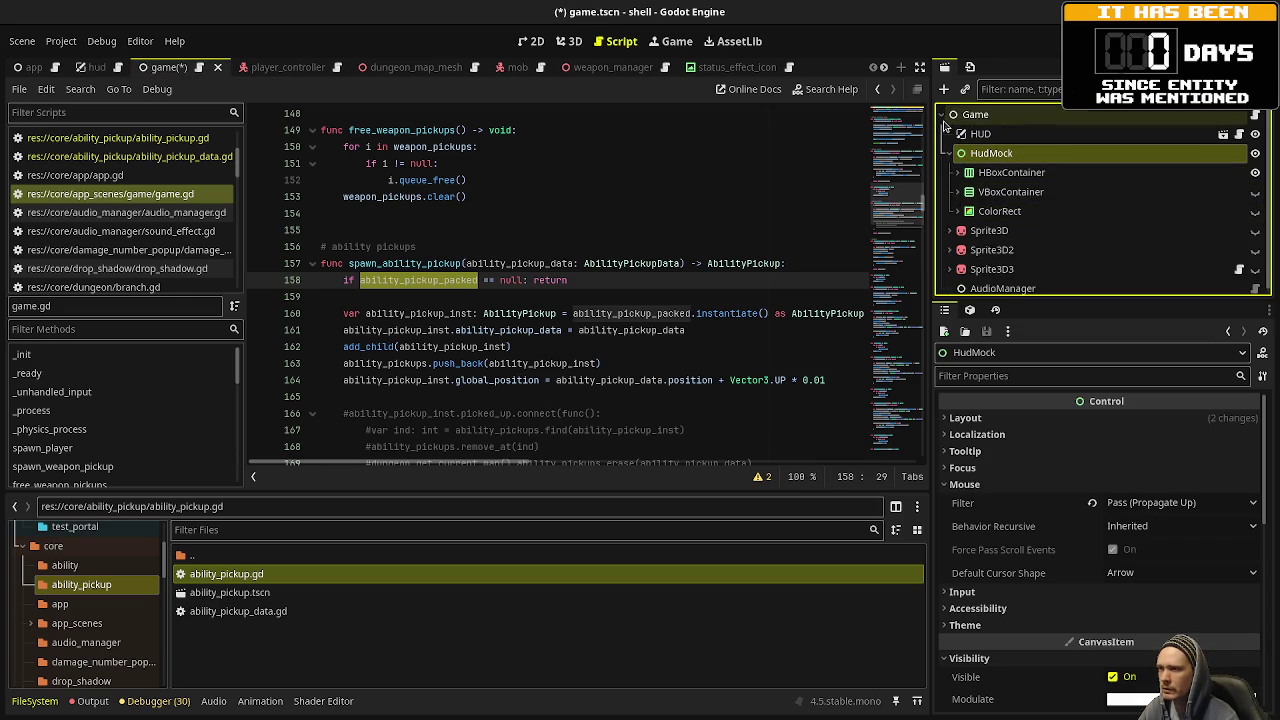
Assign ability_pickup.tscn to the Game node's Ability Pickup Packed export and save the scene.
key("Left")
key("Left")
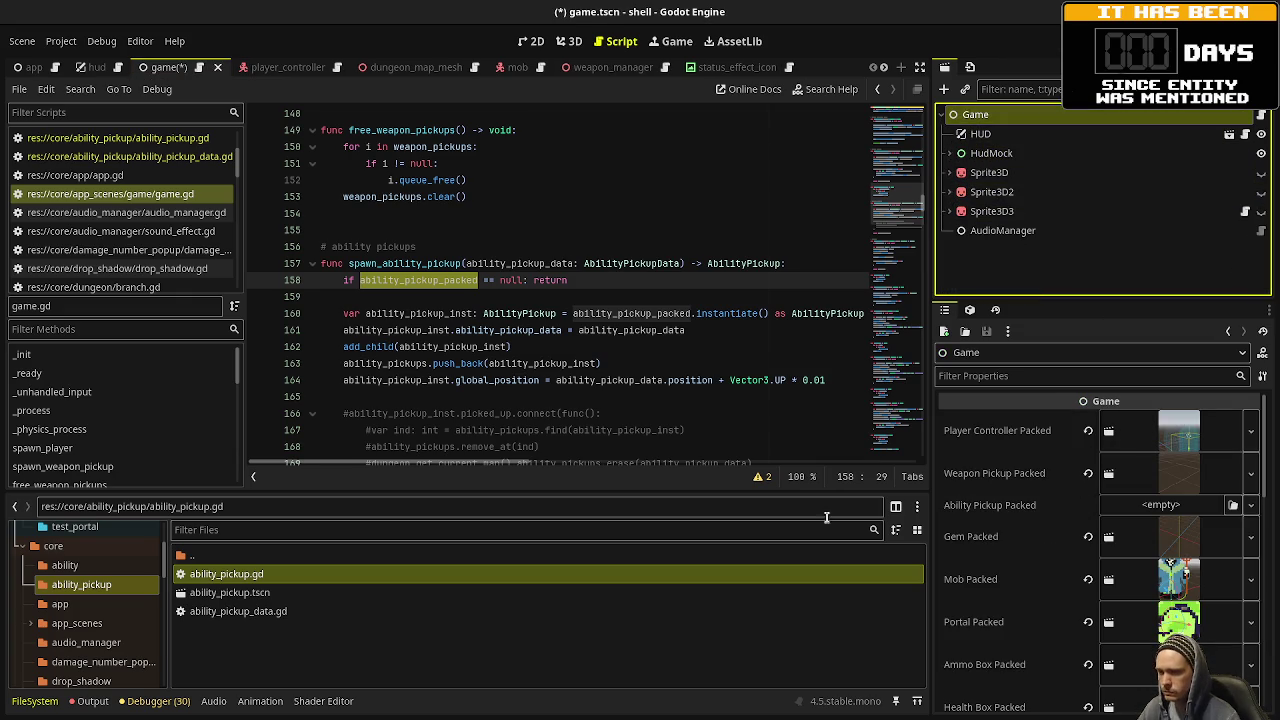
mouse_move(229, 592)
left_mouse_down()
mouse_move(690, 468)
mouse_move(1150, 510)
left_mouse_up()
key("ctrl+s")
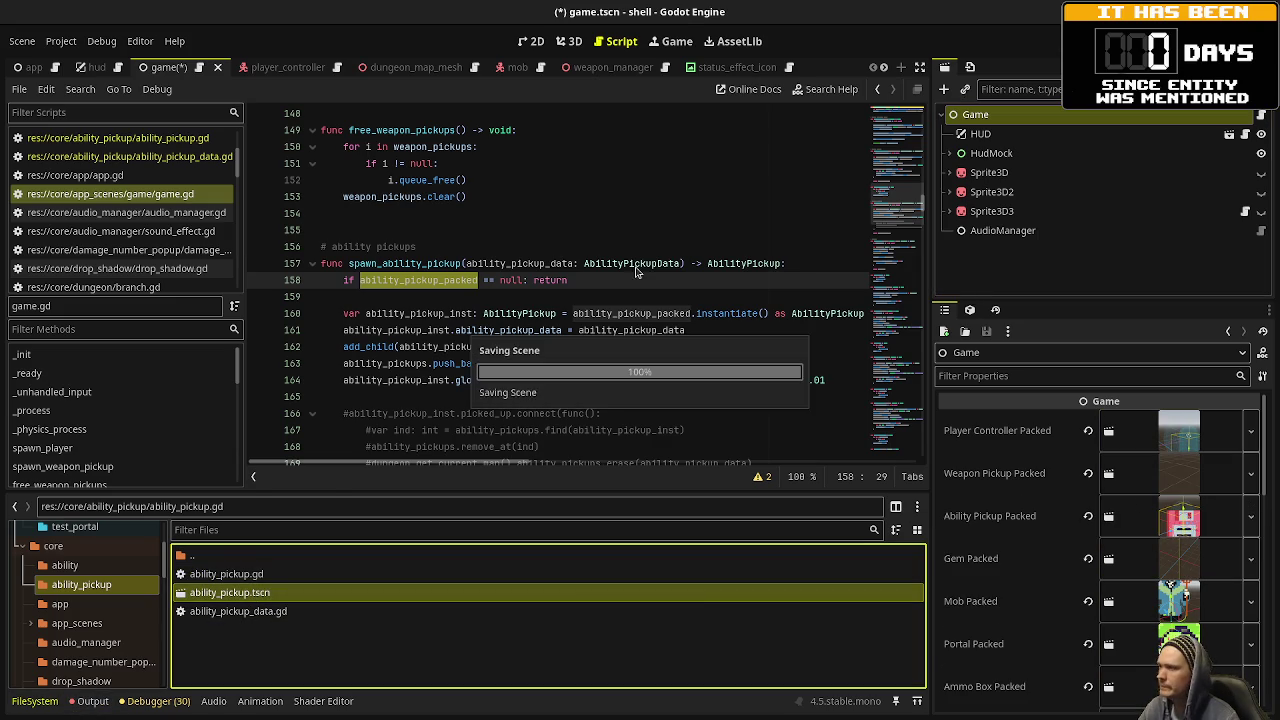
double_click(455, 313)
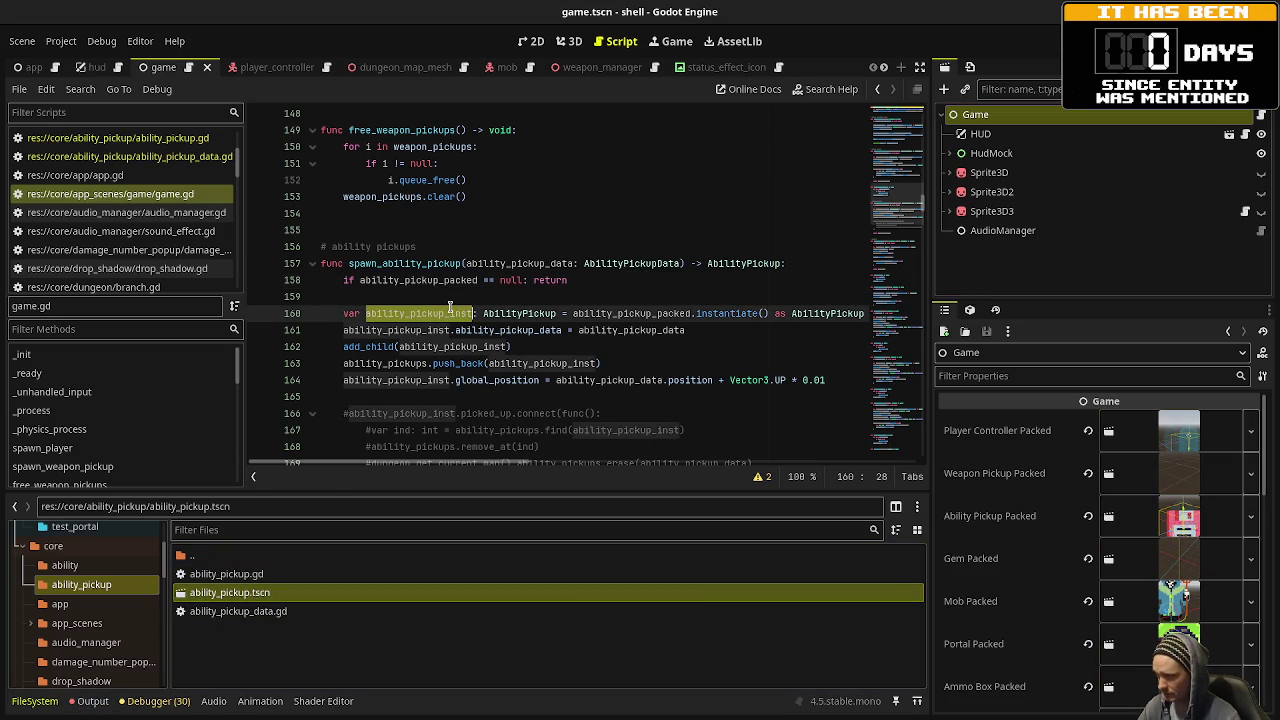
double_click(545, 330)
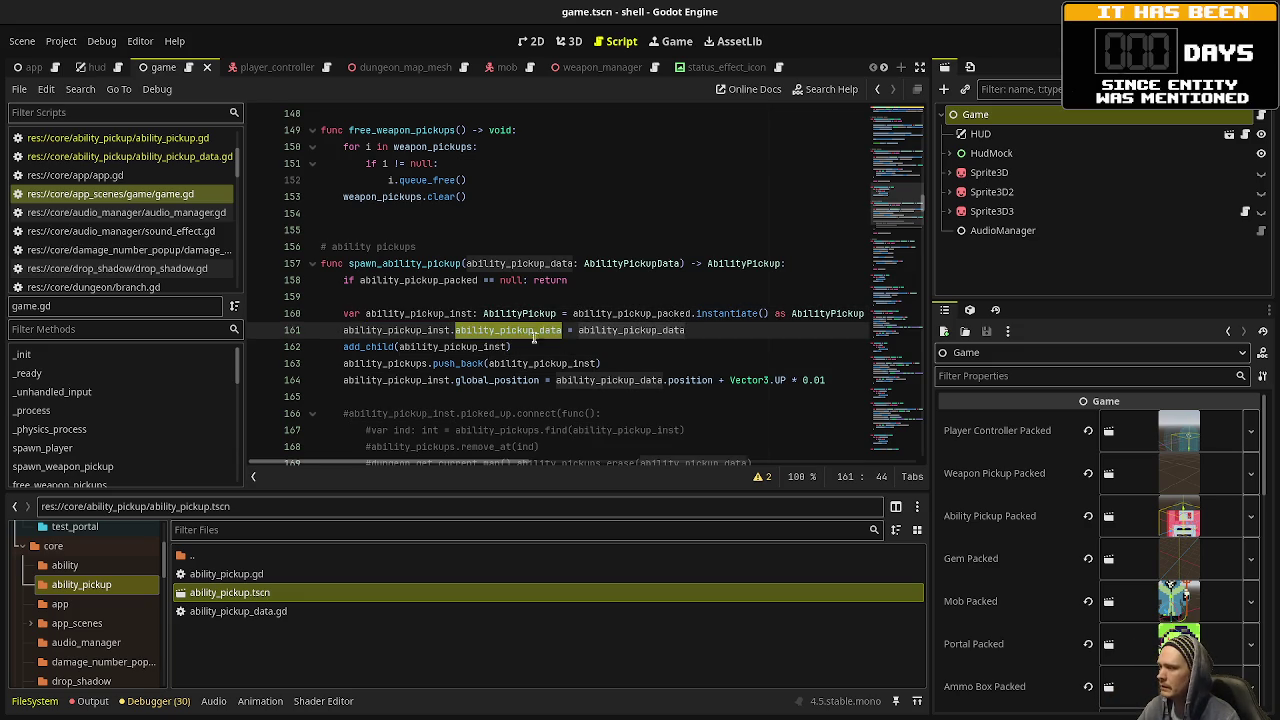
double_click(372, 346)
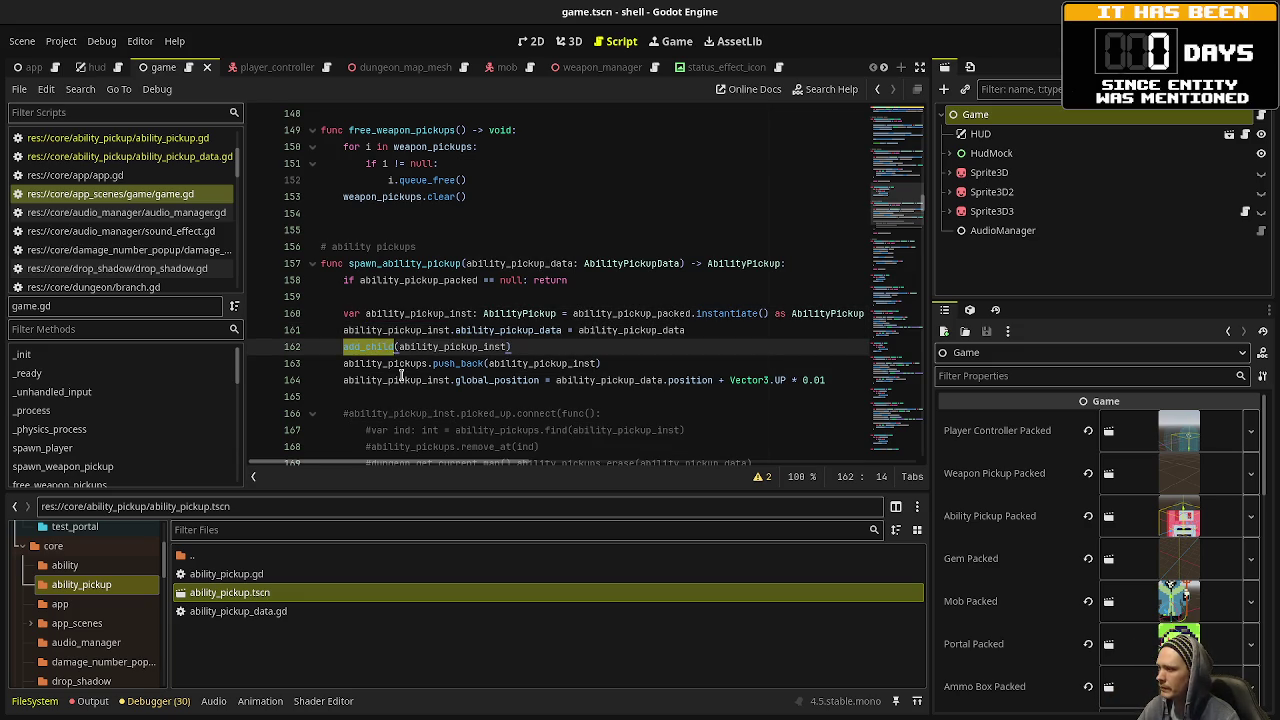
left_click_drag(601, 363, 378, 363)
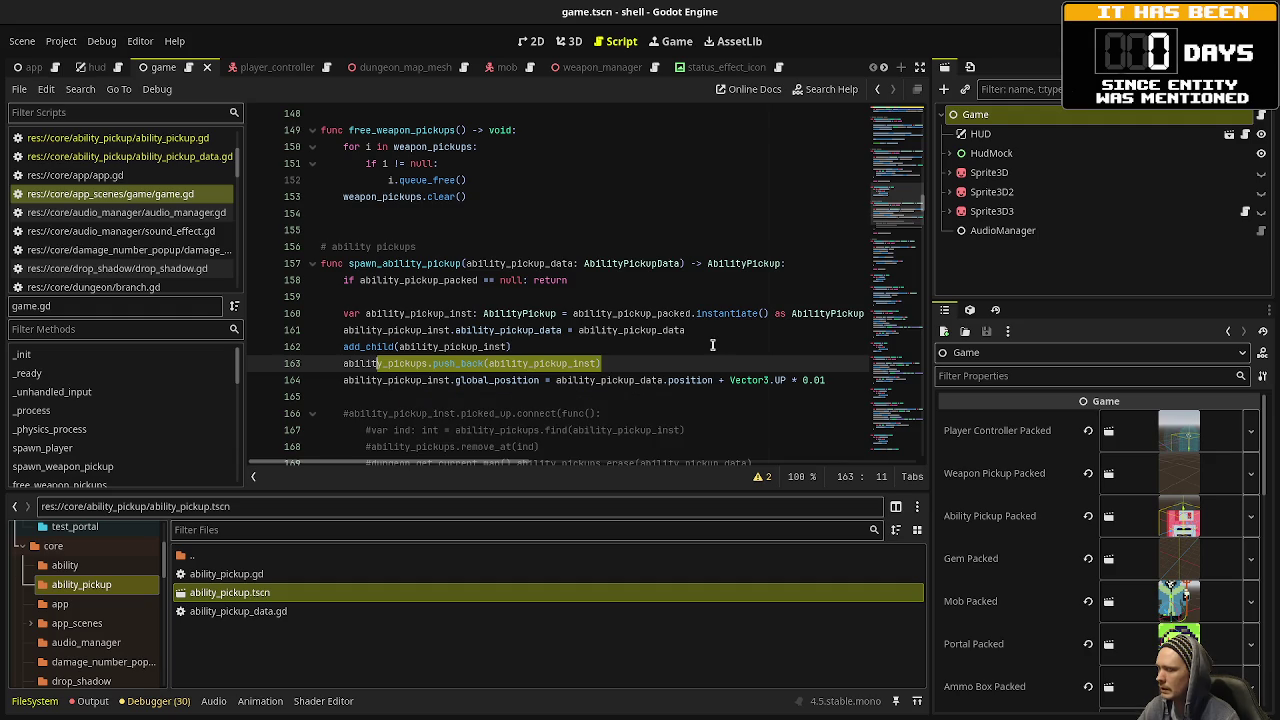
left_click_drag(490, 380, 657, 380)
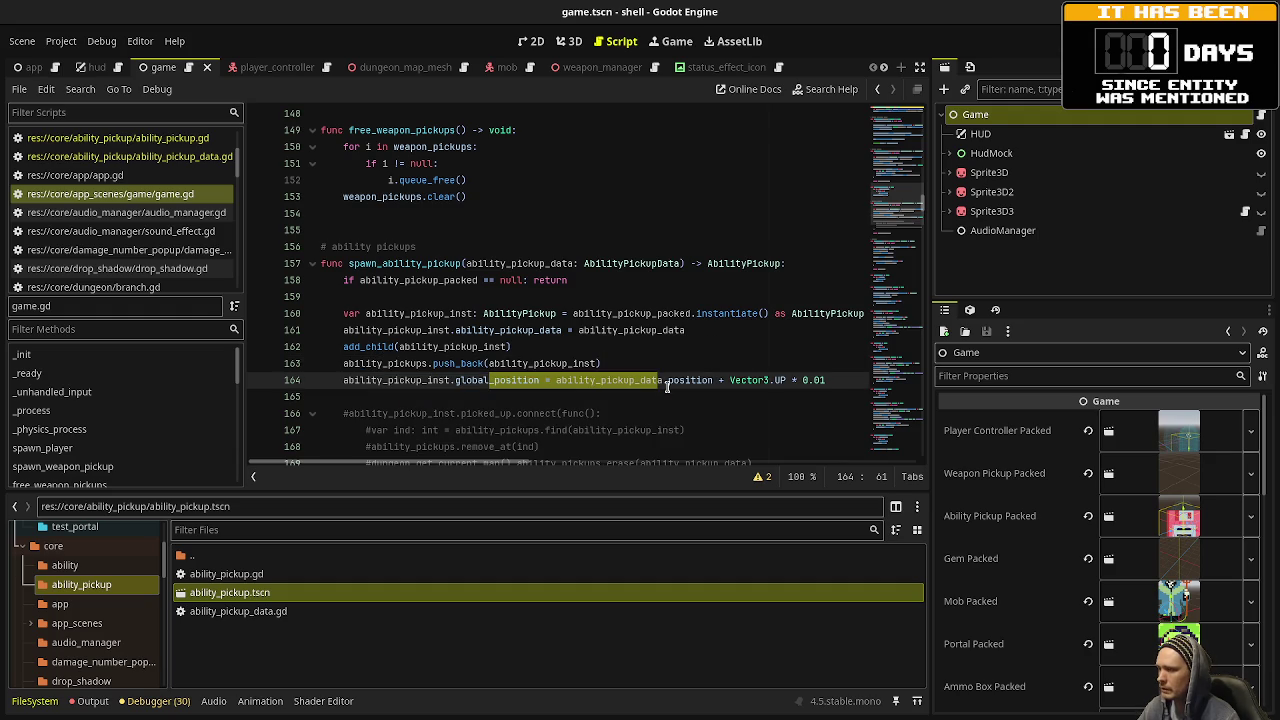
scroll(667, 387, "down", 1)
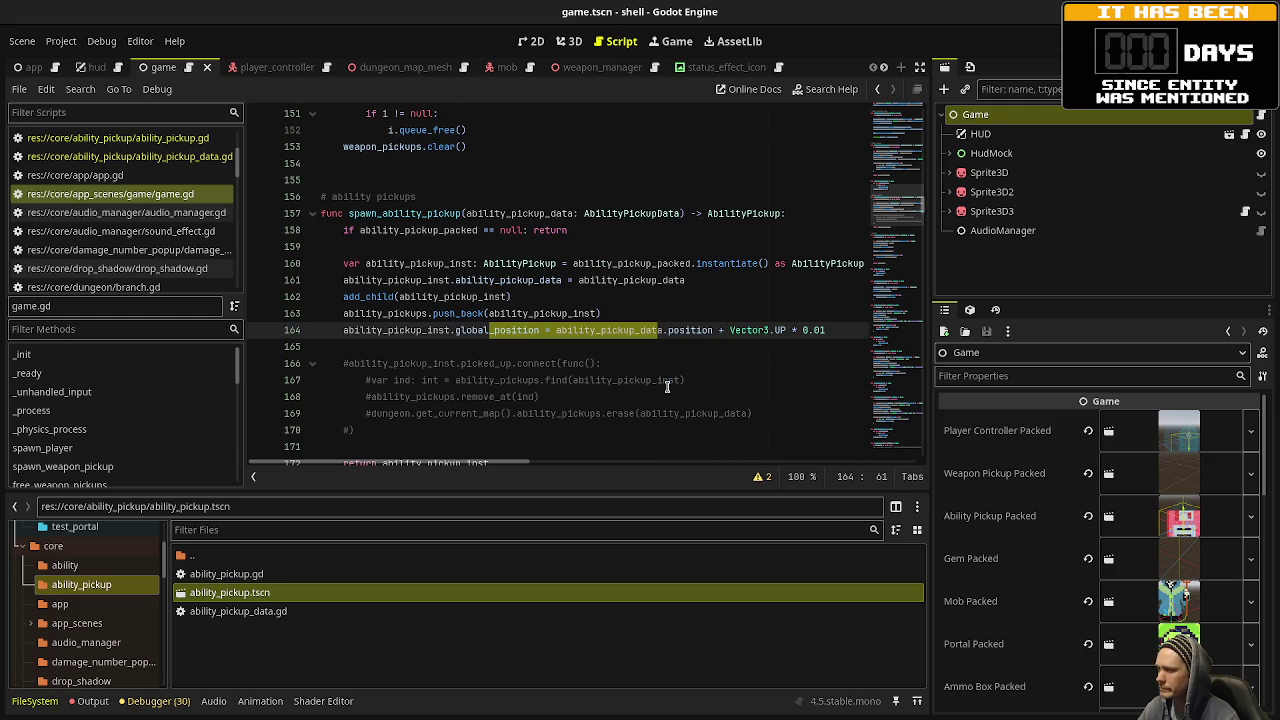
scroll(667, 387, "down", 2)
left_click(436, 361)
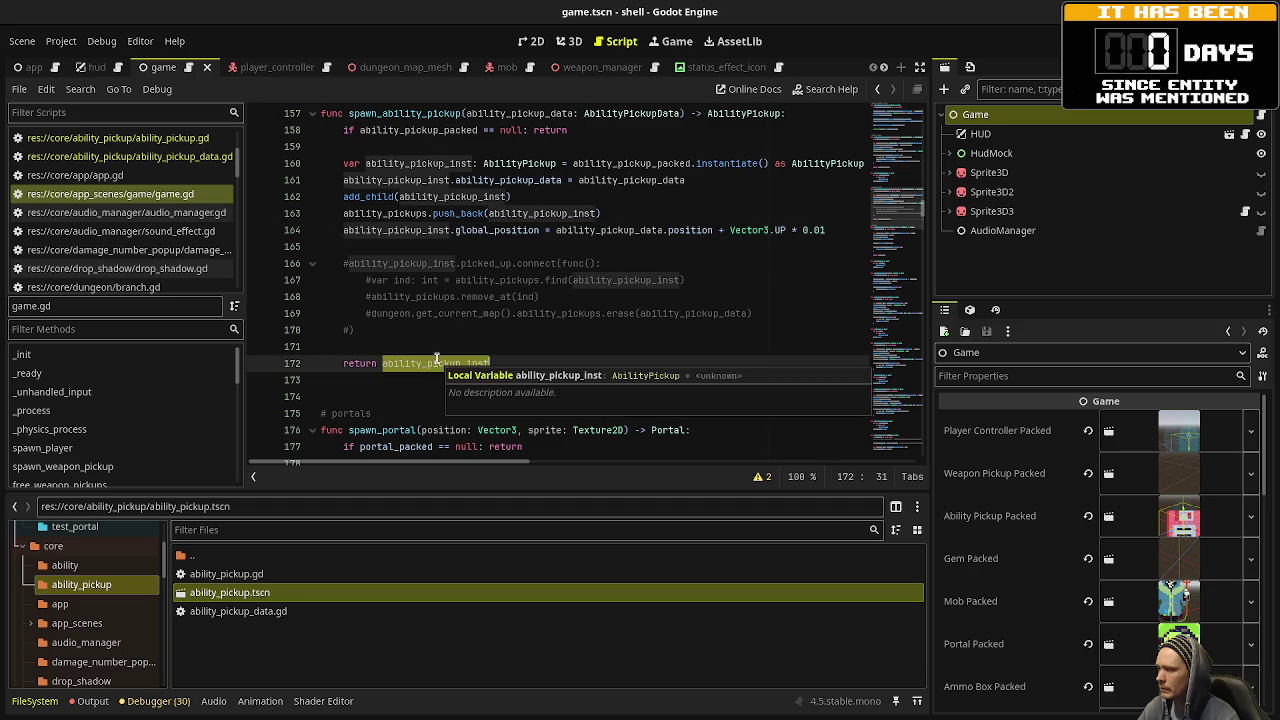
left_click(366, 326)
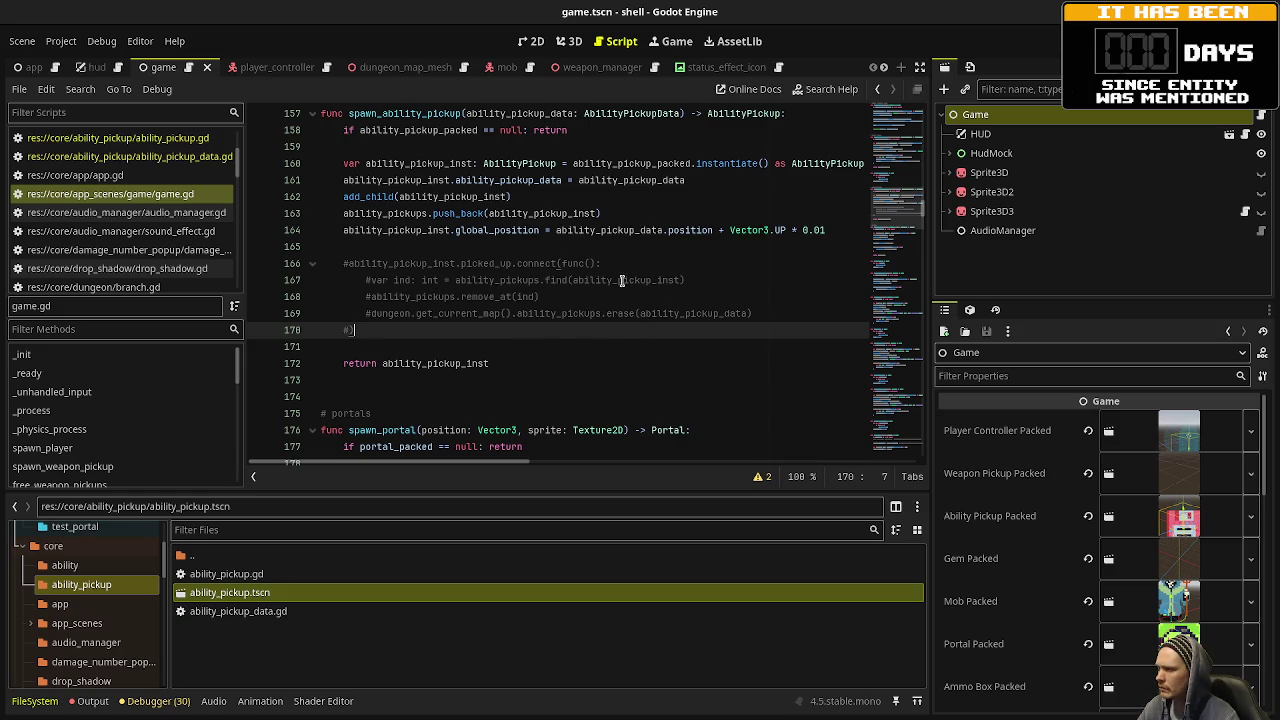
scroll(448, 305, "down", 3)
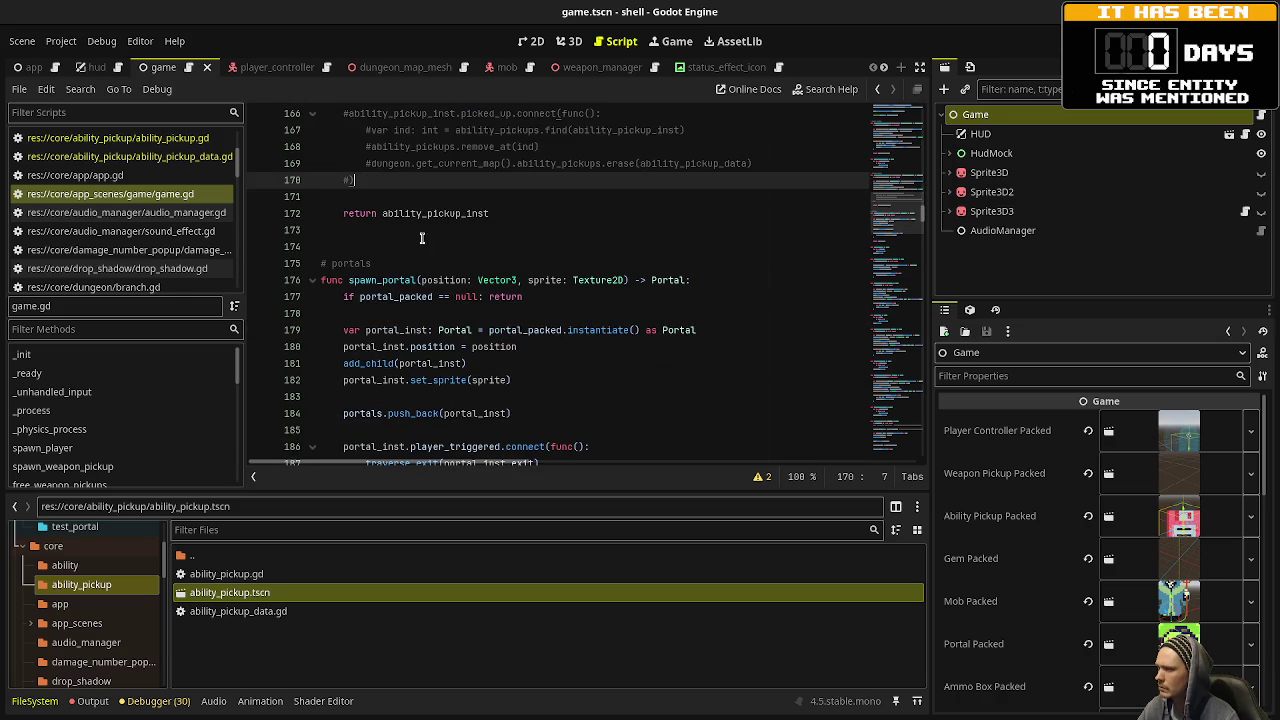
scroll(400, 235, "up", 8)
mouse_move(470, 297)
left_mouse_down()
mouse_move(340, 297)
mouse_move(307, 232)
left_mouse_up()
key("ctrl+c")
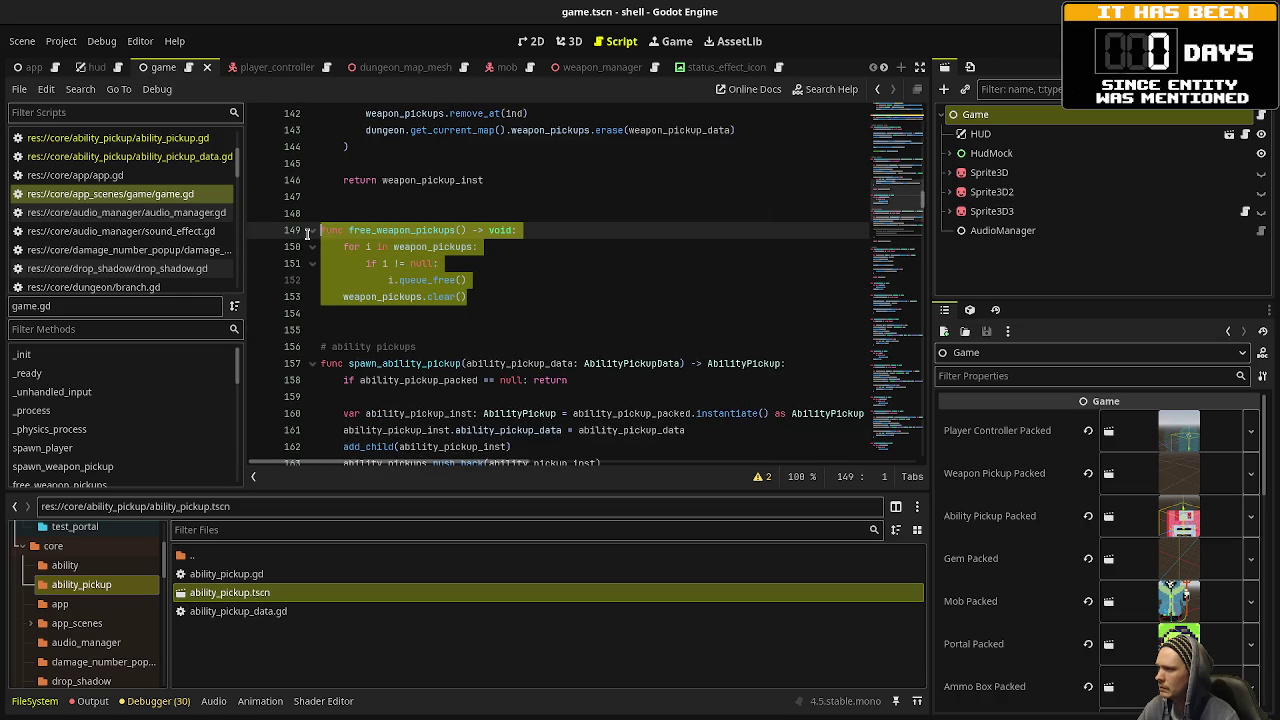
Paste free_weapon_pickups below spawn_ability_pickup and rename it free_ability_pickups.
scroll(540, 306, "down", 6)
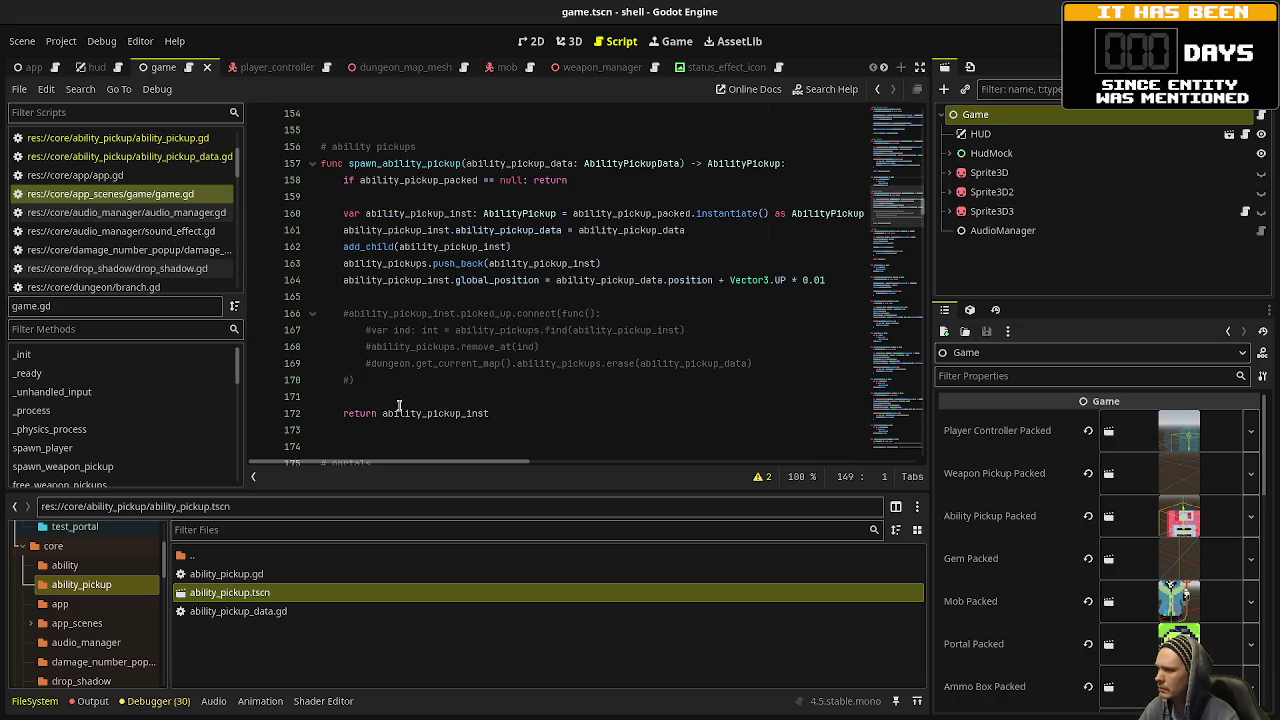
left_click(540, 306)
key("Return")
key("Return")
key("Return")
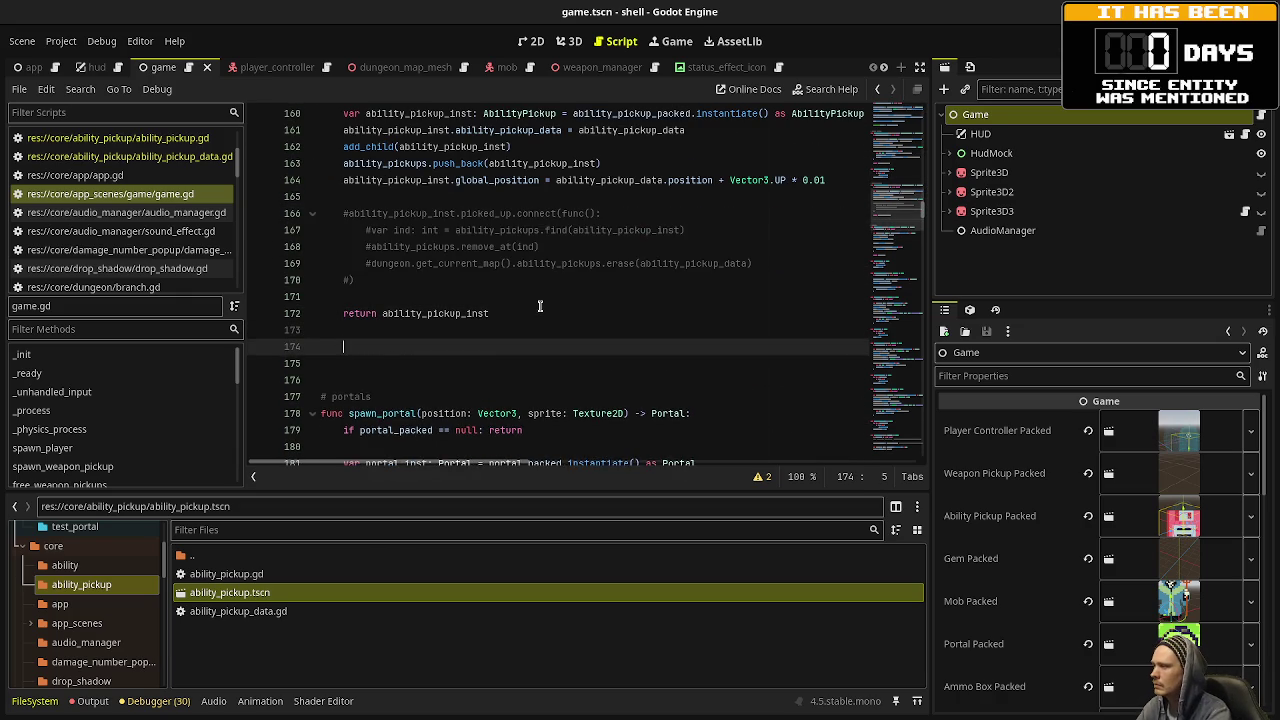
key("ctrl+v")
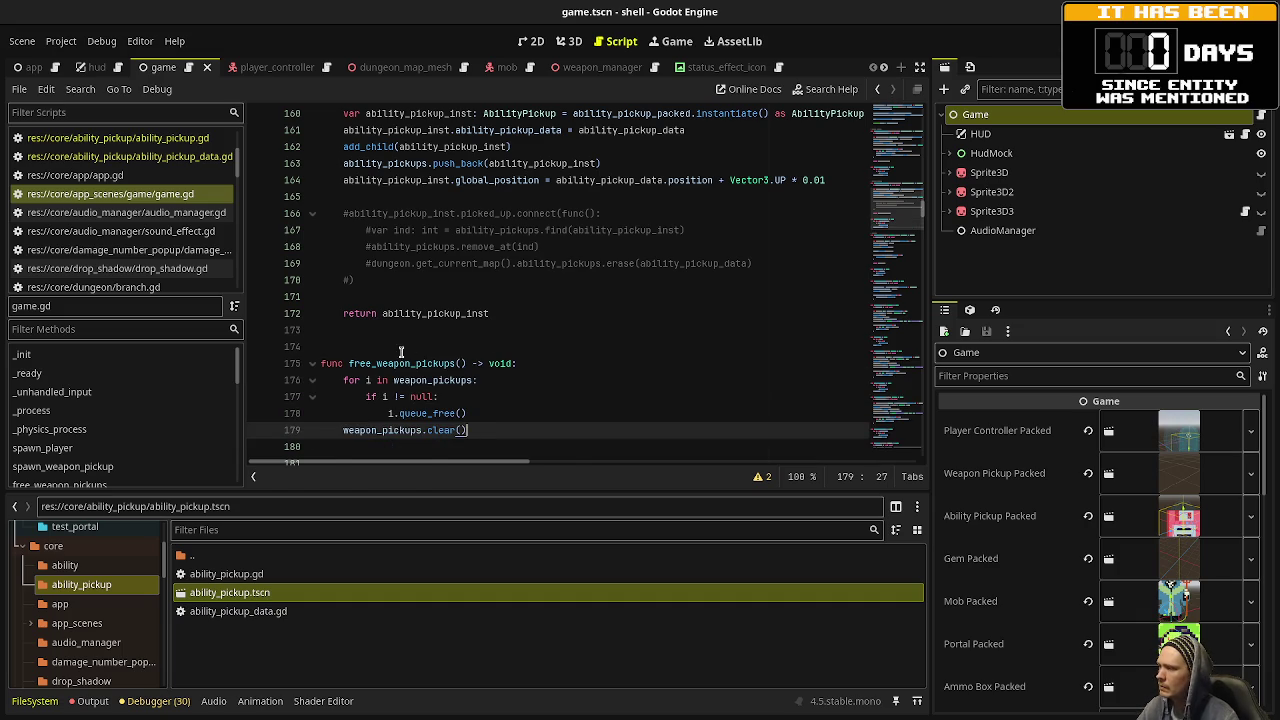
left_click_drag(377, 364, 411, 367)
type("ability")
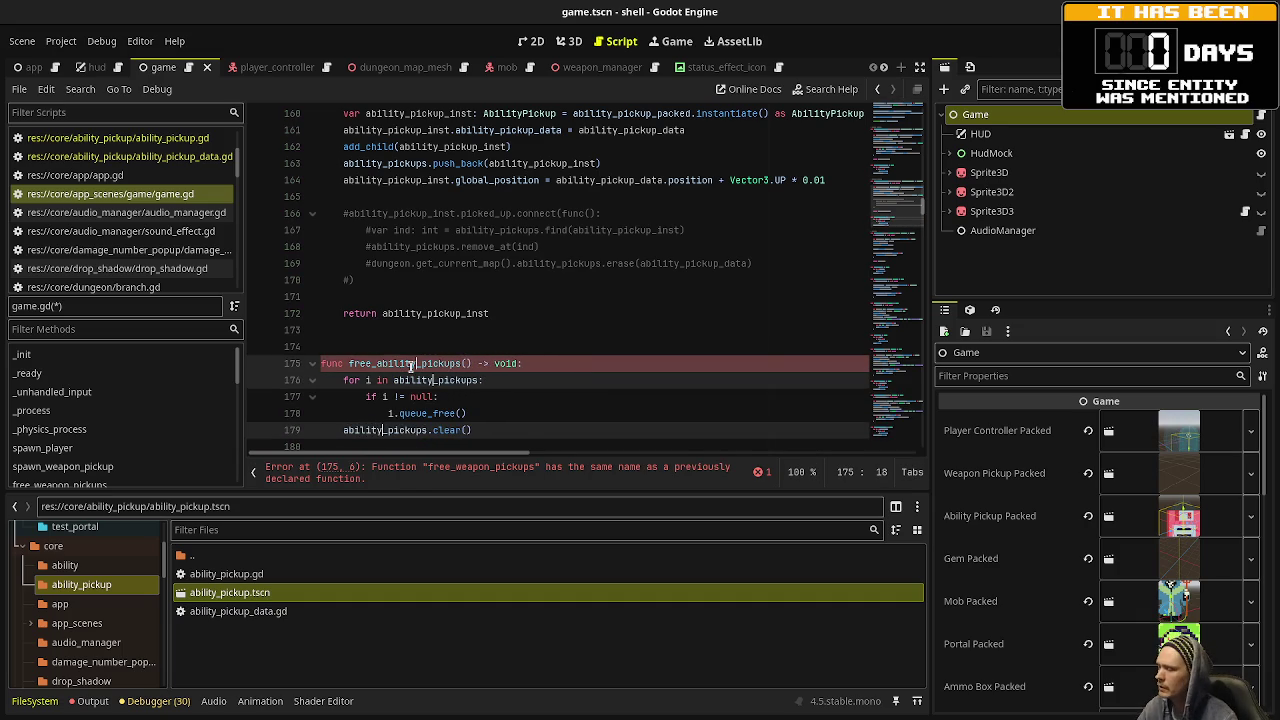
left_click(612, 362)
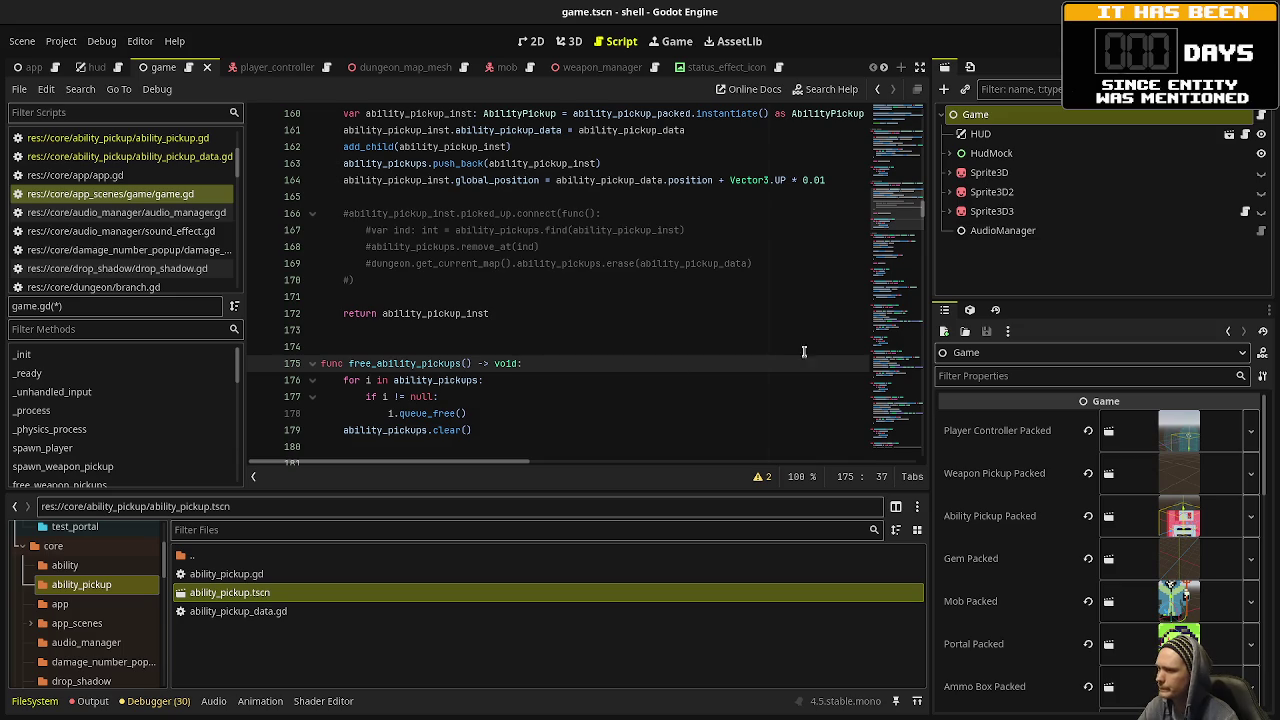
Delete the NOTES comment block at the top of game.gd.
mouse_move(905, 205)
left_mouse_down()
mouse_move(905, 101)
mouse_move(908, 134)
left_mouse_up()
mouse_move(677, 242)
left_mouse_down()
mouse_move(255, 167)
mouse_move(255, 130)
left_mouse_up()
key("BackSpace")
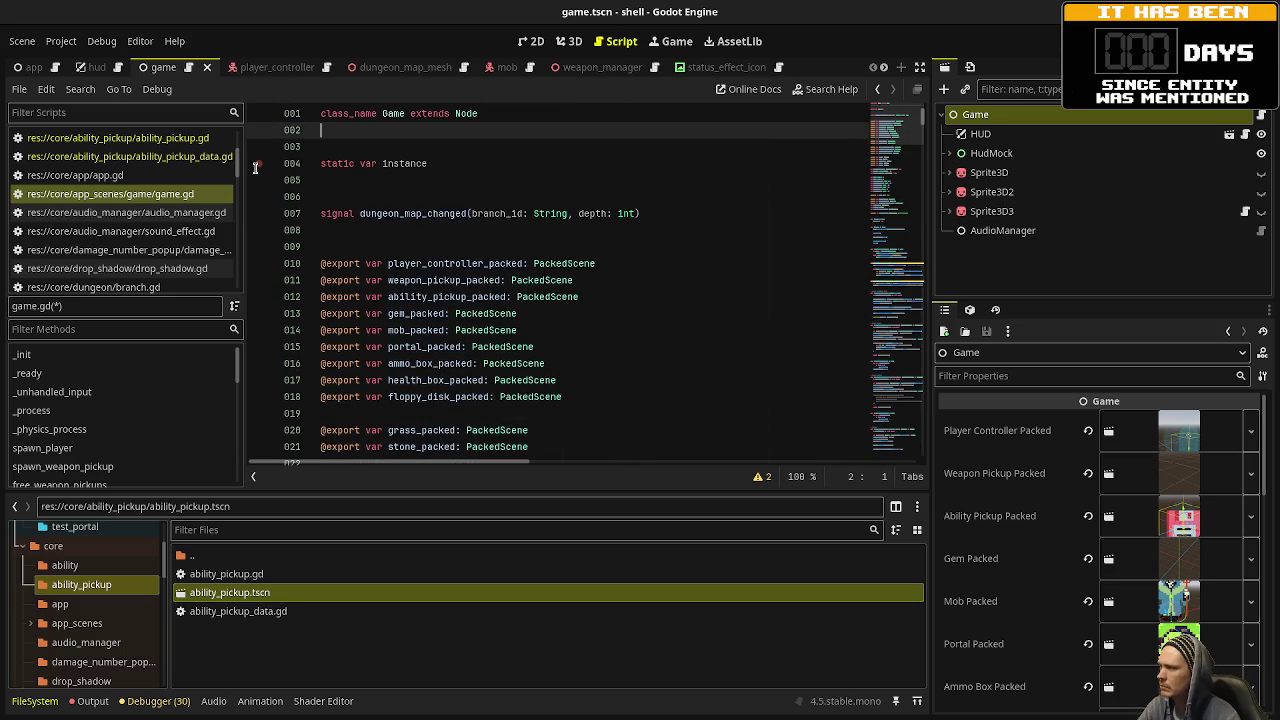
Save, then call free_ability_pickups() after free_weapon_pickups() in reset().
key("ctrl+s")
mouse_move(897, 151)
left_mouse_down()
mouse_move(888, 384)
mouse_move(886, 367)
left_mouse_up()
left_click(492, 298)
key("Return")
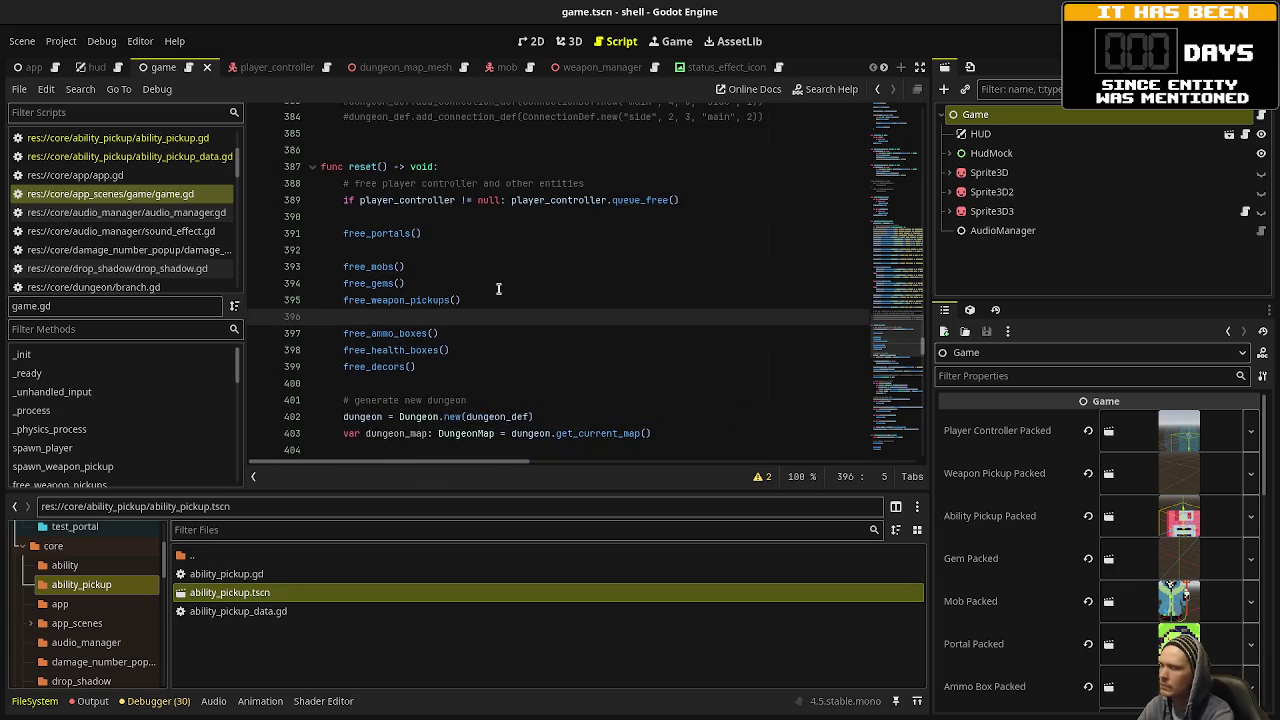
type("free_ability_picku")
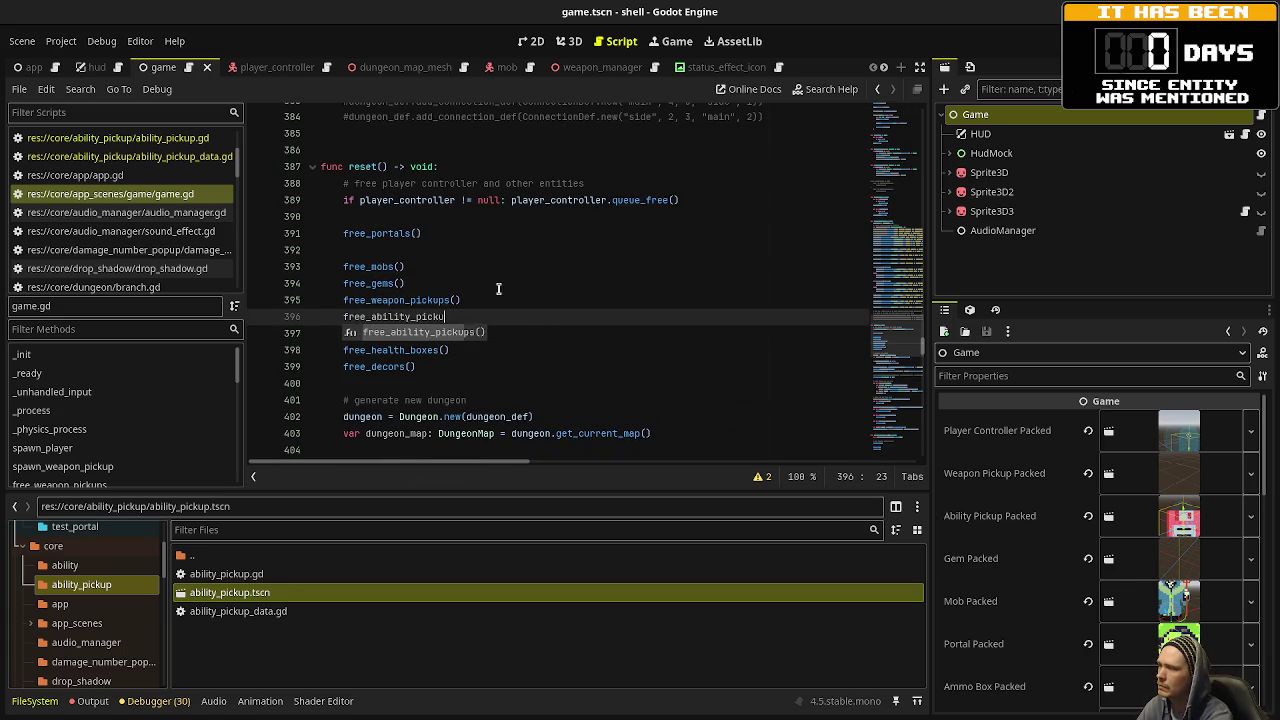
key("Return")
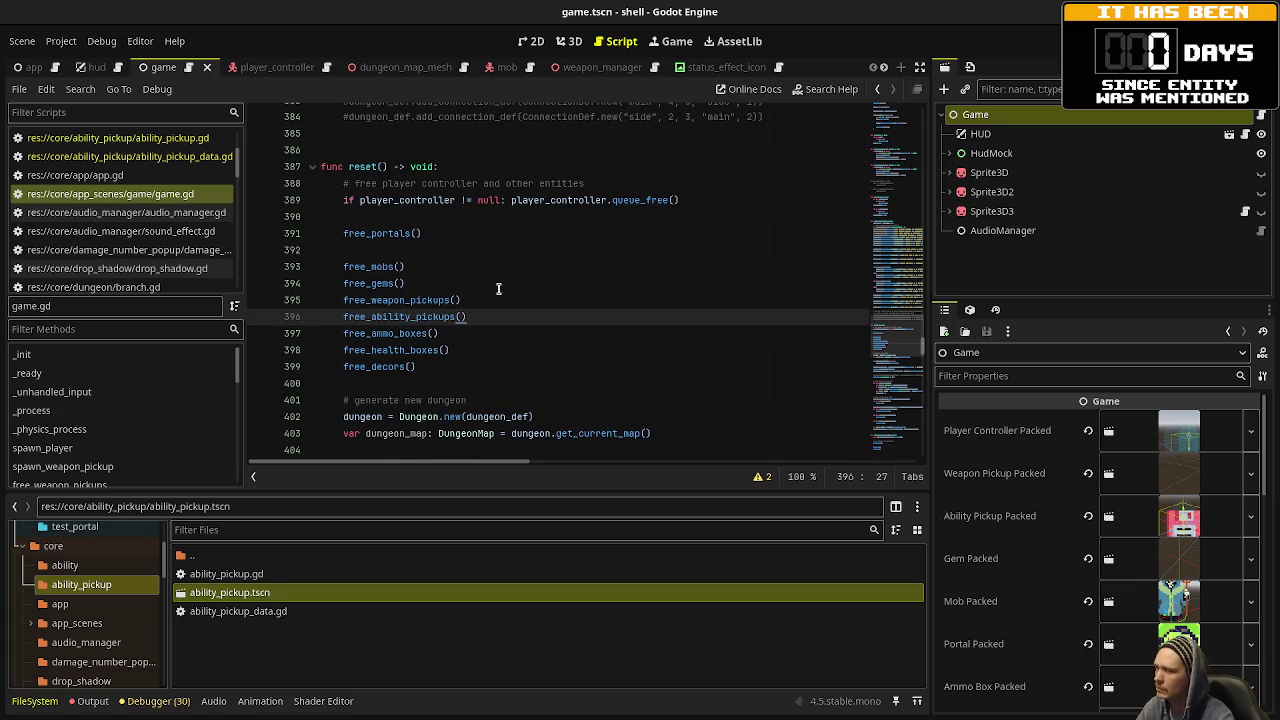
Duplicate the weapon_pickup_added connect line and weapon pickup spawning loop below the original.
scroll(498, 289, "down", 10)
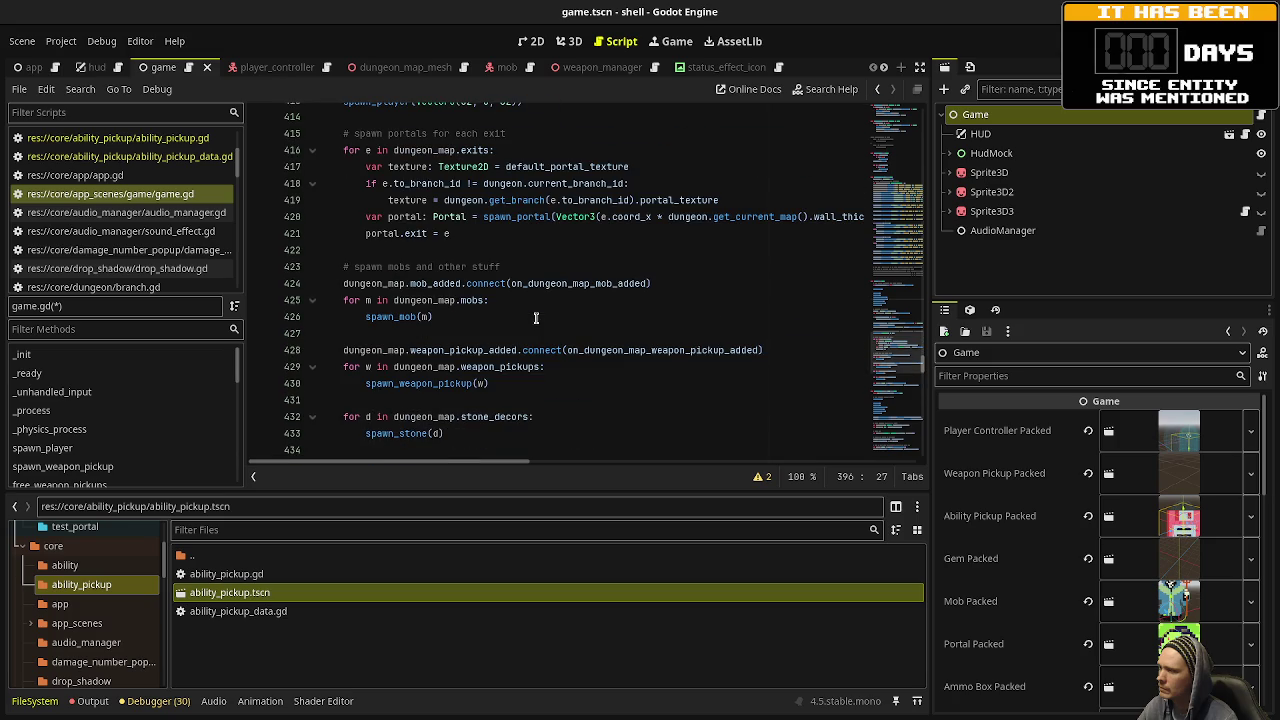
left_click(487, 384)
key("shift+Up")
key("shift+Up")
key("shift+Home")
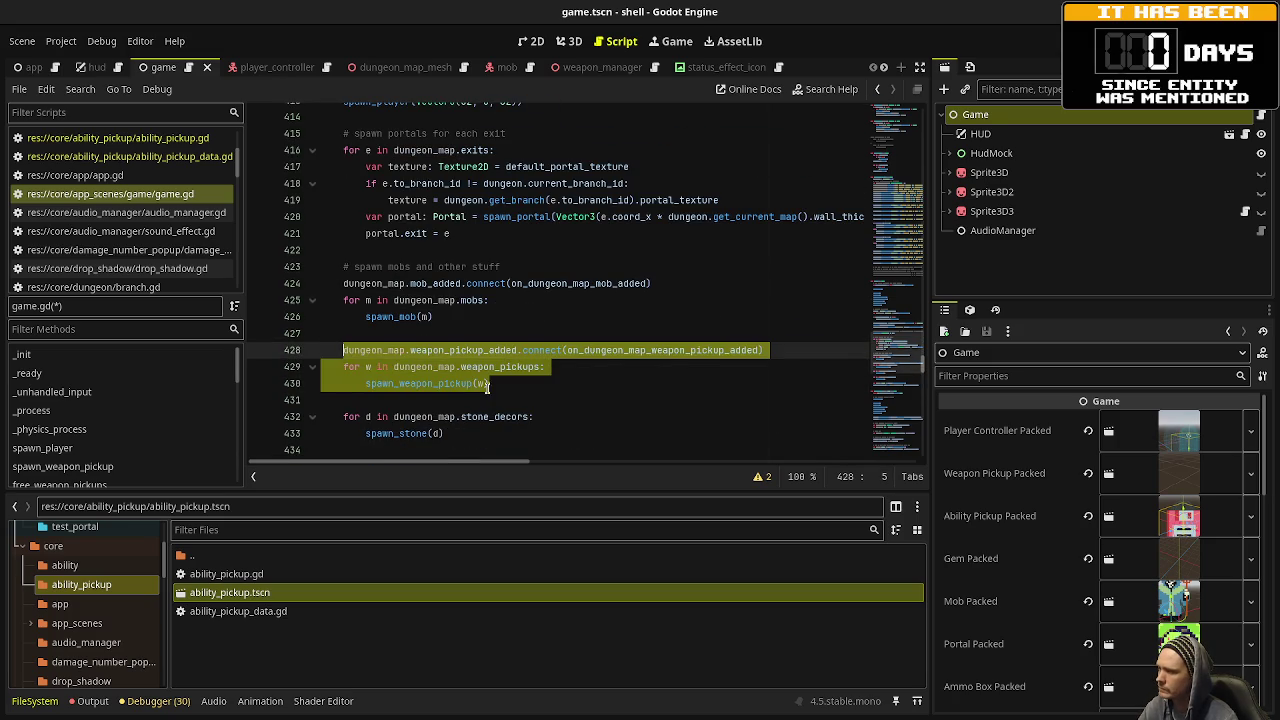
key("ctrl+c")
left_click(498, 390)
key("Return")
key("Return")
key("ctrl+v")
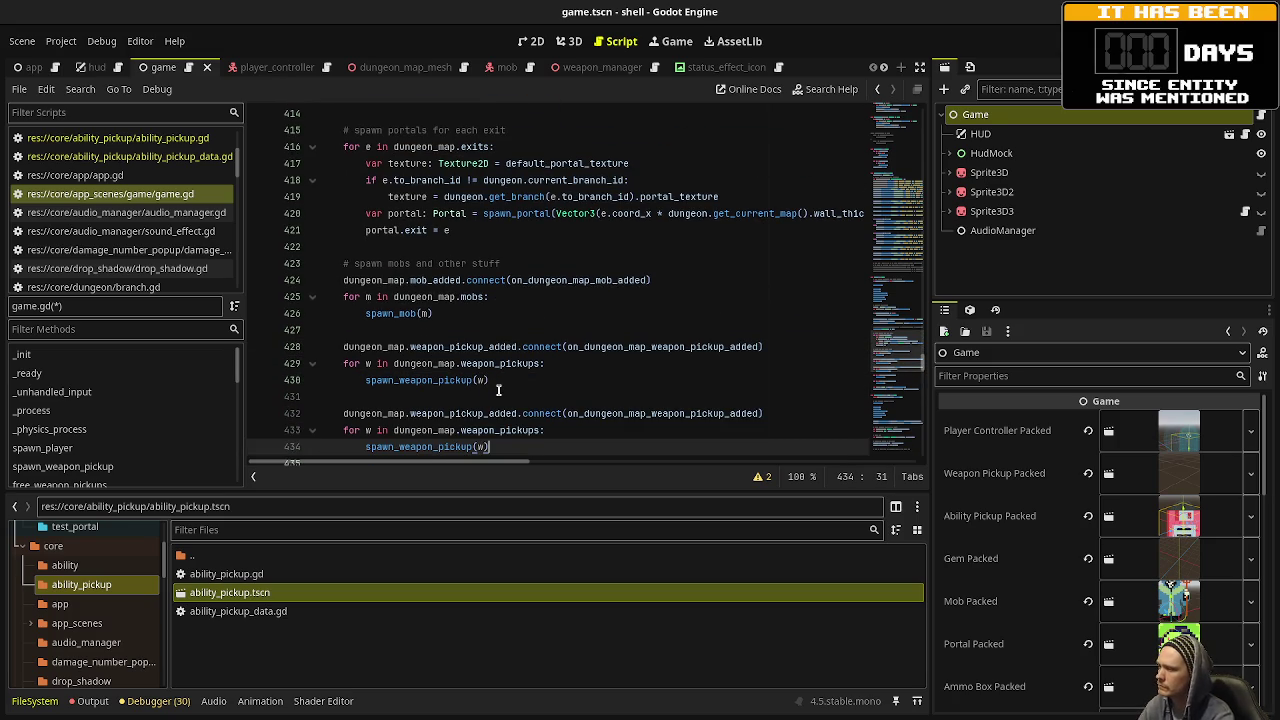
Rename weapon to ability in the copied lines, using loop variable a for spawn_ability_pickup.
left_click_drag(444, 413, 410, 413)
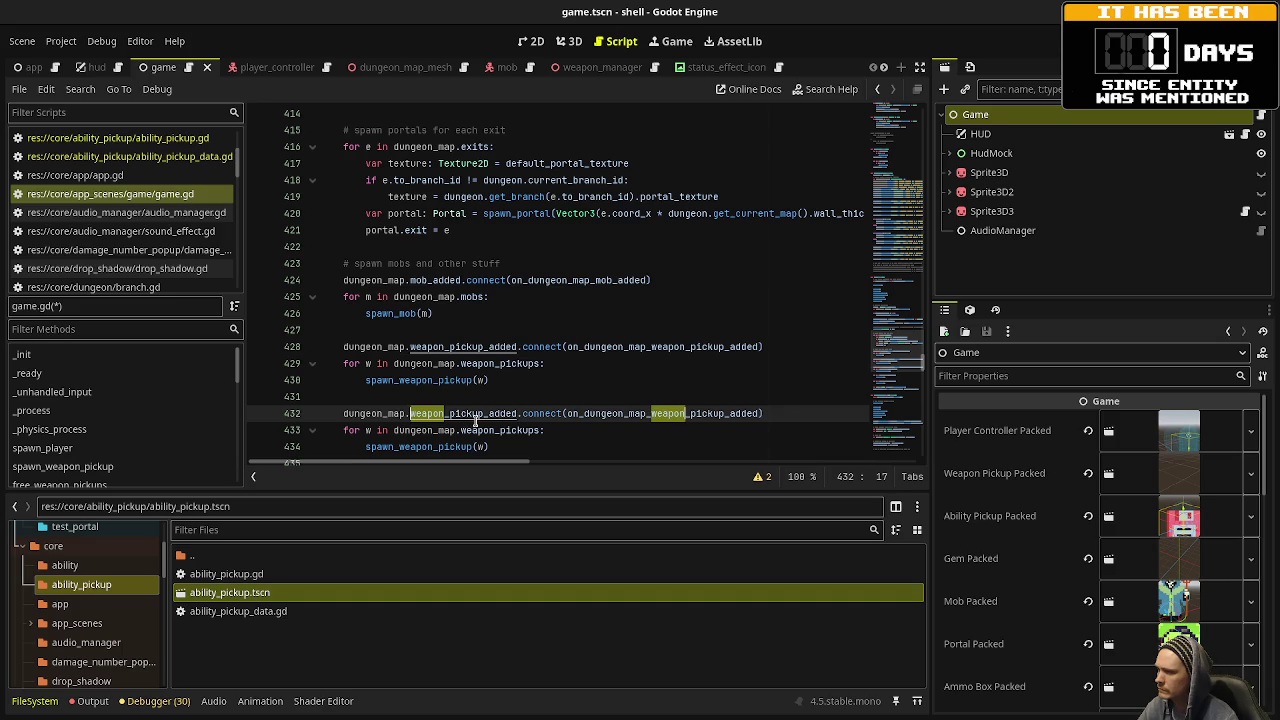
scroll(500, 395, "down", 1)
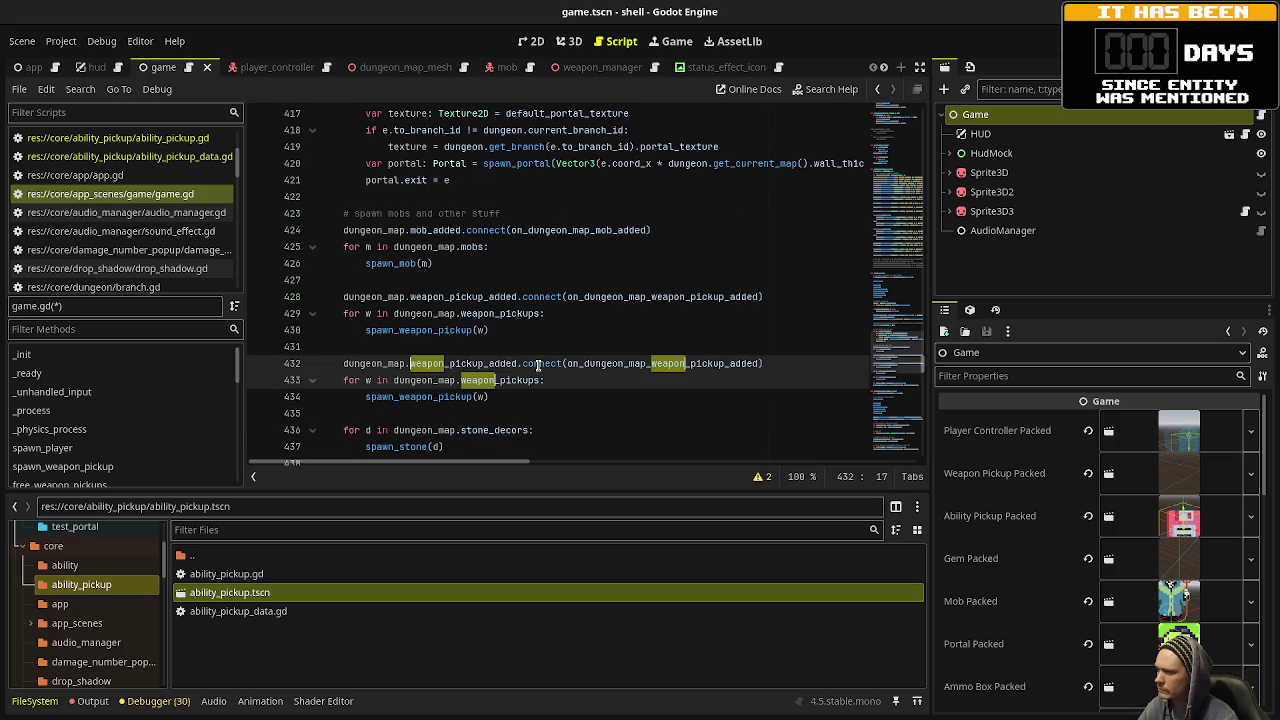
type("ability")
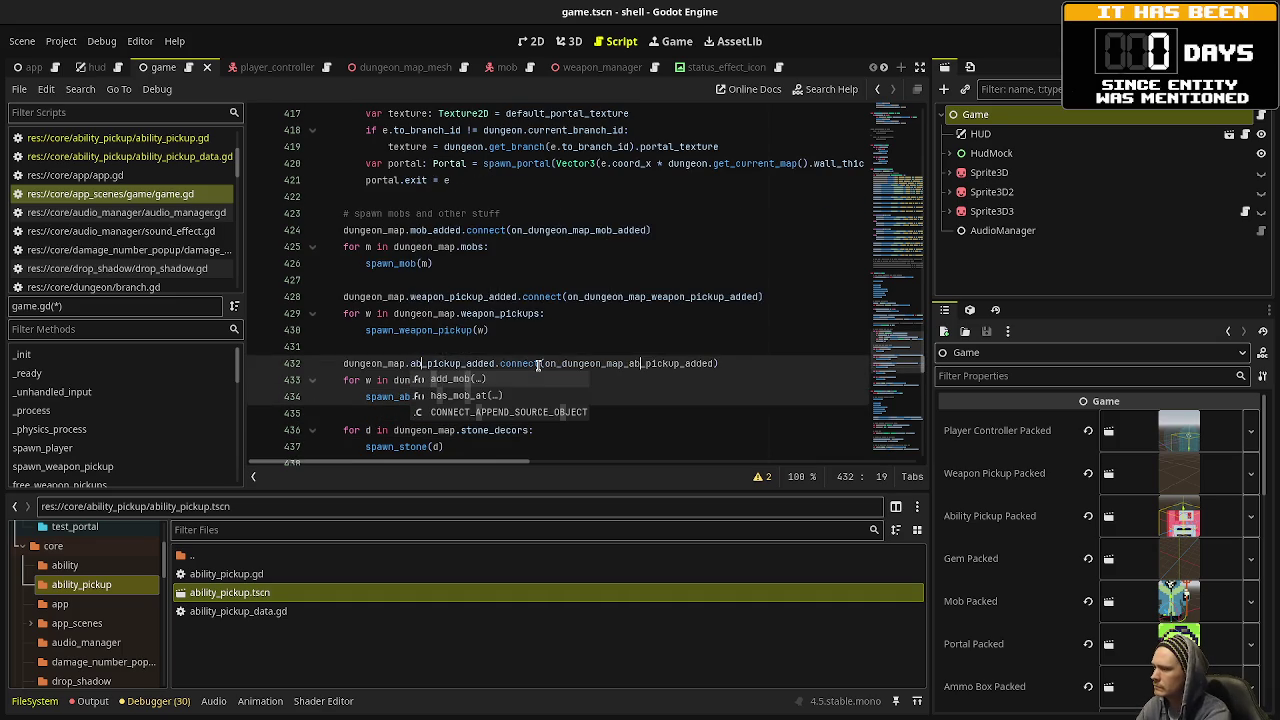
left_click(367, 380)
type("a")
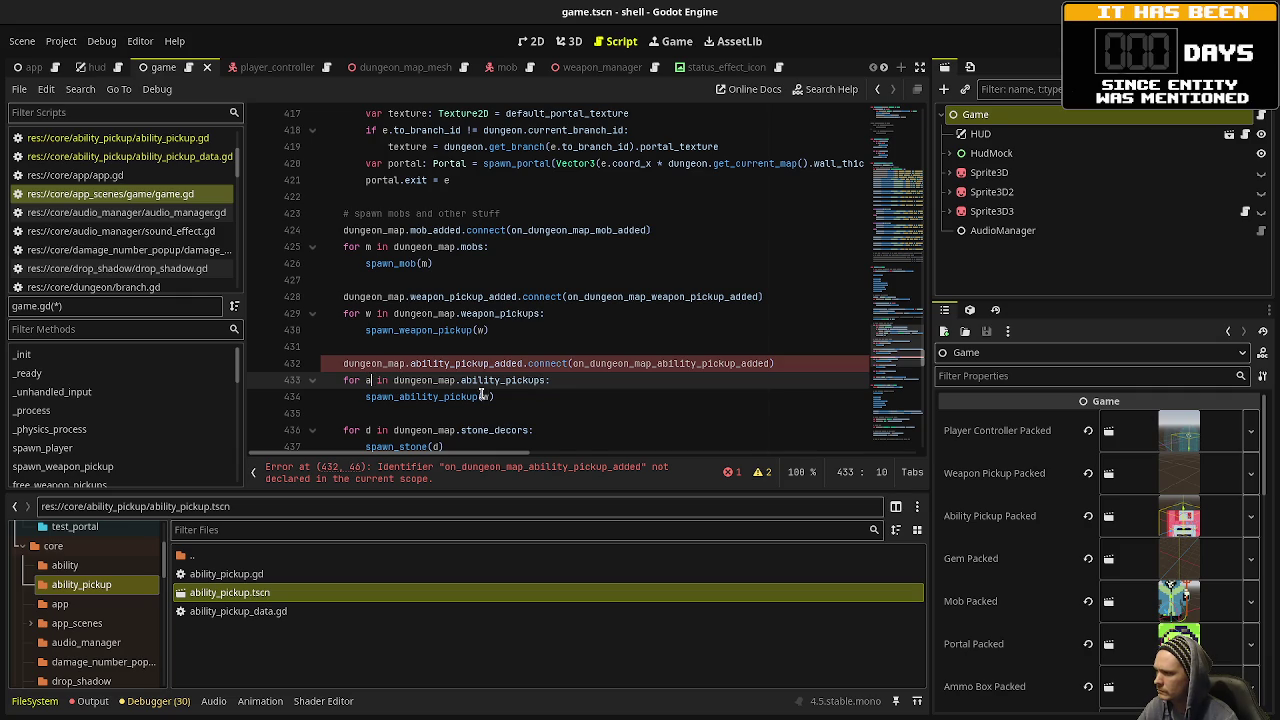
left_click(484, 396)
type("a")
double_click(707, 364)
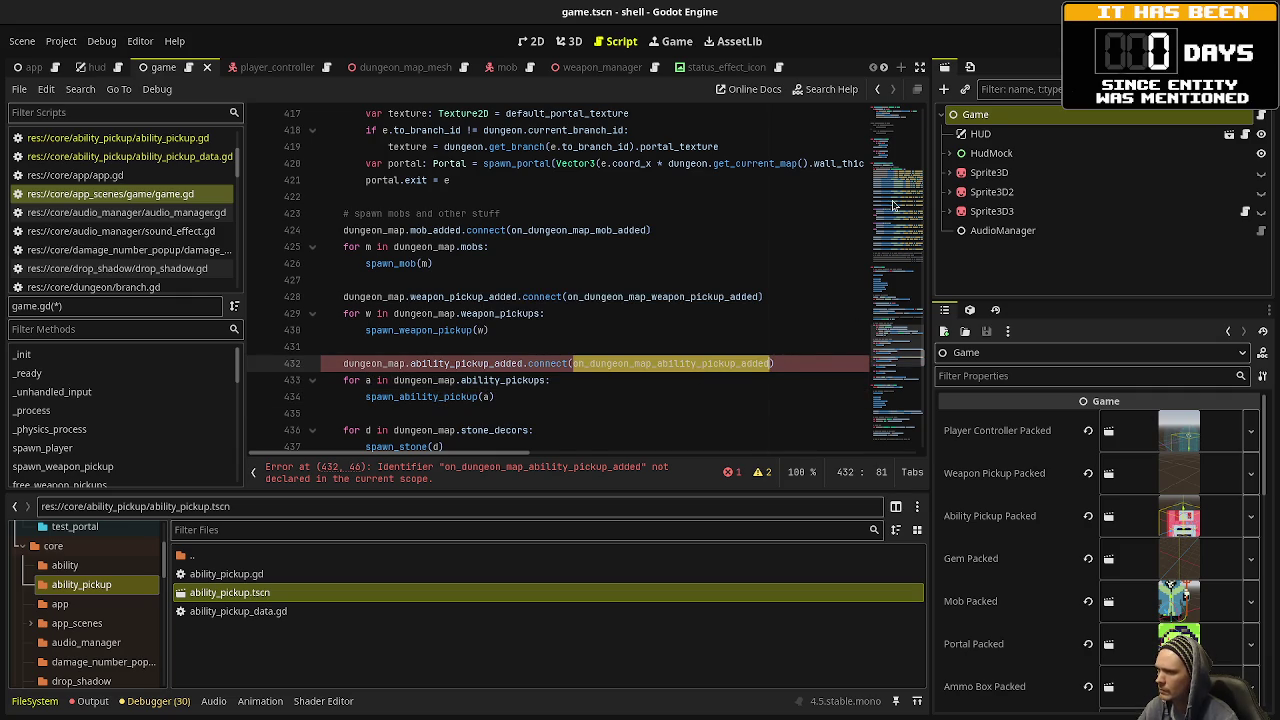
left_click(756, 316)
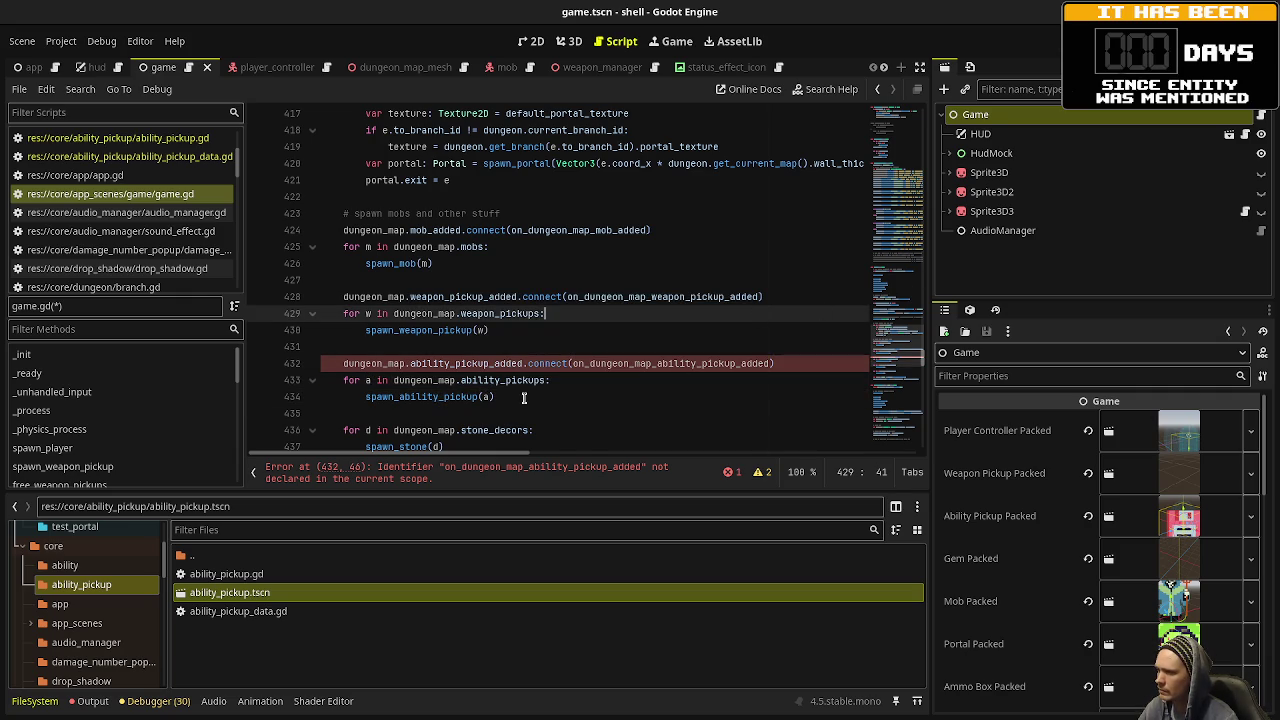
mouse_move(500, 397)
left_mouse_down()
mouse_move(530, 366)
mouse_move(340, 365)
left_mouse_up()
key("ctrl+c")
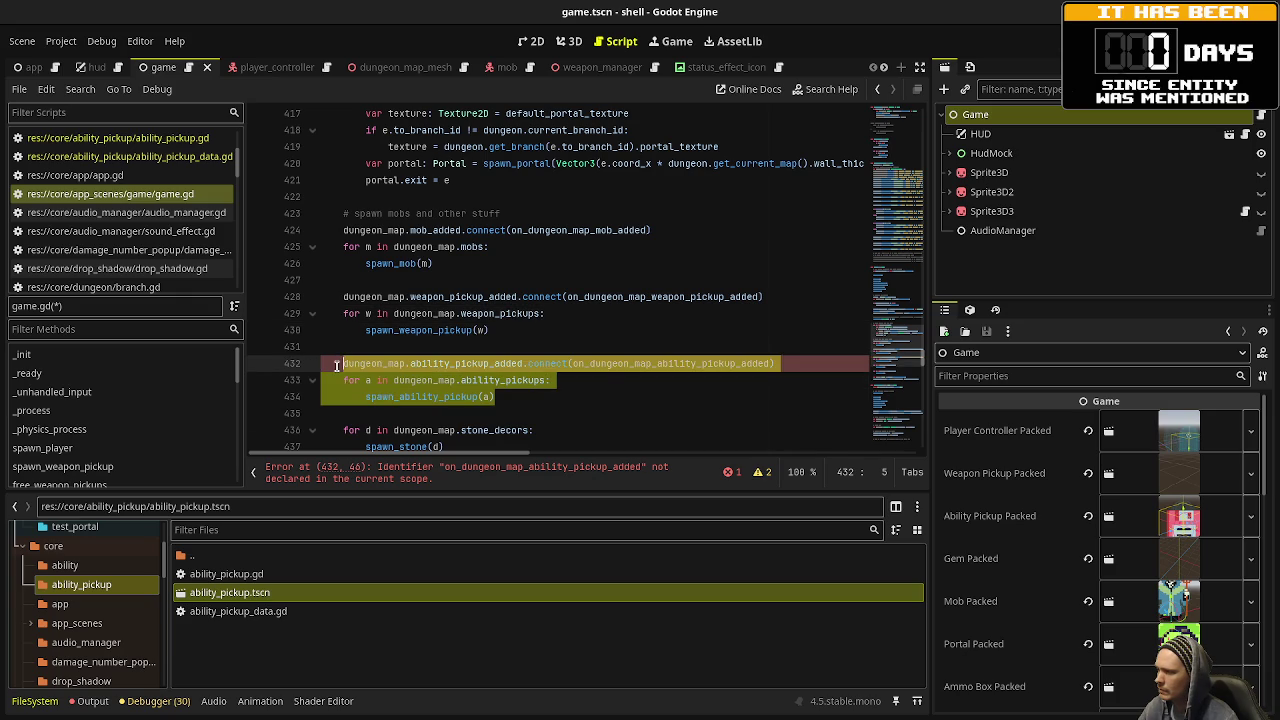
scroll(388, 375, "down", 10)
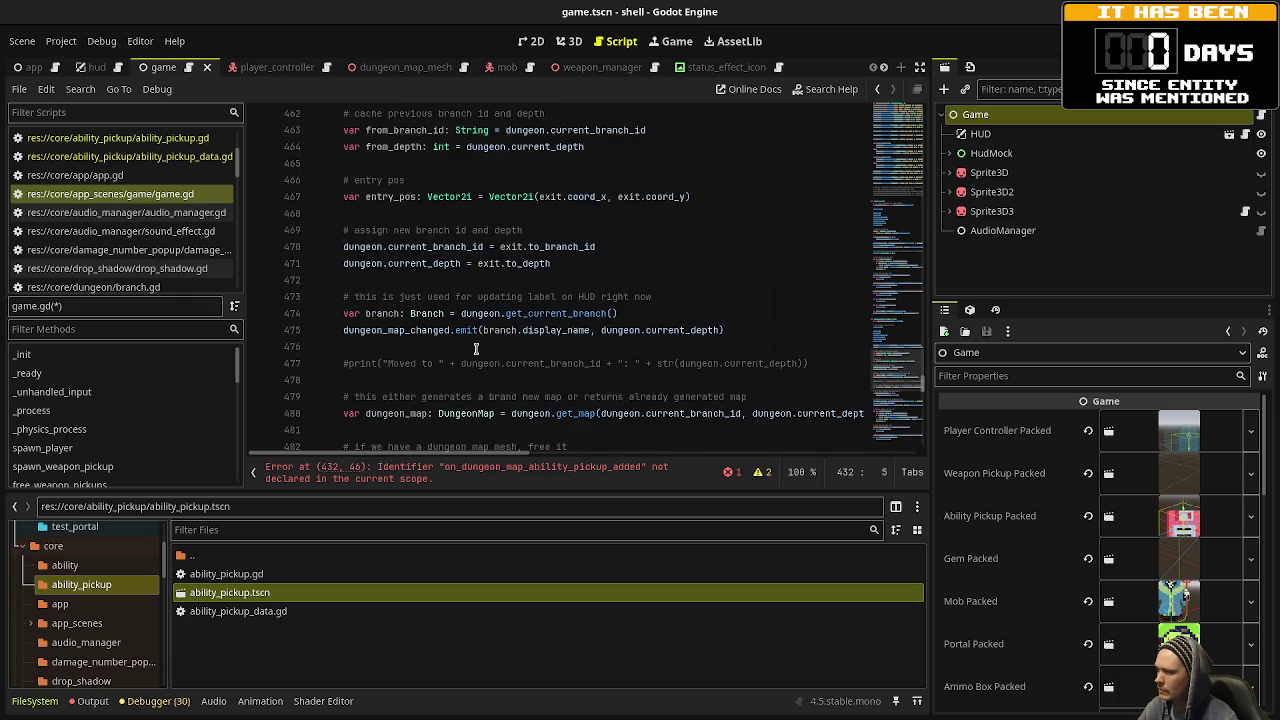
Add free_ability_pickups() after free_weapon_pickups() on line 455 of the exit-transition code.
left_click(478, 232)
key("Return")
type("free_ability_picku")
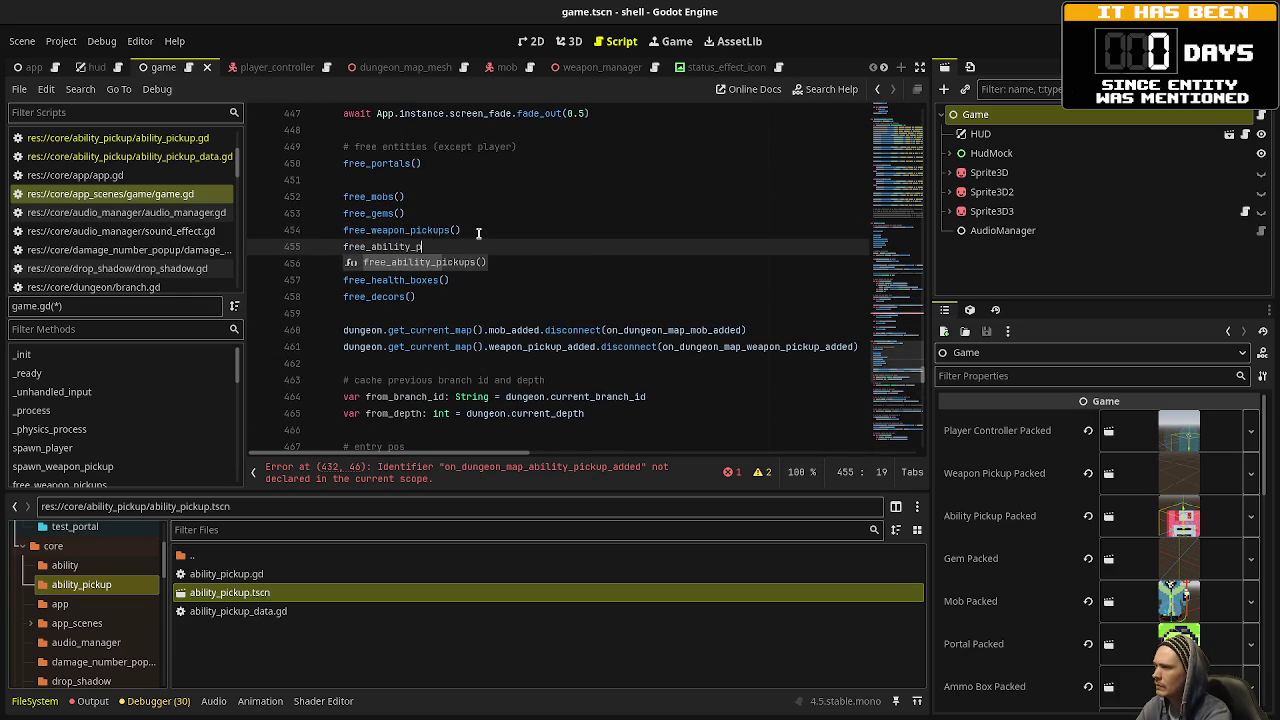
key("Return")
Paste the ability pickup connect and spawn lines after the weapon pickup loop, and save.
scroll(480, 240, "down", 10)
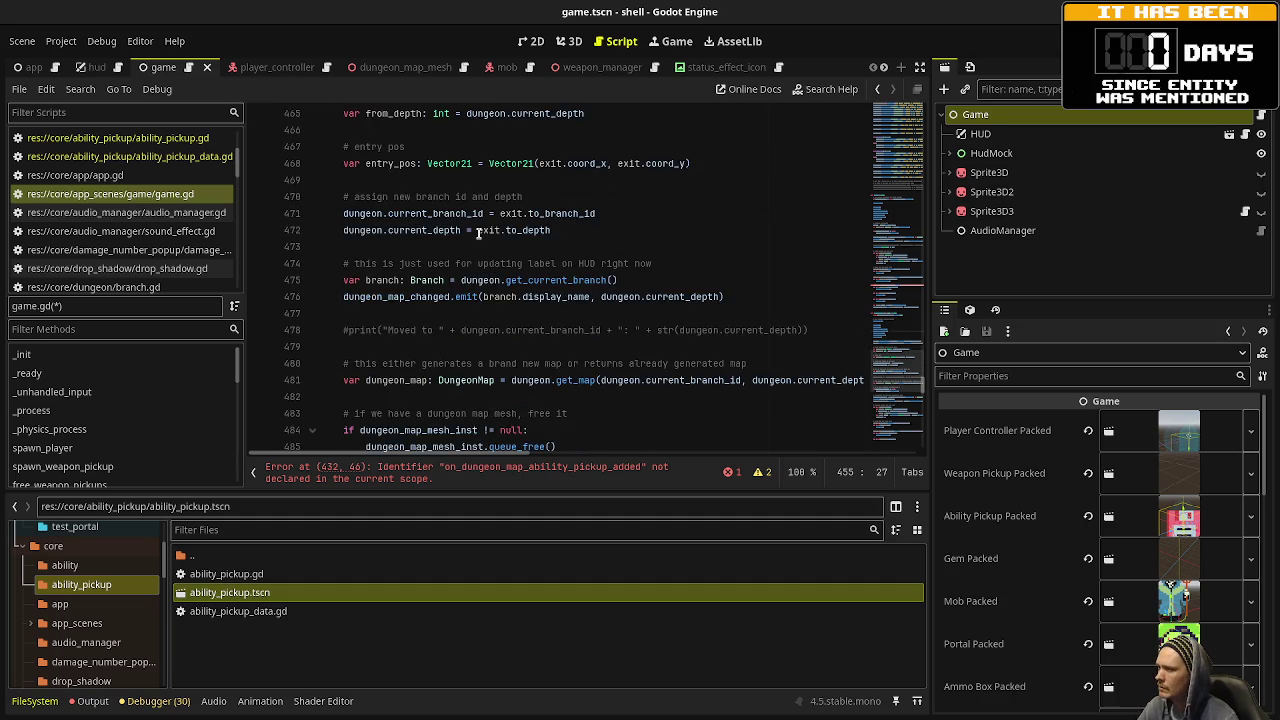
scroll(492, 270, "down", 3)
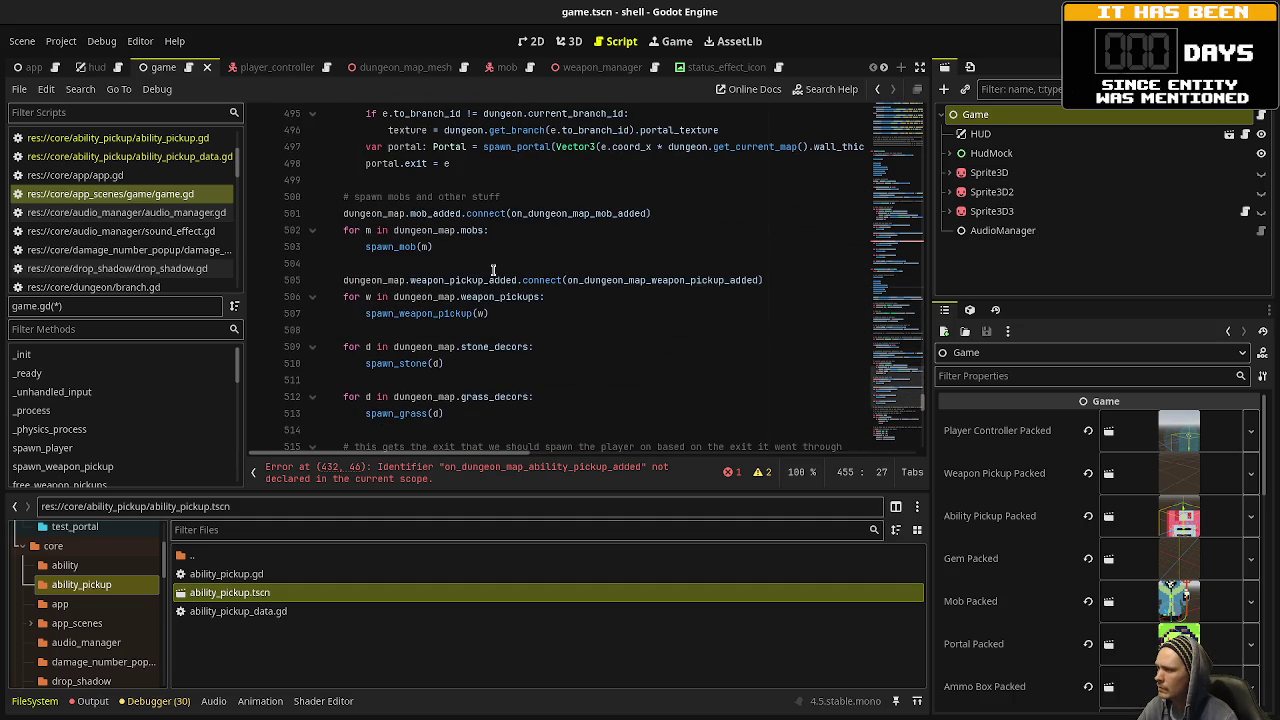
left_click(493, 314)
key("Return")
key("Return")
key("BackSpace")
key("ctrl+v")
key("ctrl+s")
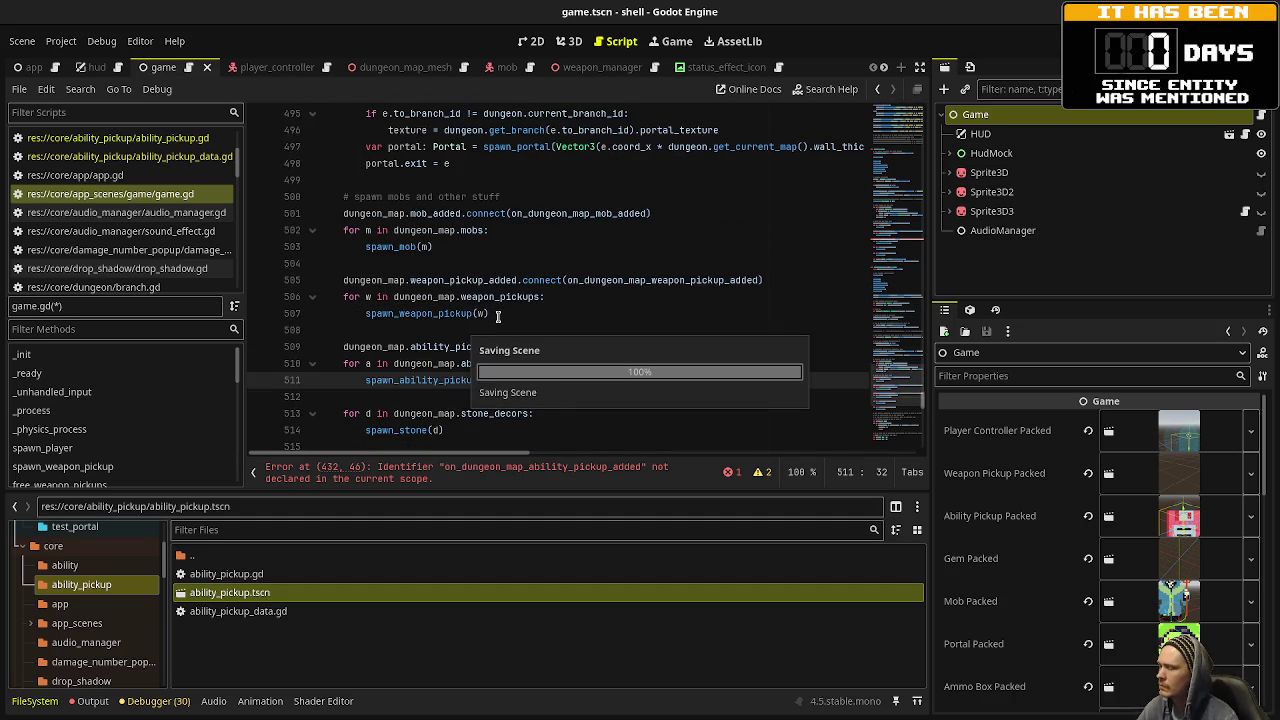
double_click(725, 346)
key("ctrl+c")
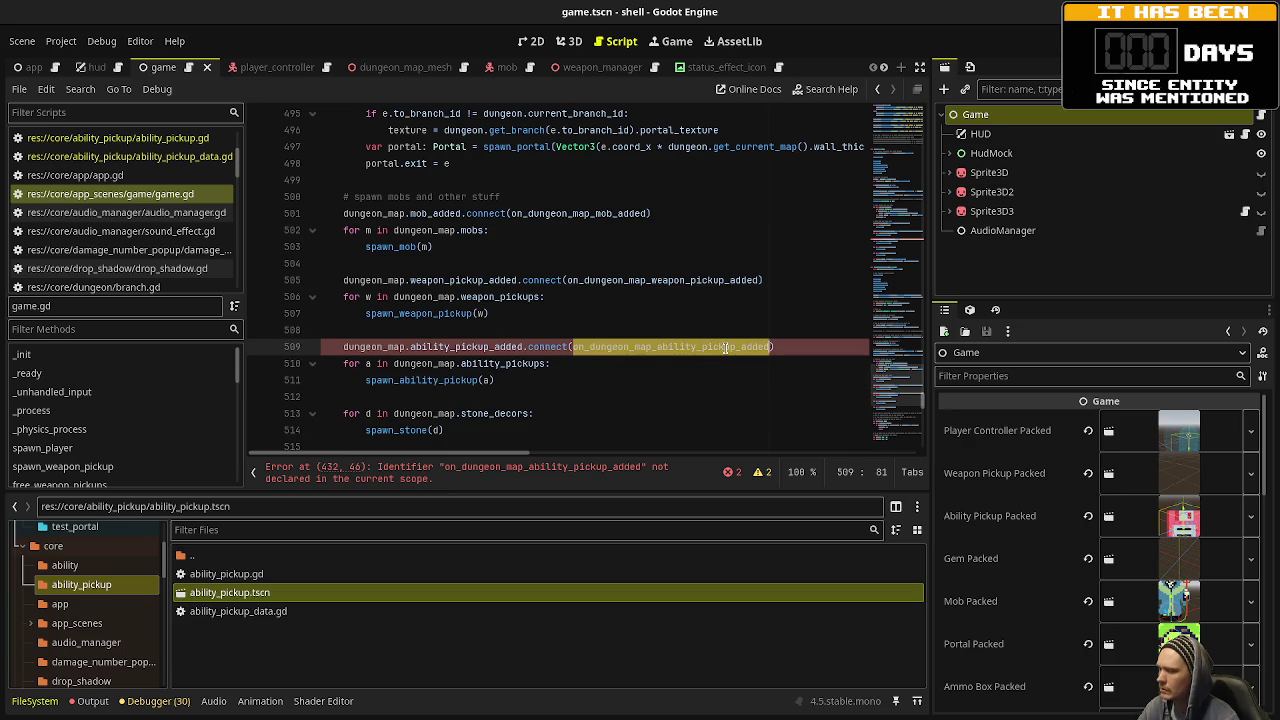
scroll(880, 364, "down", 15)
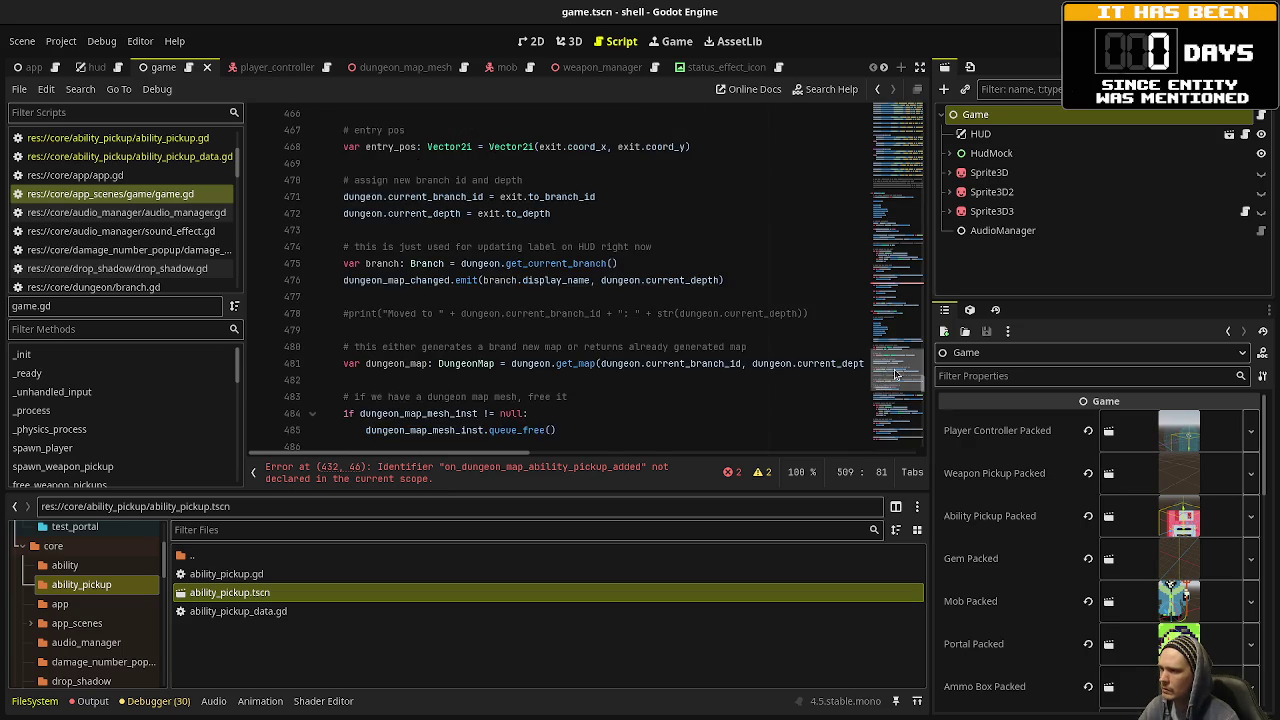
Declare func on_dungeon_map_ability_pickup_added(ability_pickup_data: AbilityPickupData) -> void: below the weapon handler.
left_click(608, 340)
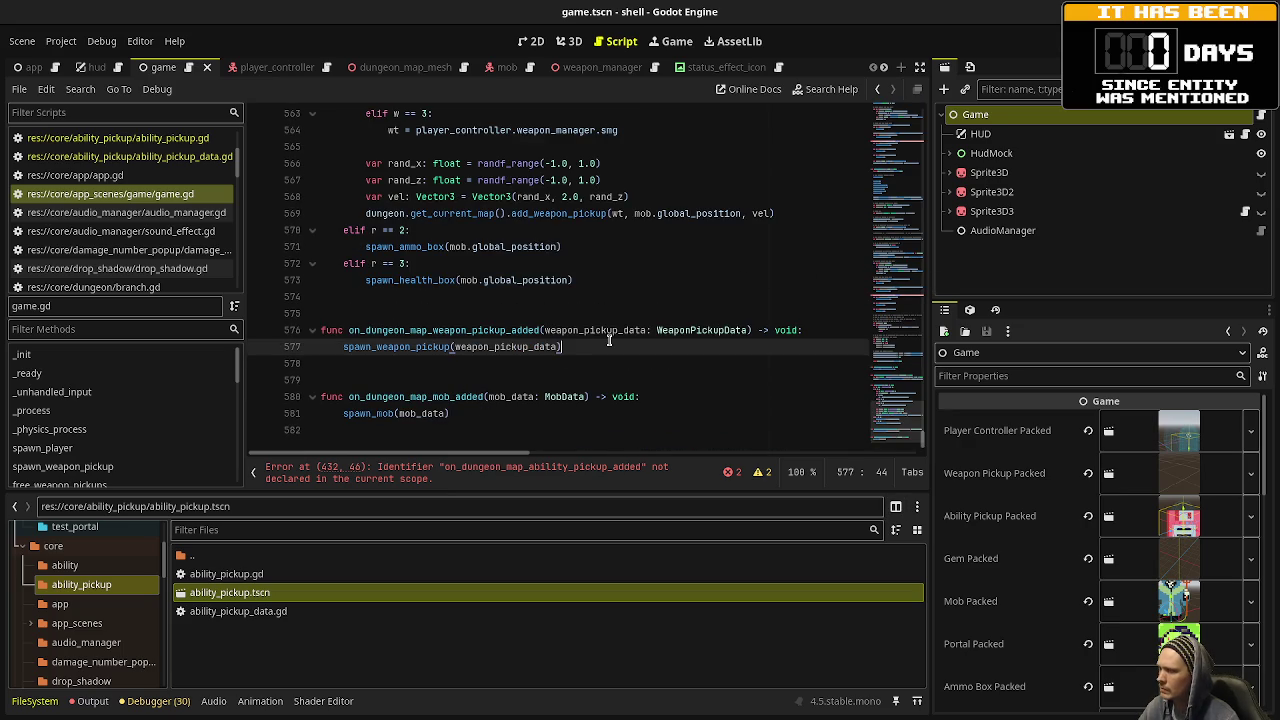
key("Return")
key("Return")
key("Return")
key("BackSpace")
type("func")
key("ctrl+v")
type("(ability_pickup")
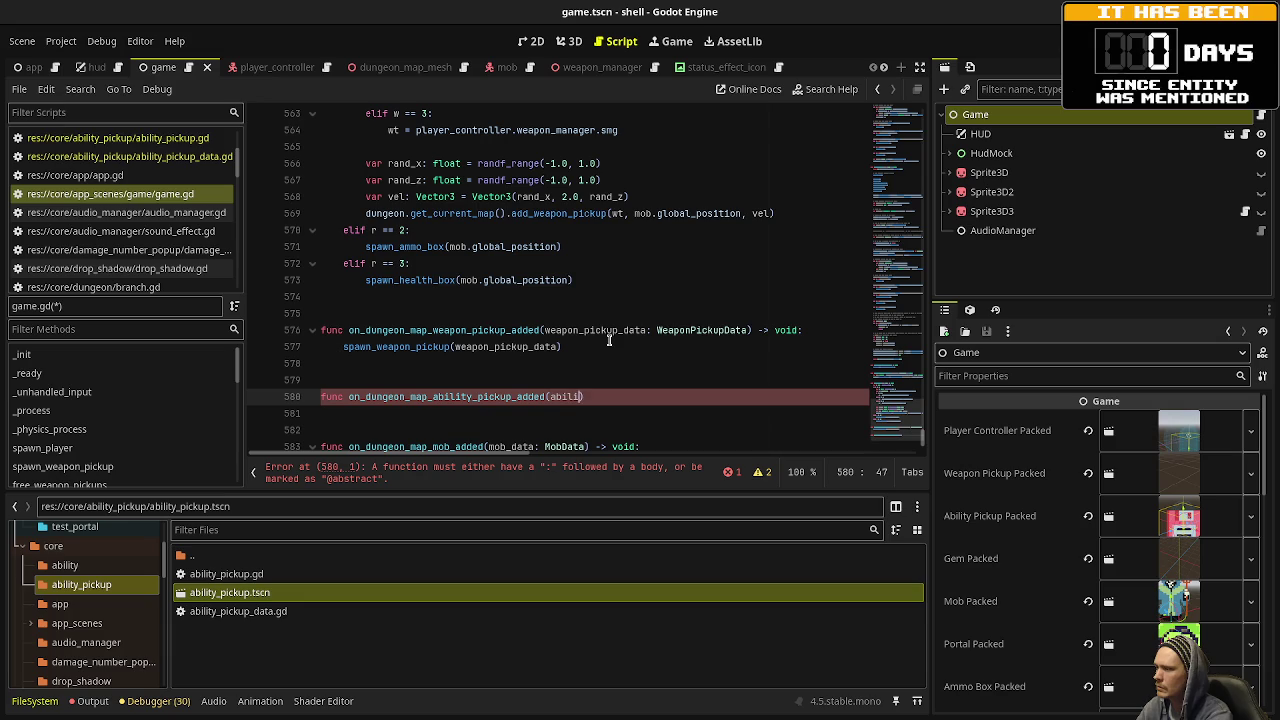
type("_data: Ability")
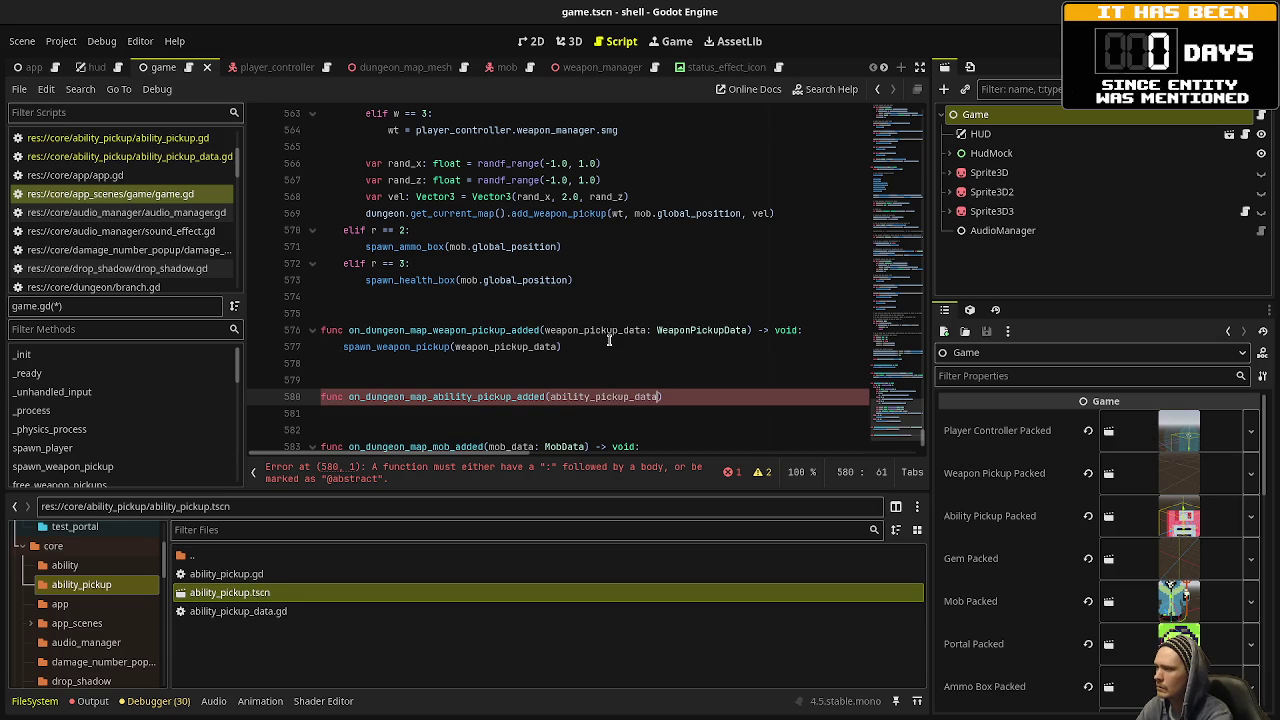
type("PickupData) -")
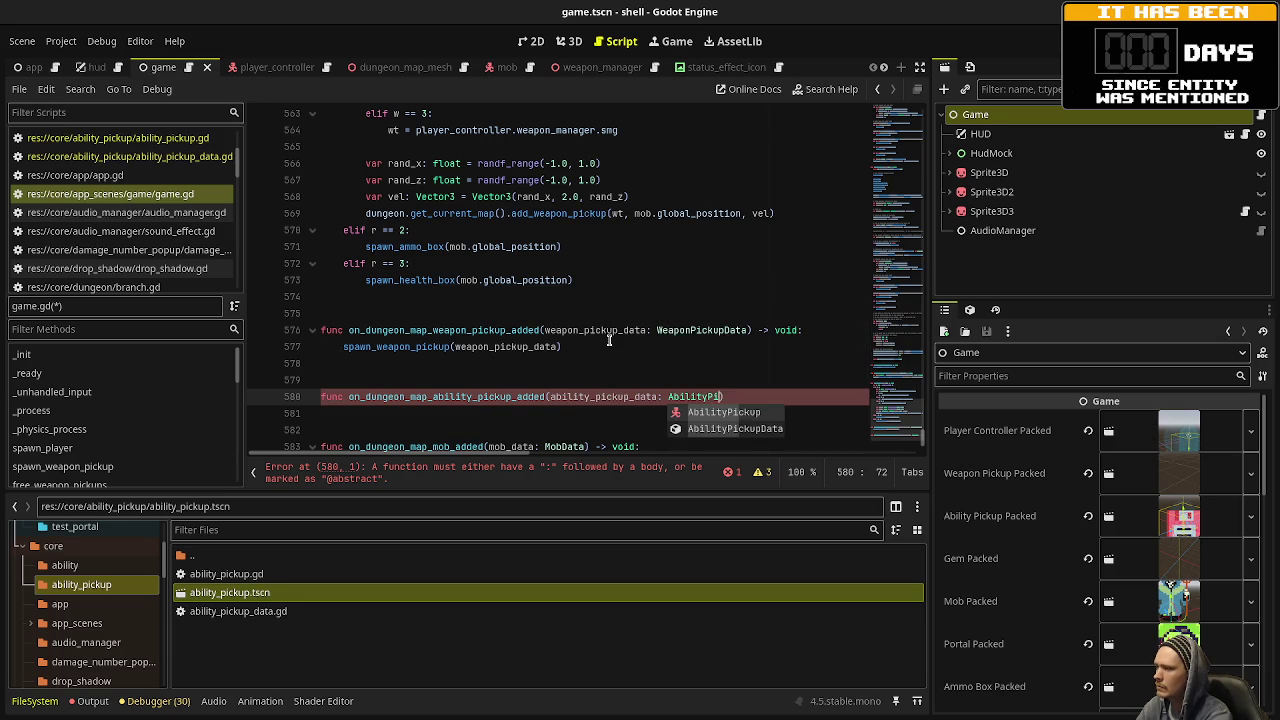
type("> void:")
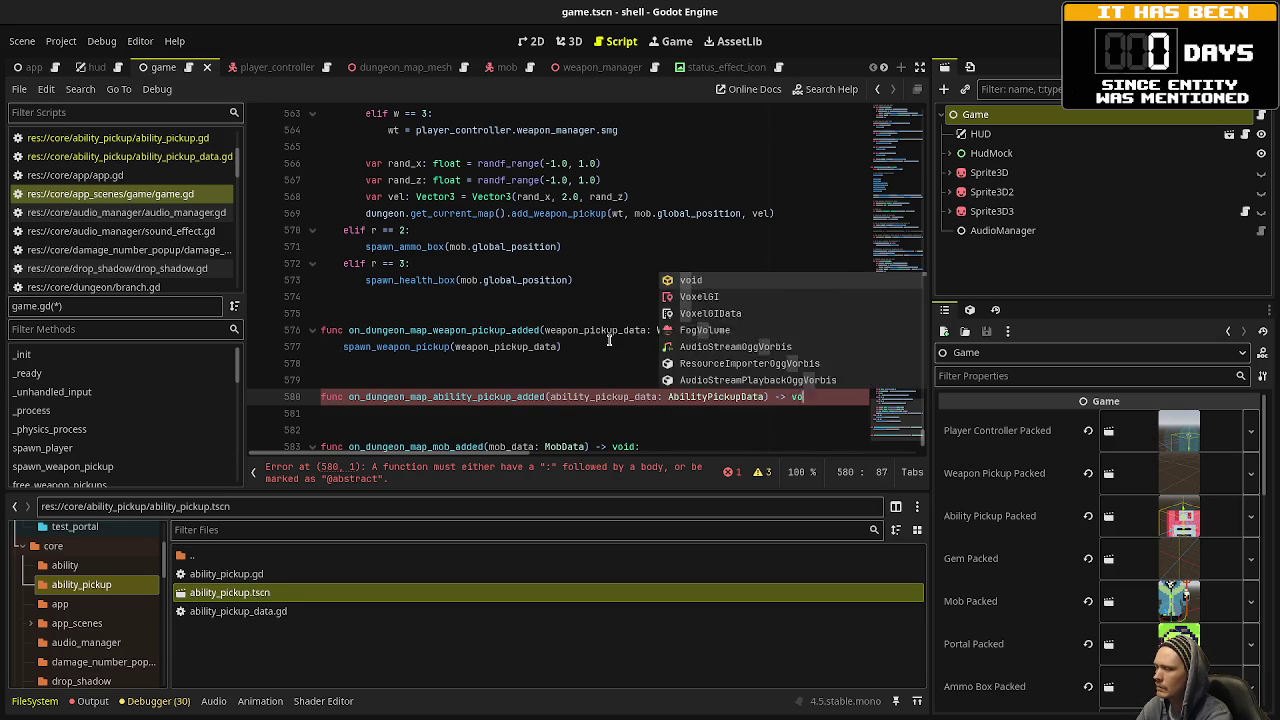
key("Return")
Make the handler body call spawn_ability_pickup(ability_pickup_data), and save.
type("spawn")
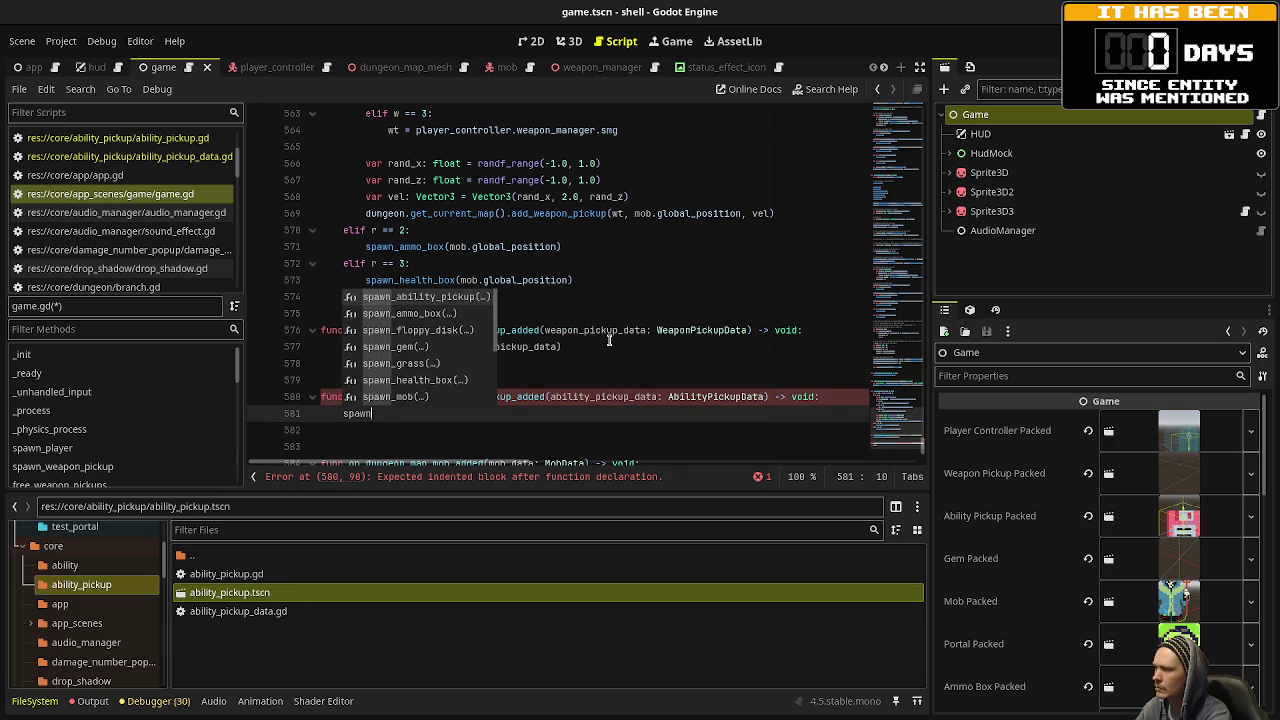
type("_ability_picku")
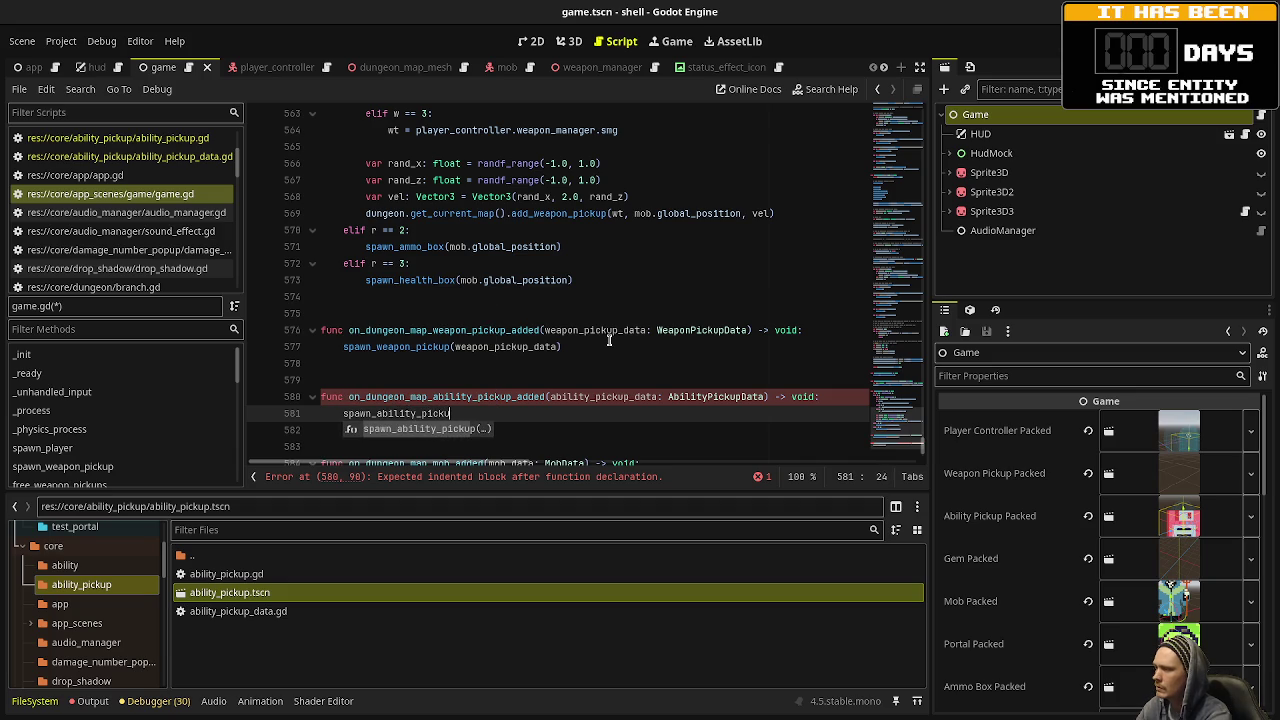
key("Return")
type("ability_picku")
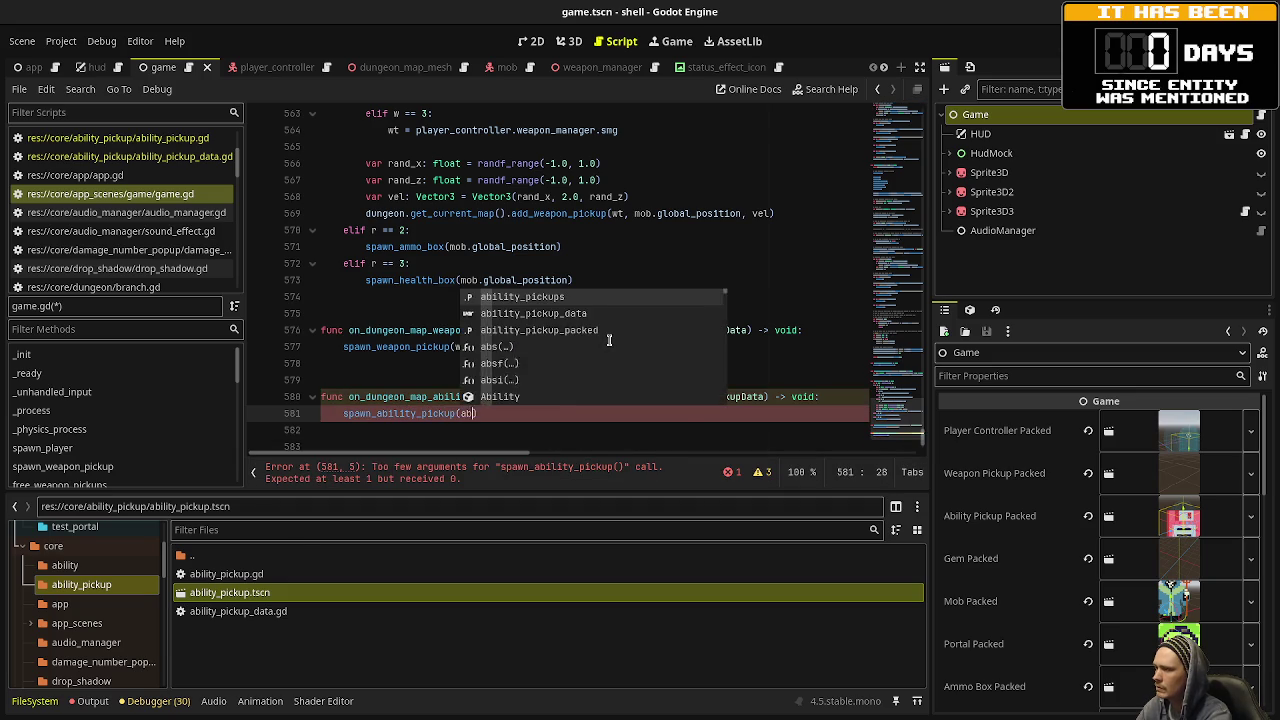
type("p")
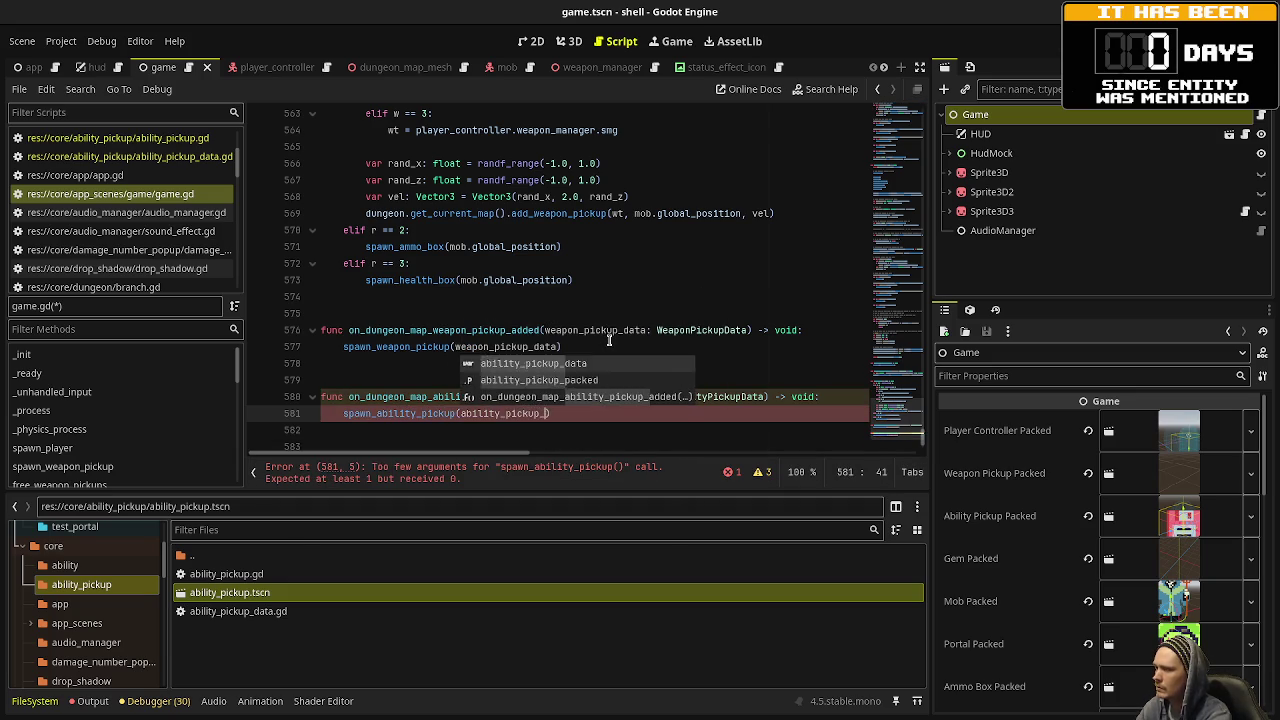
key("Return")
key("ctrl+s")
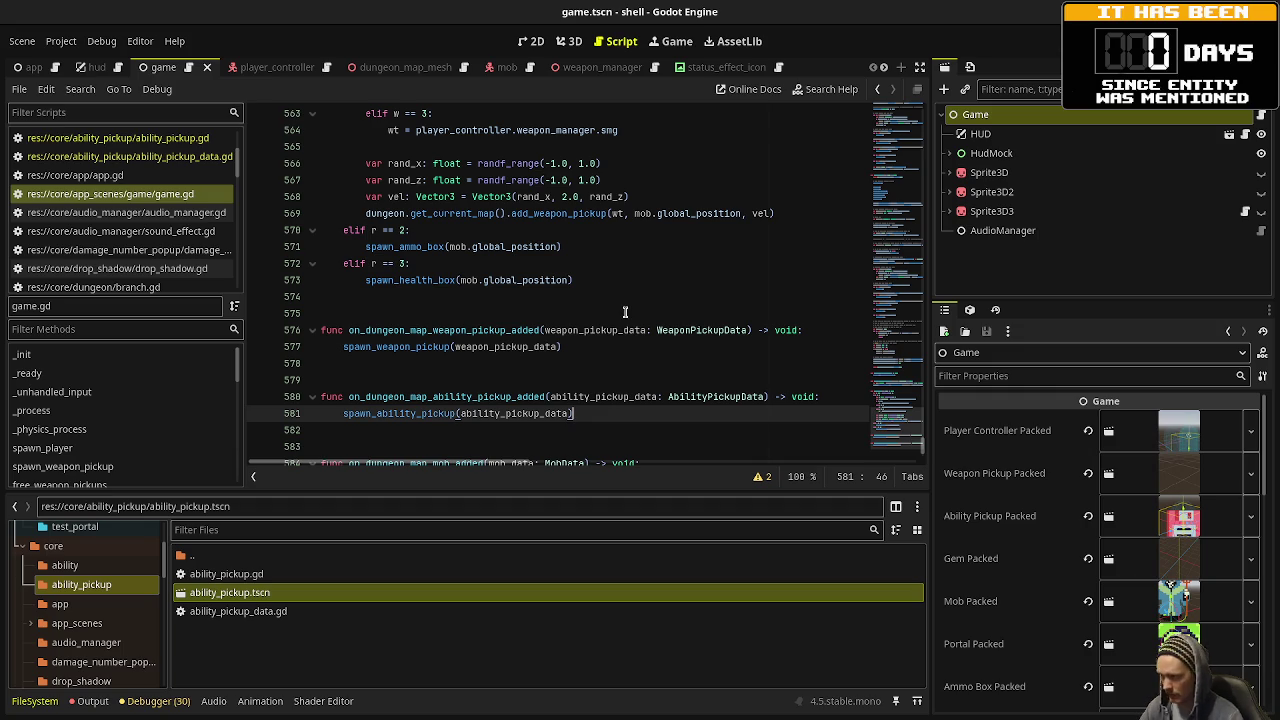
left_click(625, 312)
scroll(625, 312, "down", 2)
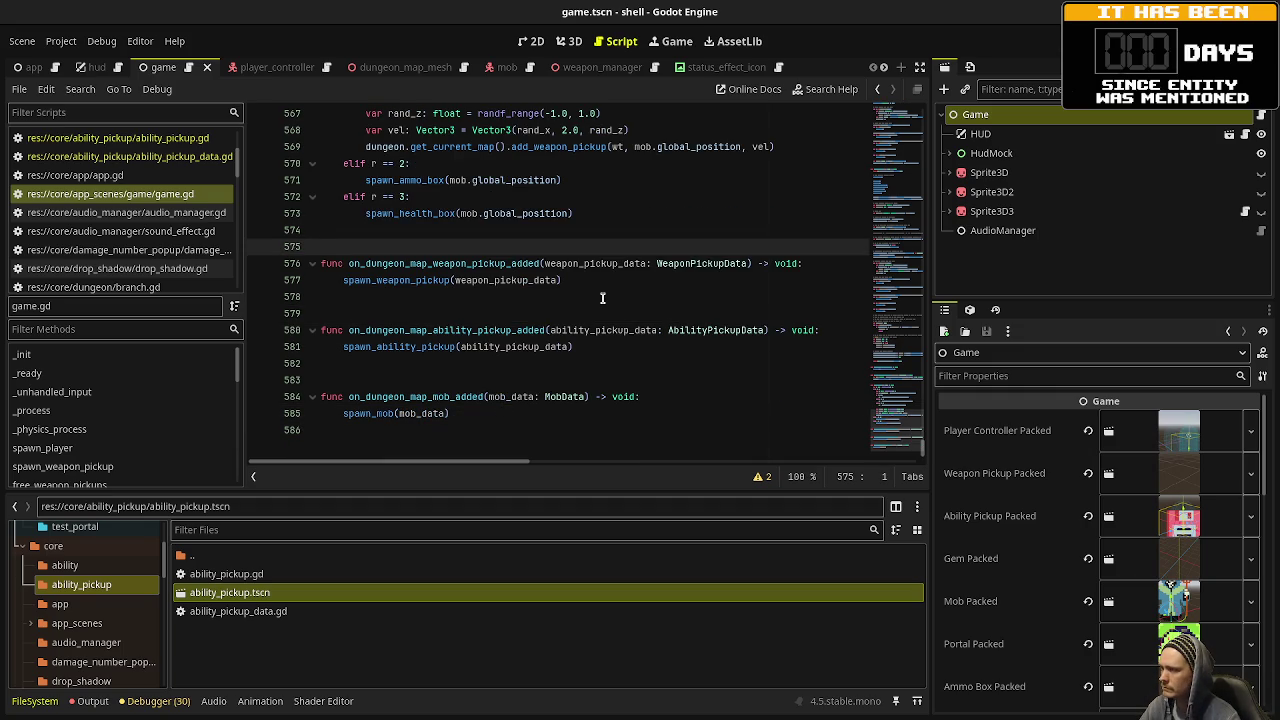
scroll(612, 291, "up", 20)
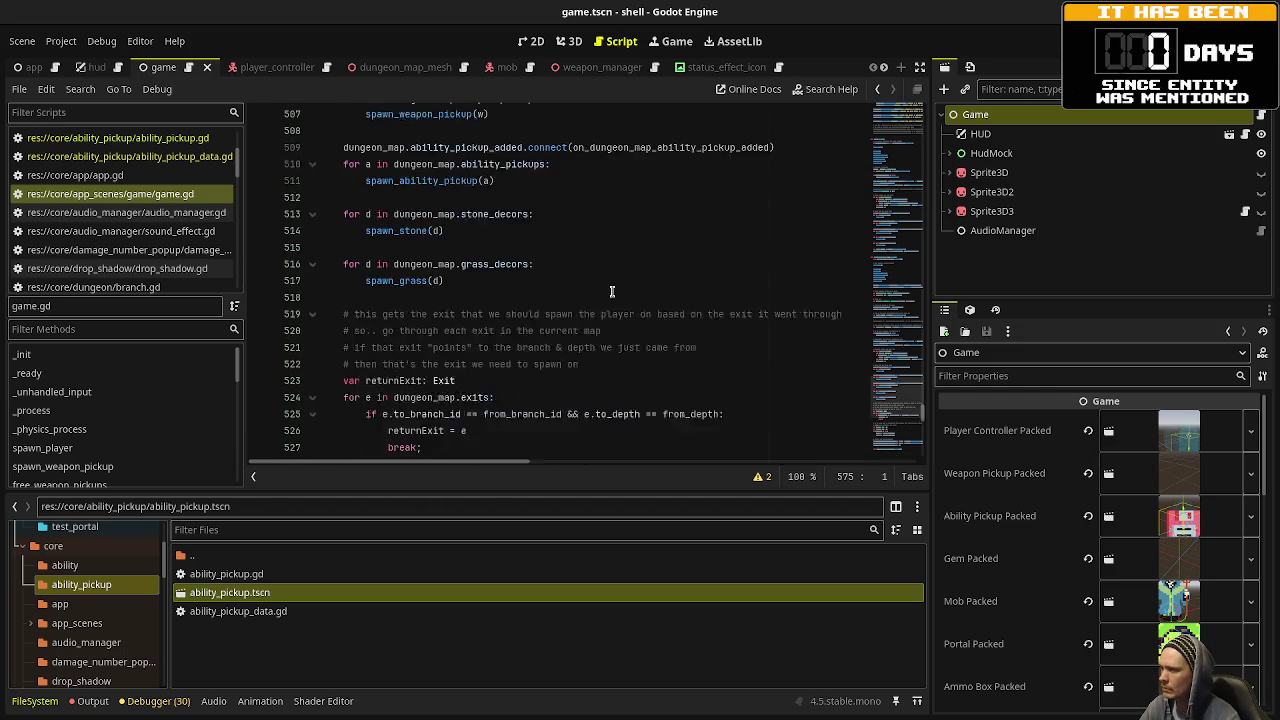
scroll(180, 250, "down", 3)
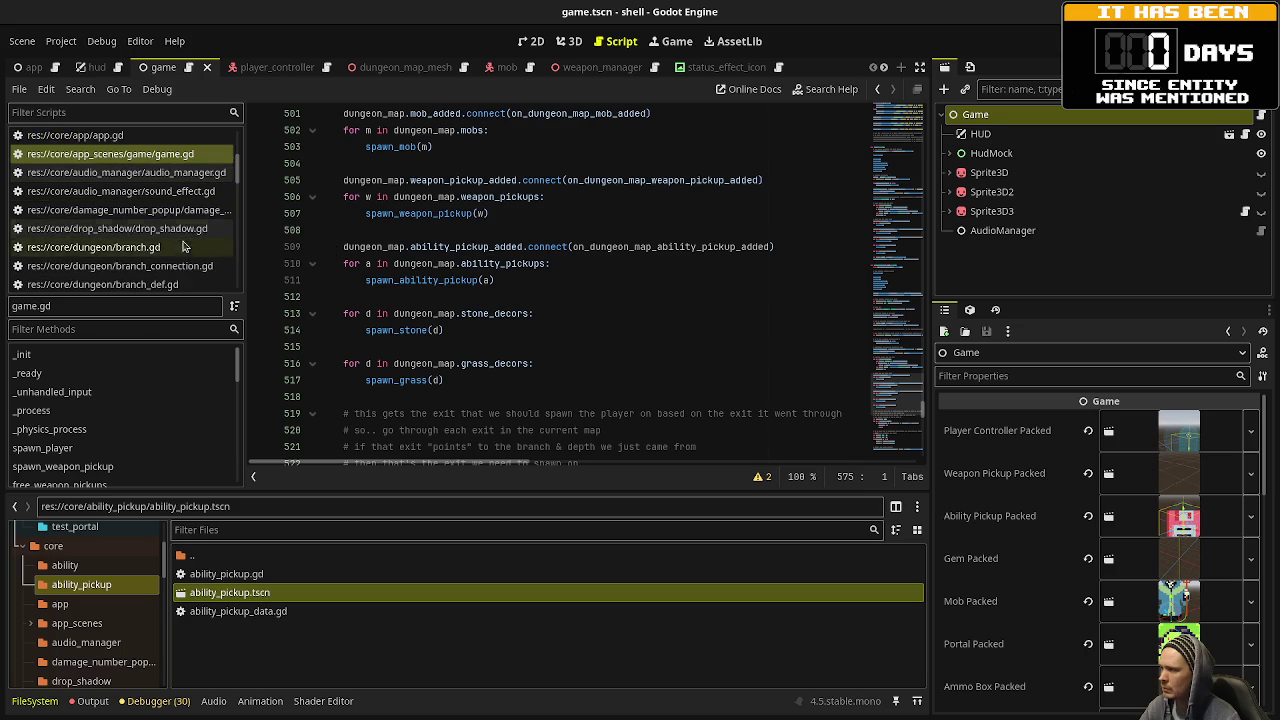
scroll(180, 250, "down", 3)
In dungeon_map.gd, add var ability_pickups: Array[AbilityPickupData] = [] below weapon_pickups.
left_click(130, 217)
scroll(610, 299, "up", 5)
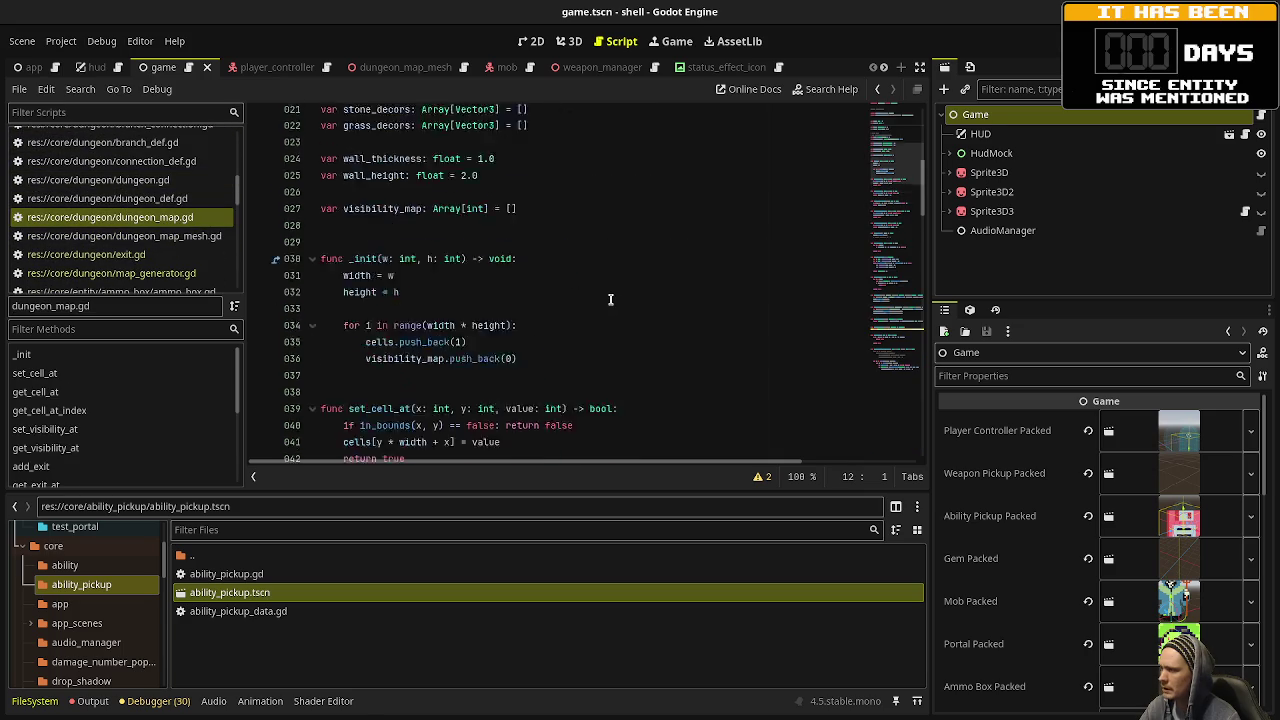
left_click(610, 297)
scroll(588, 298, "down", 2)
left_click(593, 325)
left_click(616, 313)
key("Return")
type("v")
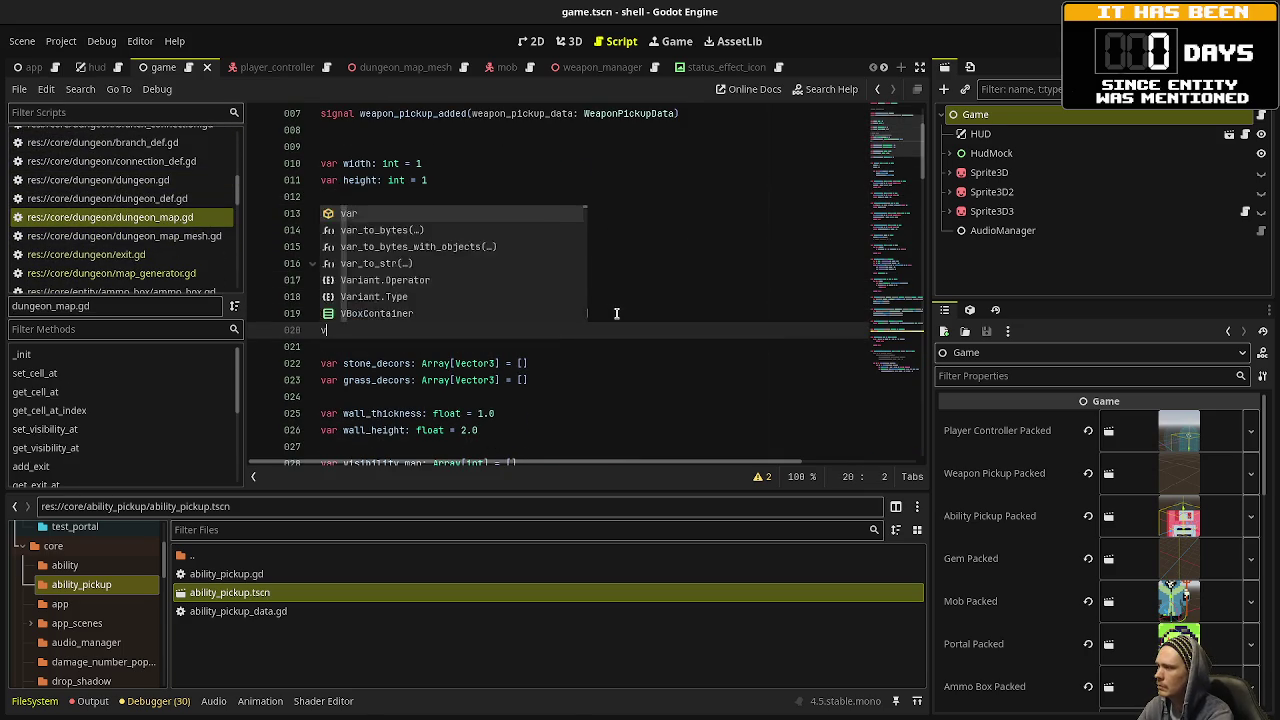
type("ar ability_picku")
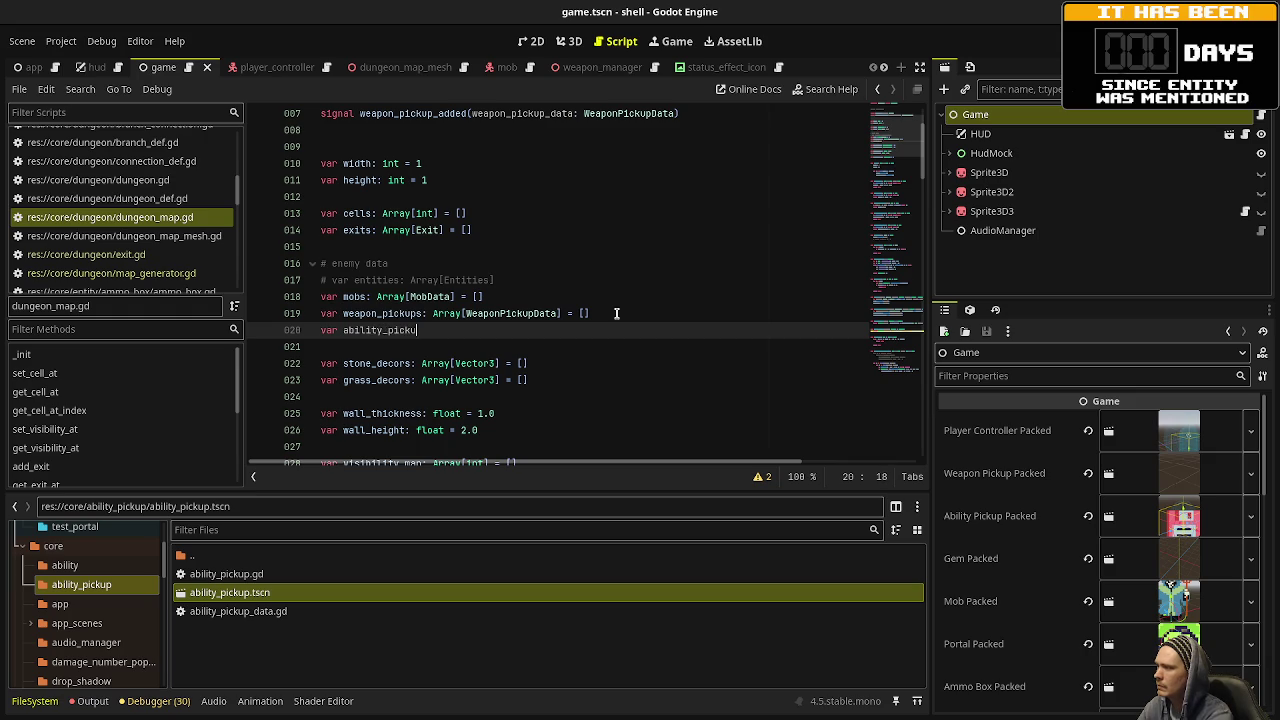
type("ps: Array[")
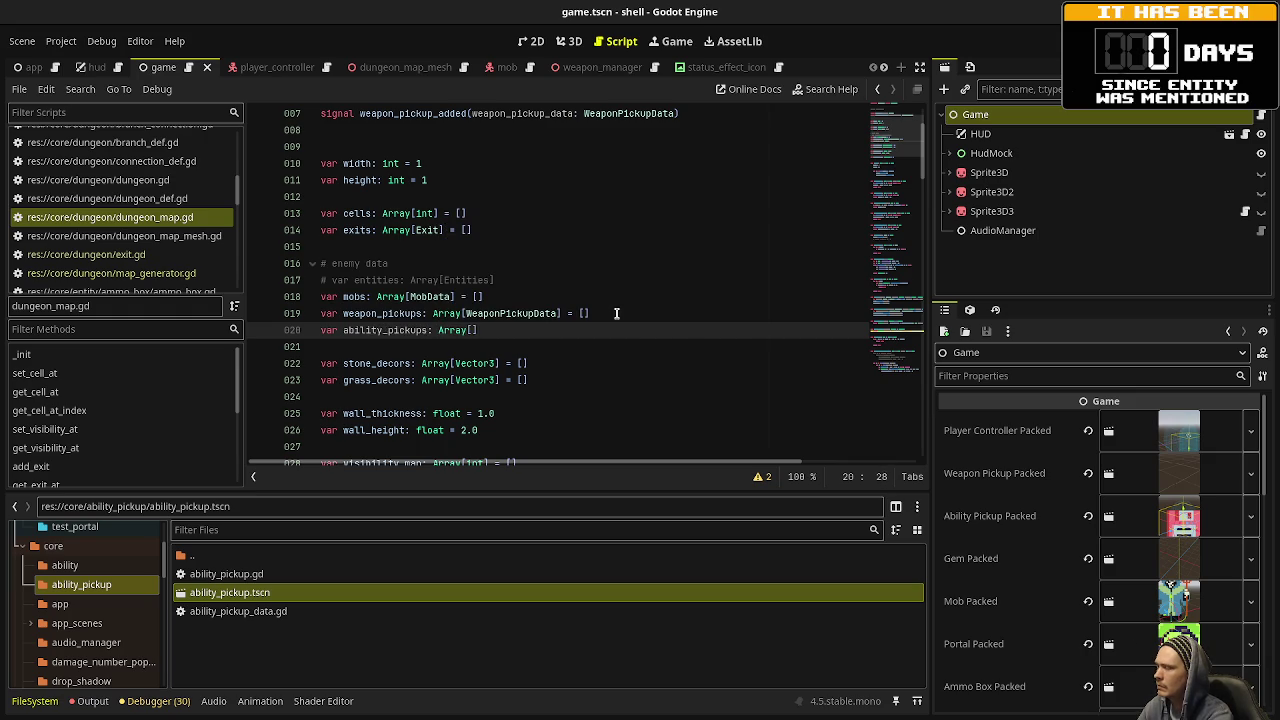
type("AbilityPickup")
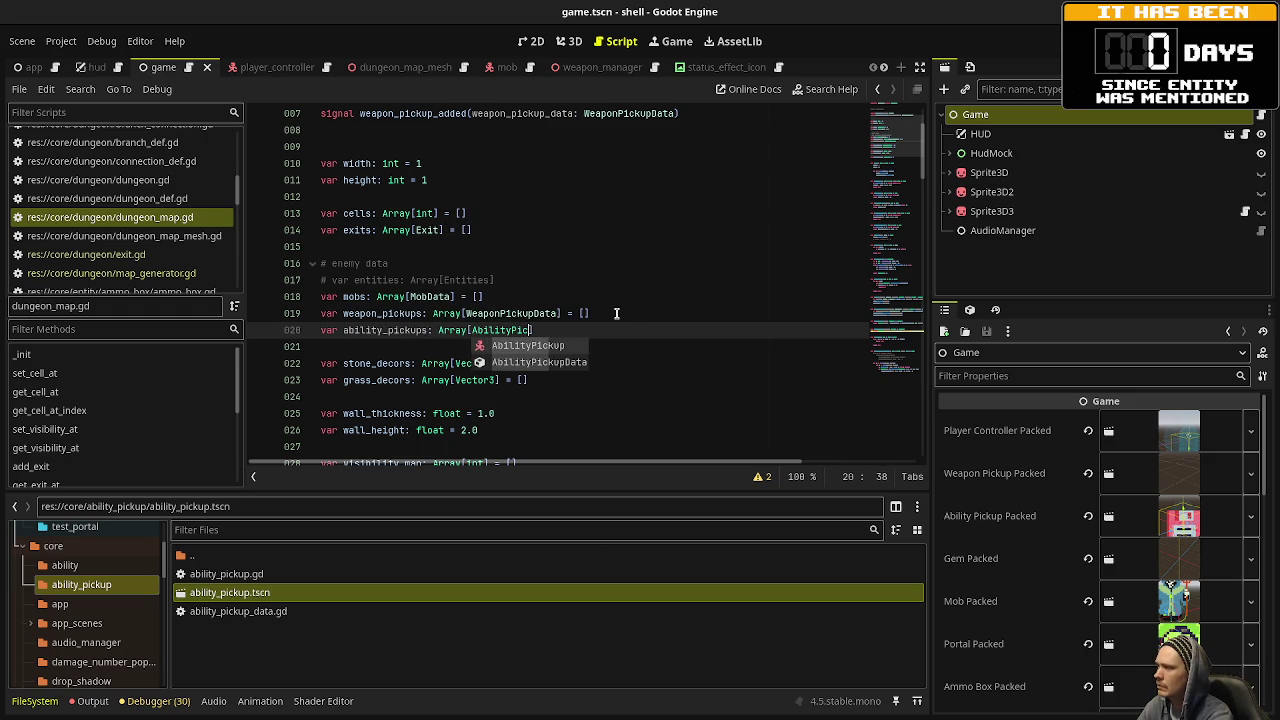
key("Down")
key("Return")
type("= []")
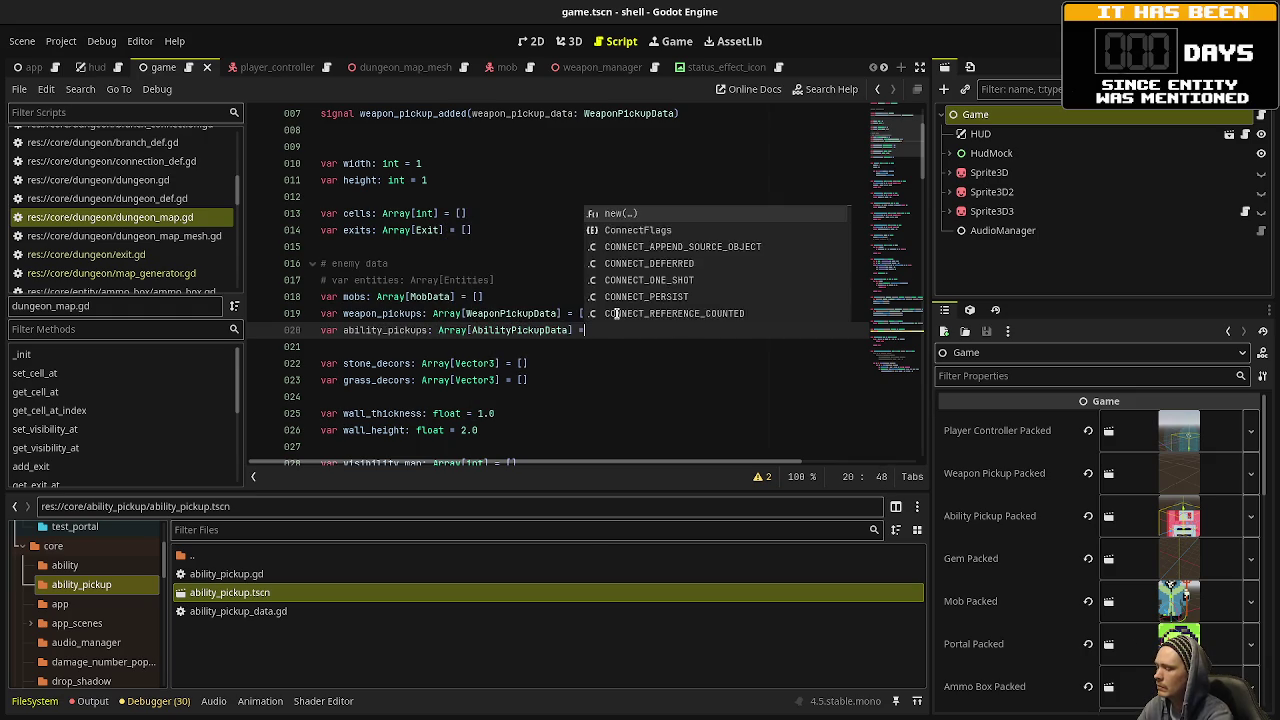
Select the add_weapon_pickup function and place the caret after it.
scroll(617, 287, "down", 1)
scroll(617, 287, "down", 10)
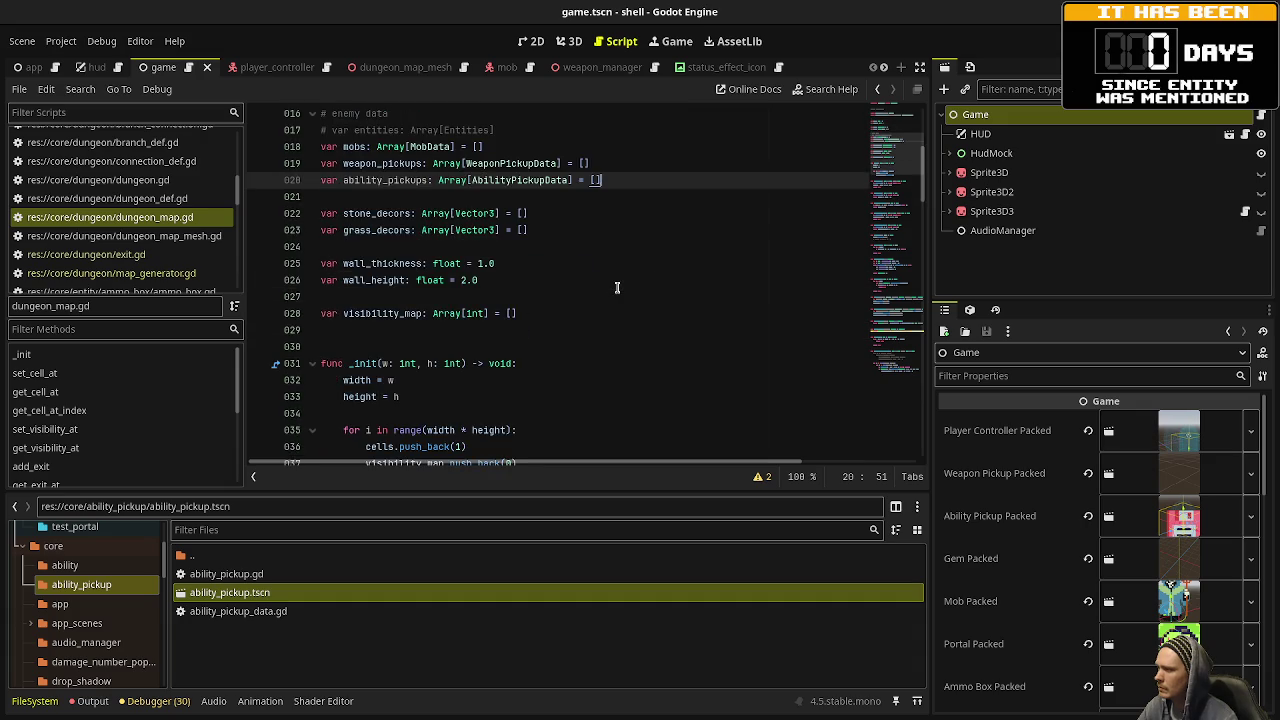
scroll(611, 334, "down", 4)
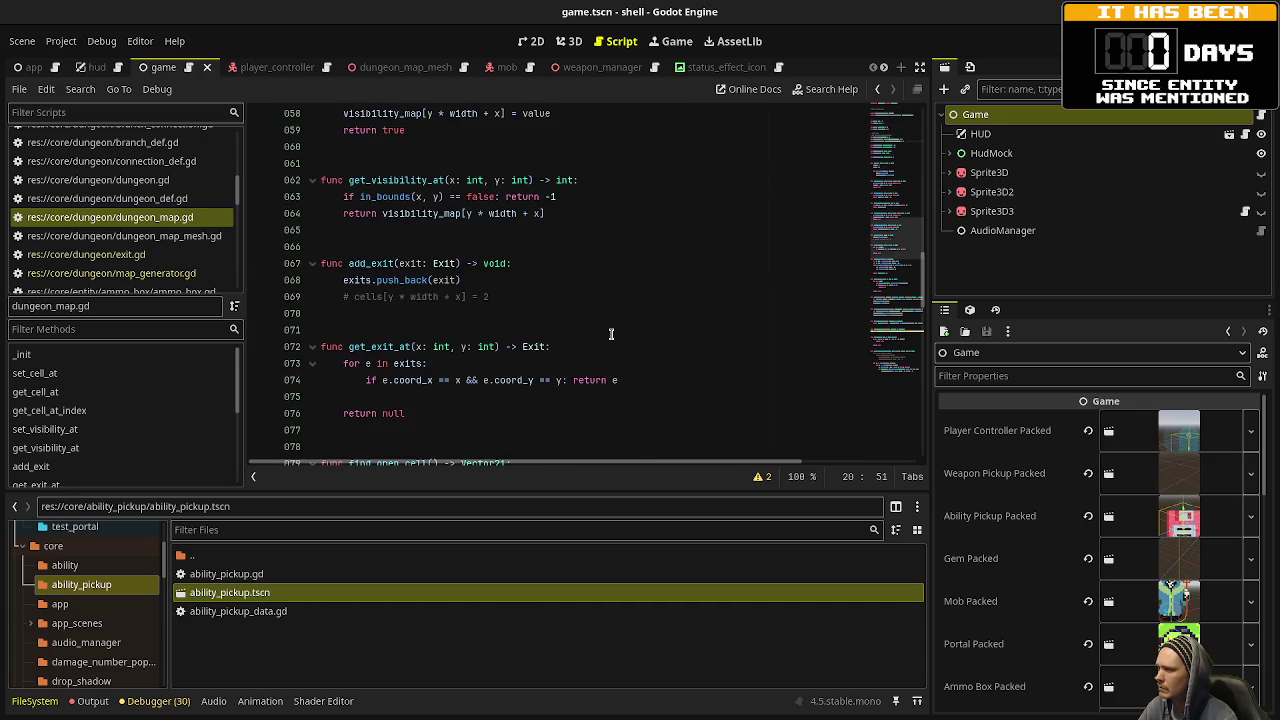
scroll(611, 334, "down", 10)
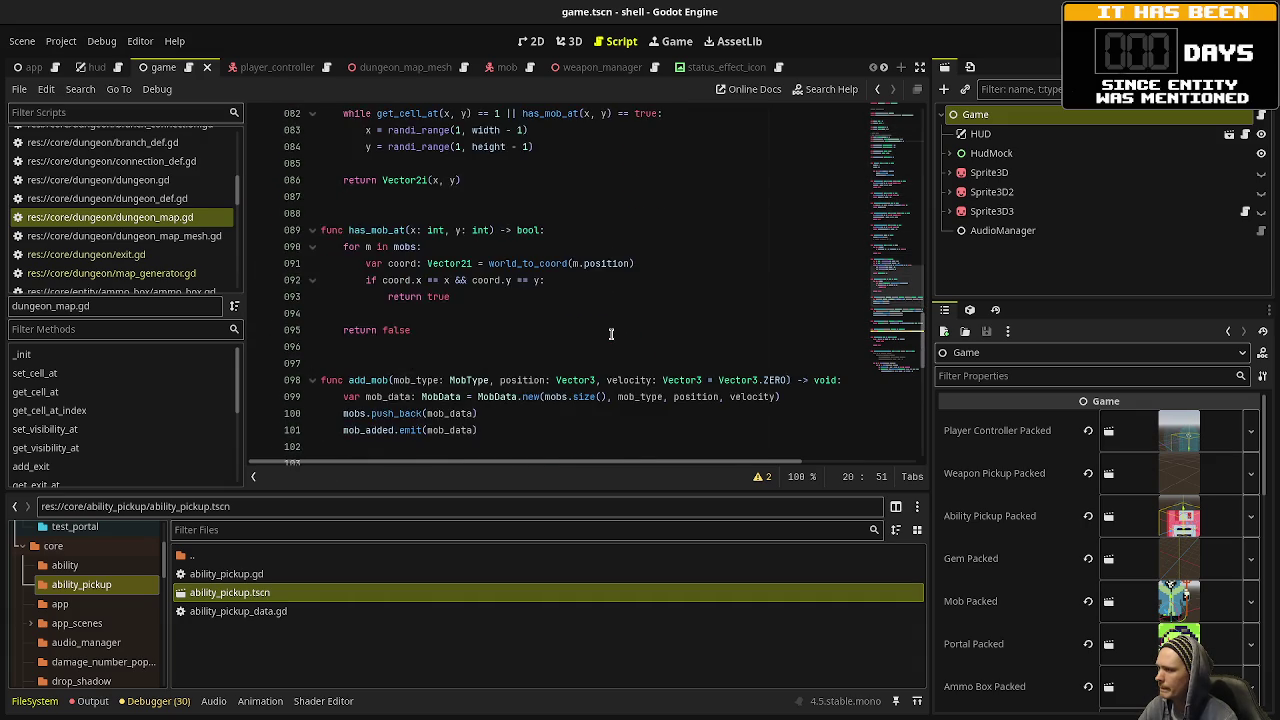
scroll(611, 334, "down", 3)
left_click_drag(590, 280, 312, 232)
key("ctrl+c")
left_click(626, 282)
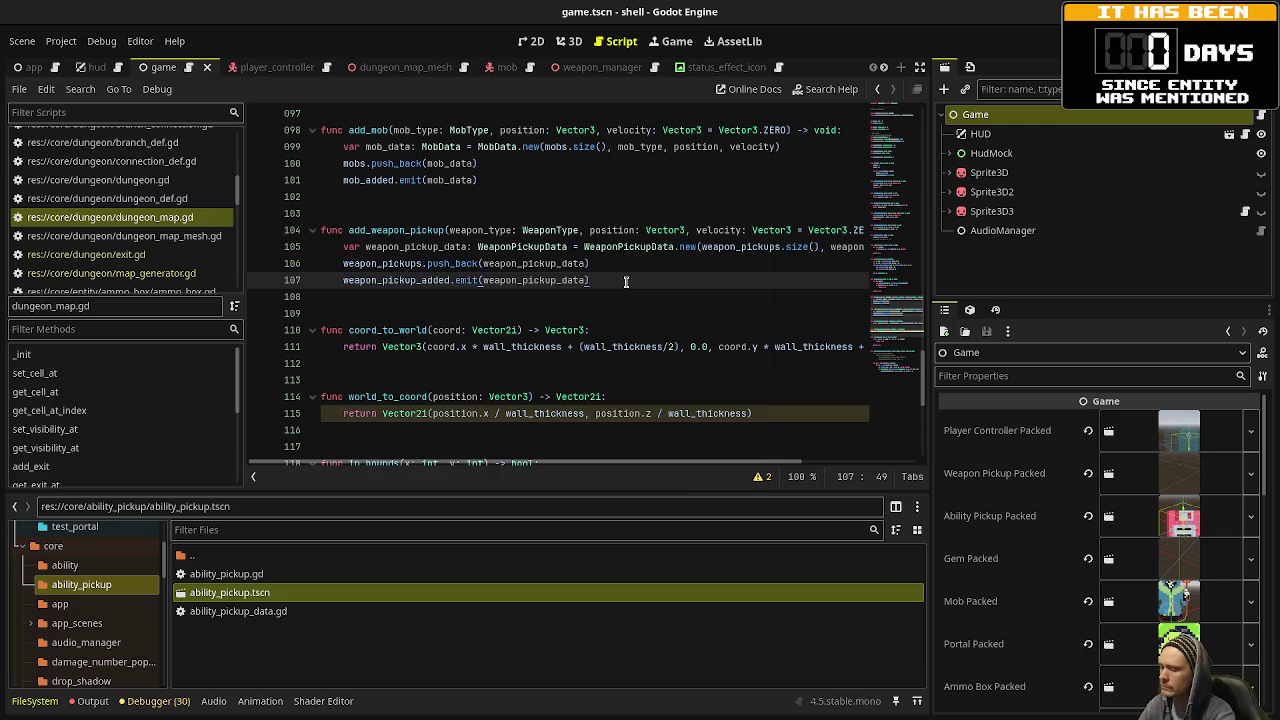
Paste a copy of add_weapon_pickup as add_ability_pickup with an AbilityType ability_type parameter.
key("Return")
key("Return")
key("ctrl+v")
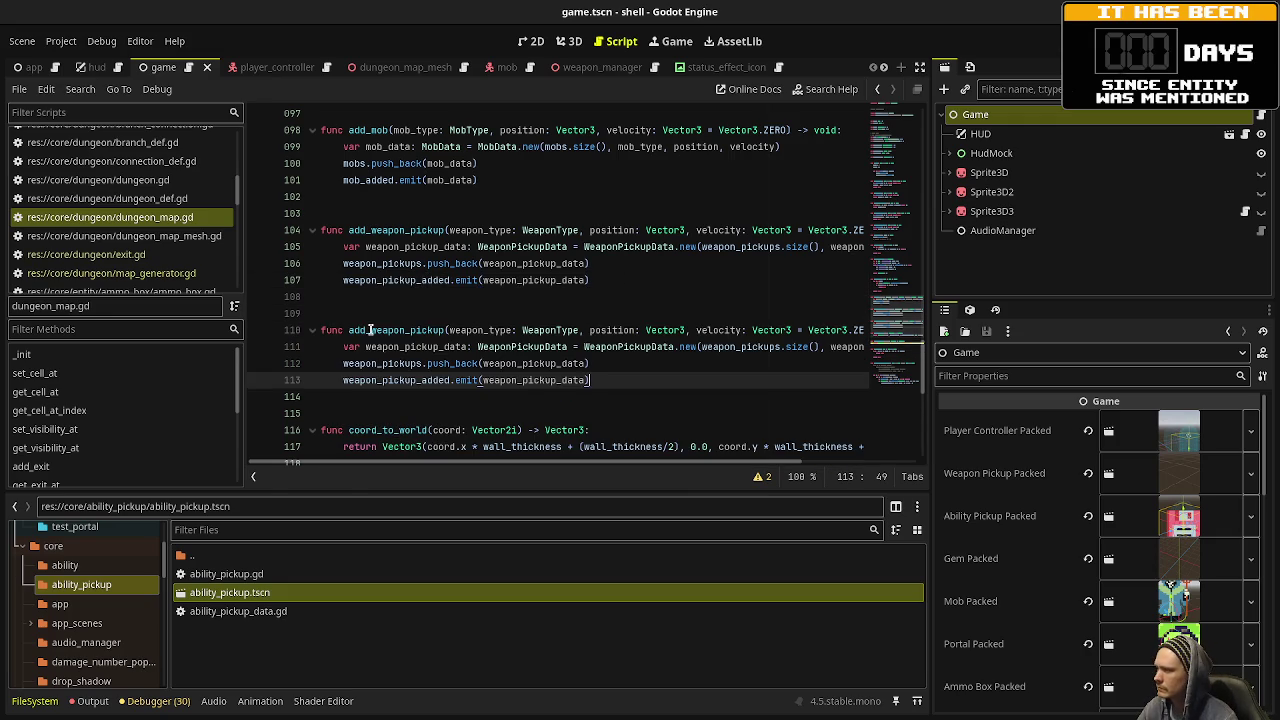
left_click_drag(371, 330, 393, 330)
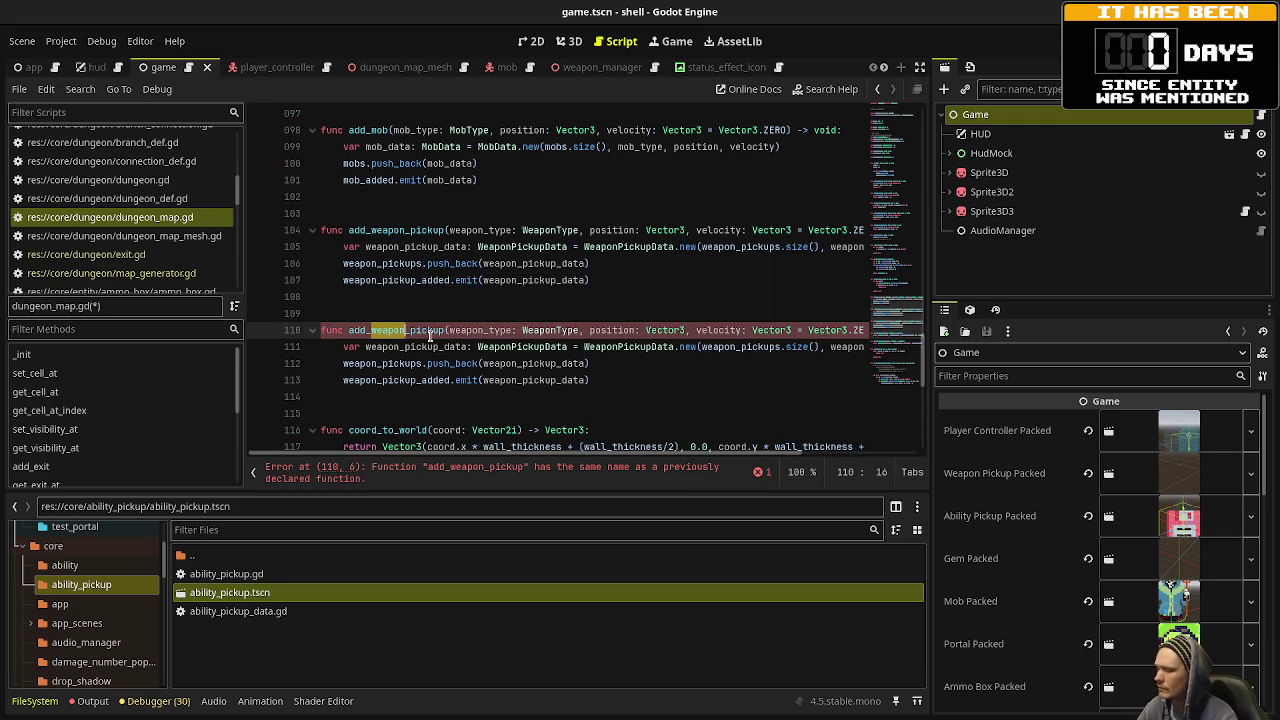
type("ability")
double_click(560, 330)
type("Ability")
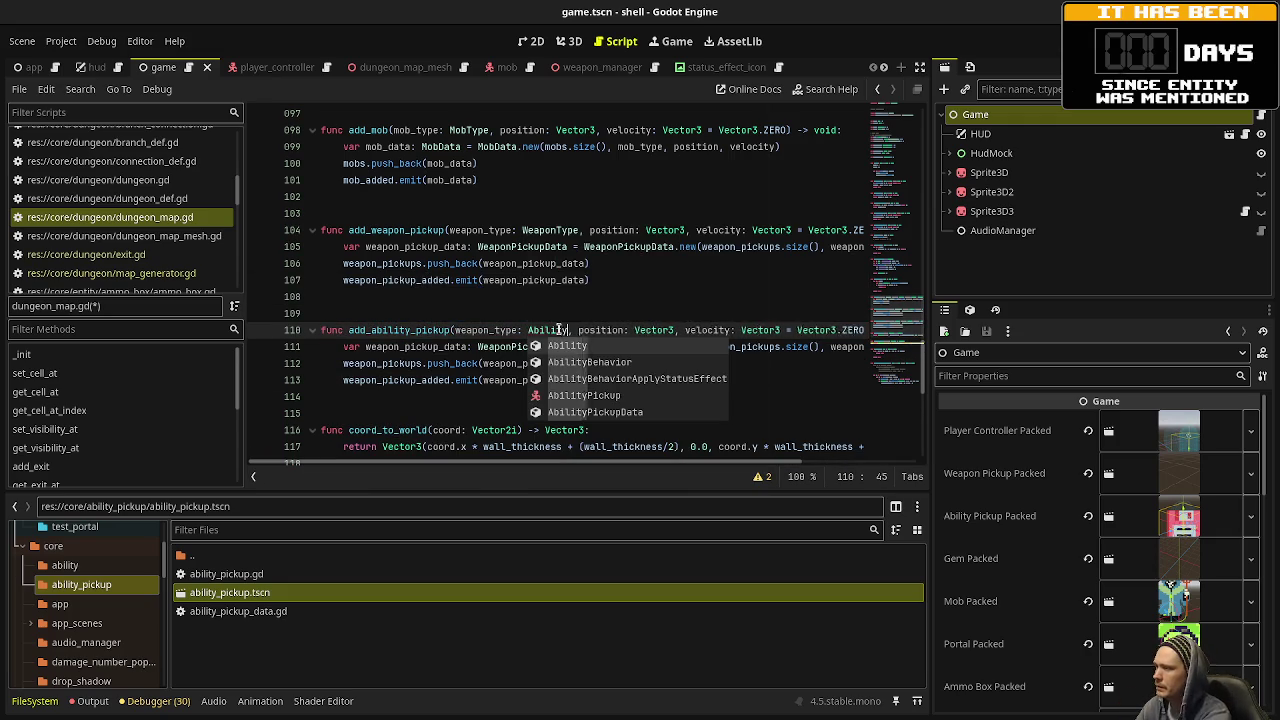
double_click(479, 330)
type("abili")
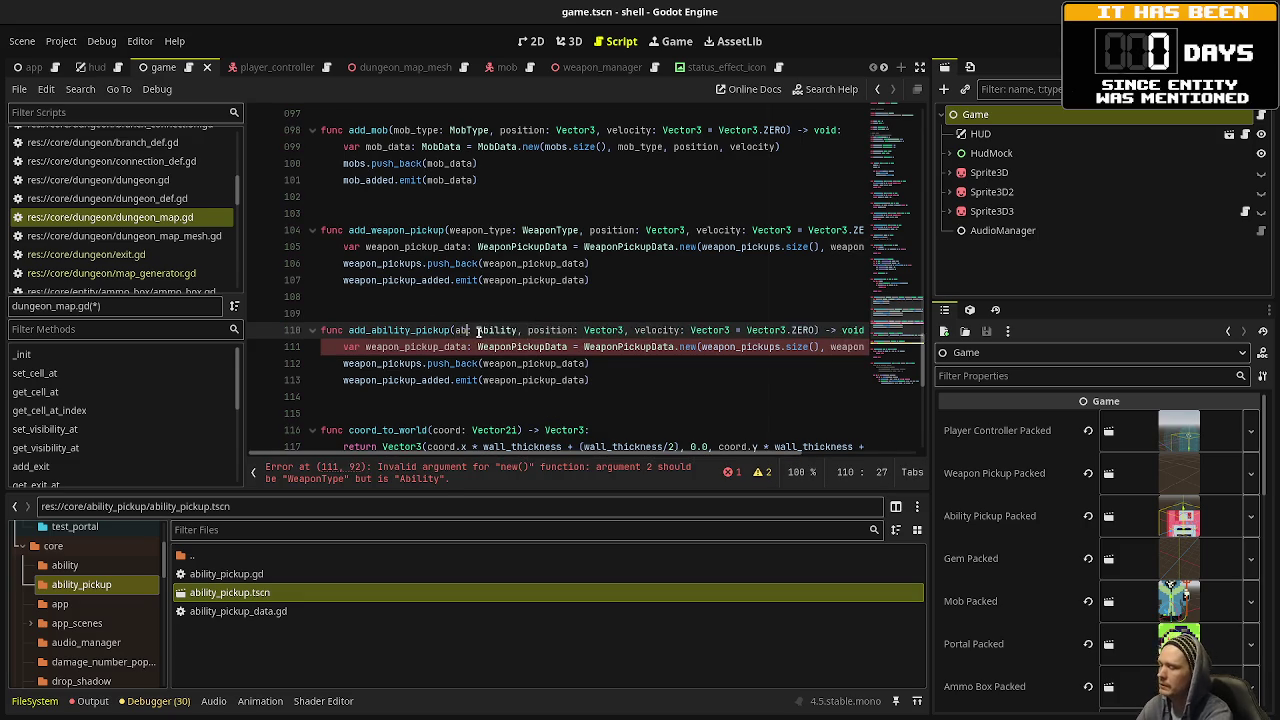
type("ty")
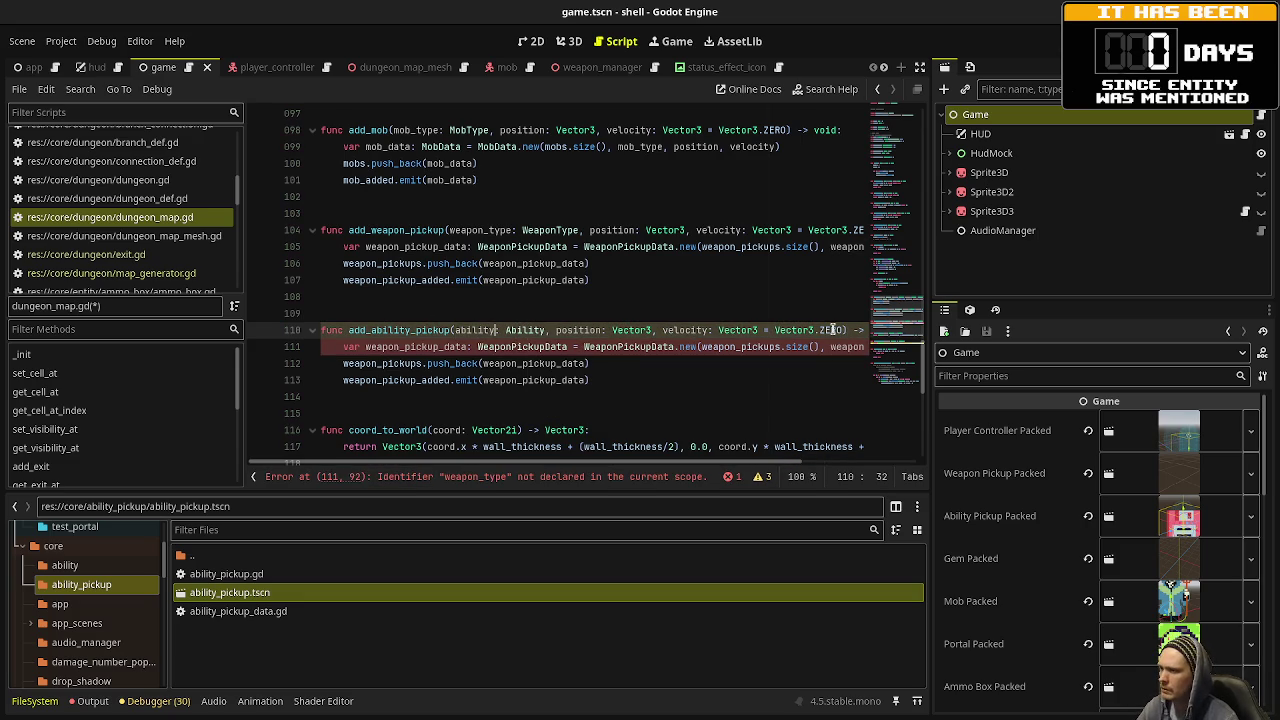
Rename weapon_pickup_data to ability_pickup_data throughout line 111.
left_click_drag(399, 346, 369, 346)
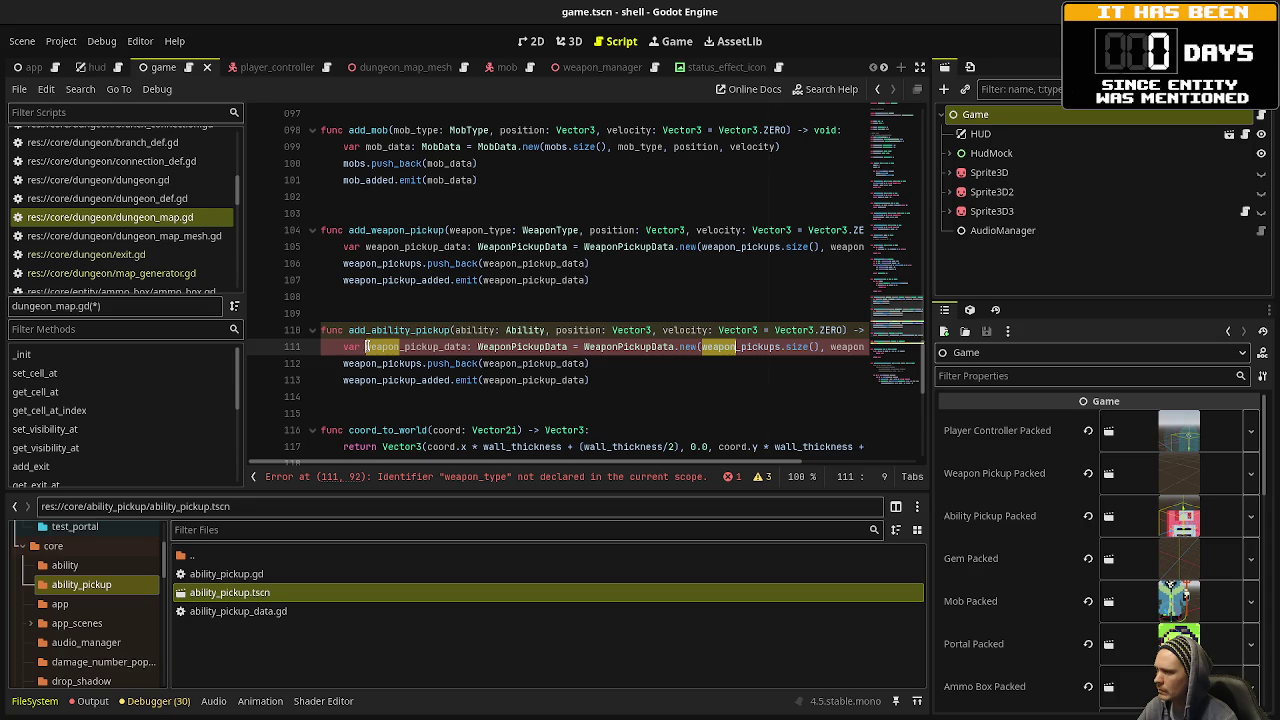
scroll(367, 346, "right", 1)
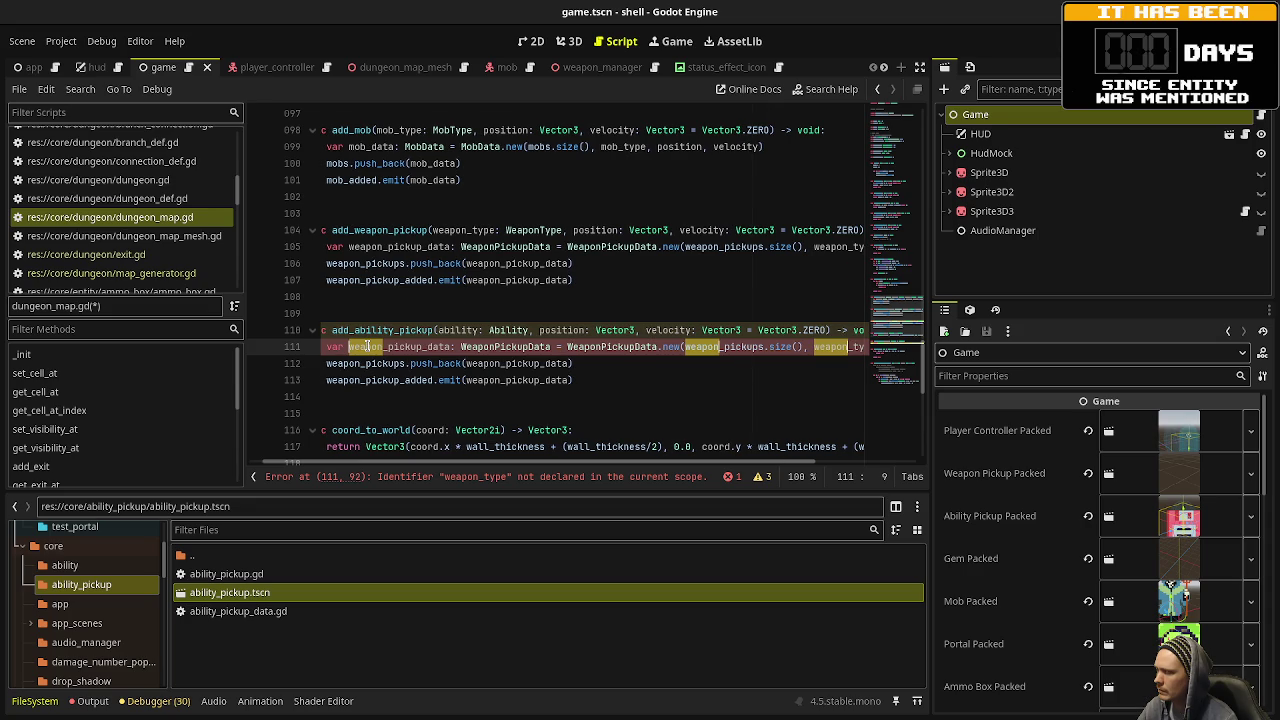
key("ctrl+d")
key("ctrl+d")
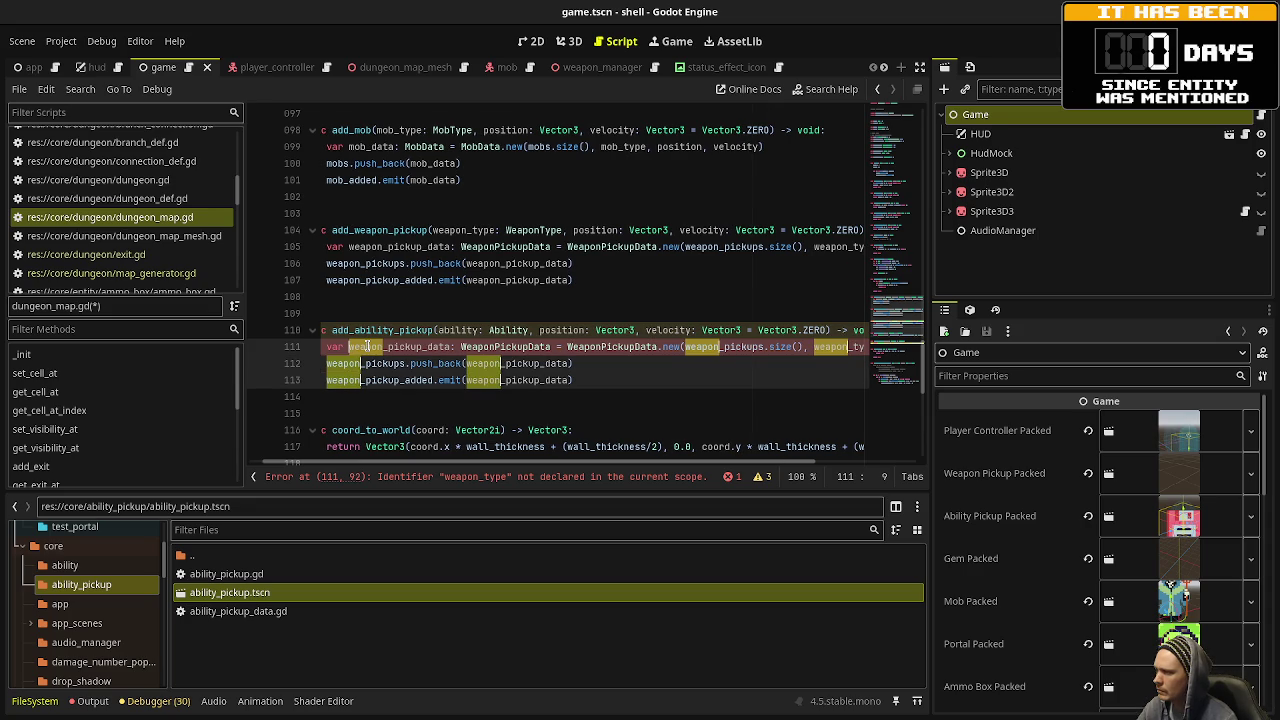
type("ability")
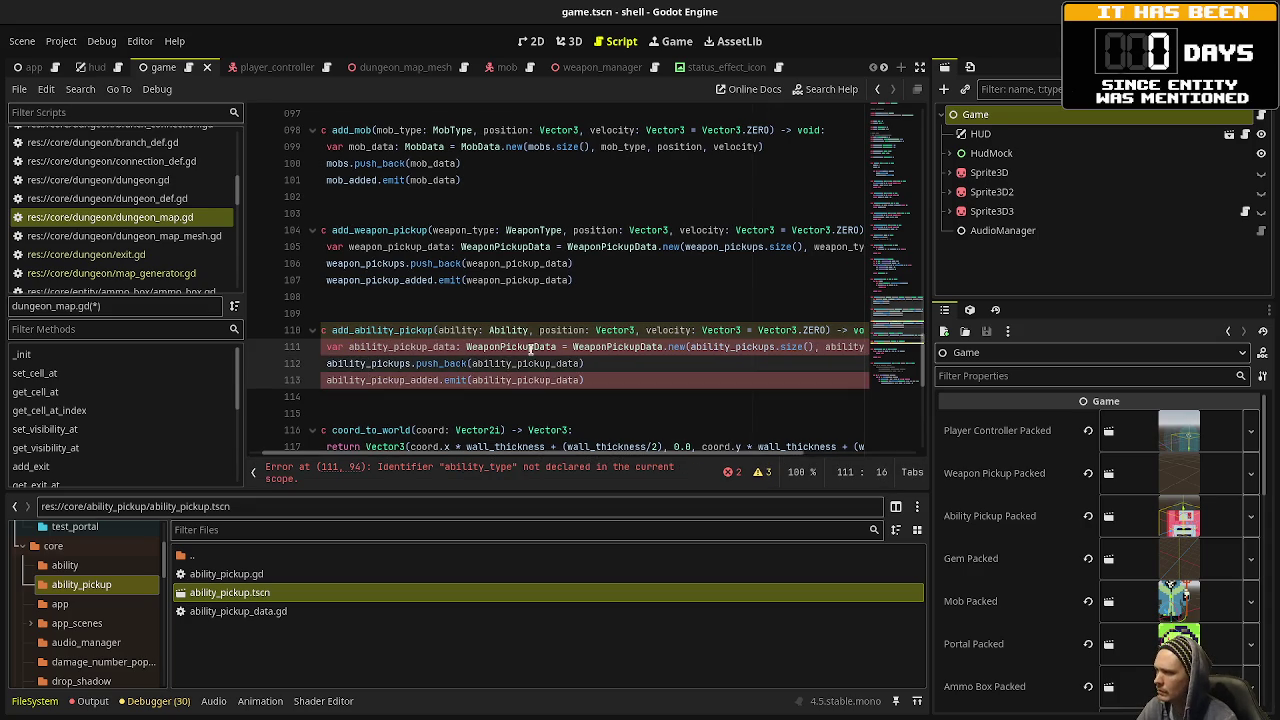
left_click(736, 346)
left_click(920, 67)
Make line 111 build AbilityPickupData from the ability argument, then select ability_pickup_added.
double_click(870, 346)
type("ability")
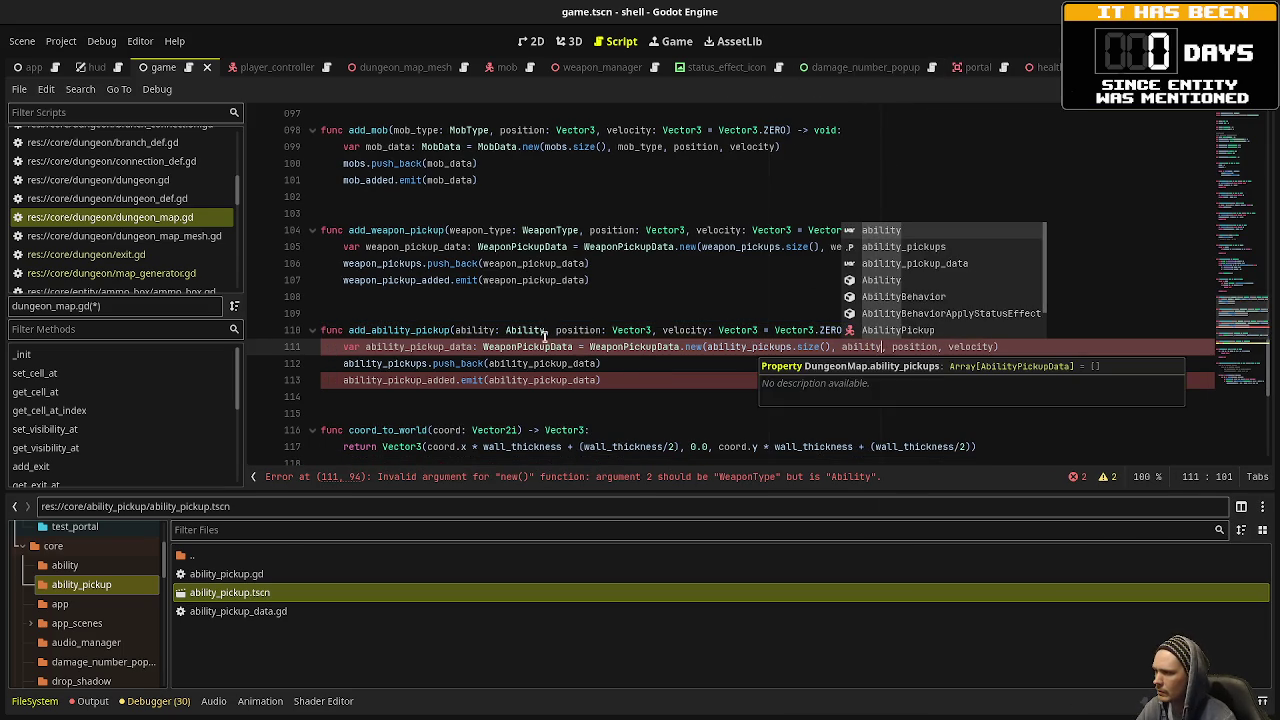
left_click(487, 346)
left_click_drag(487, 346, 515, 347)
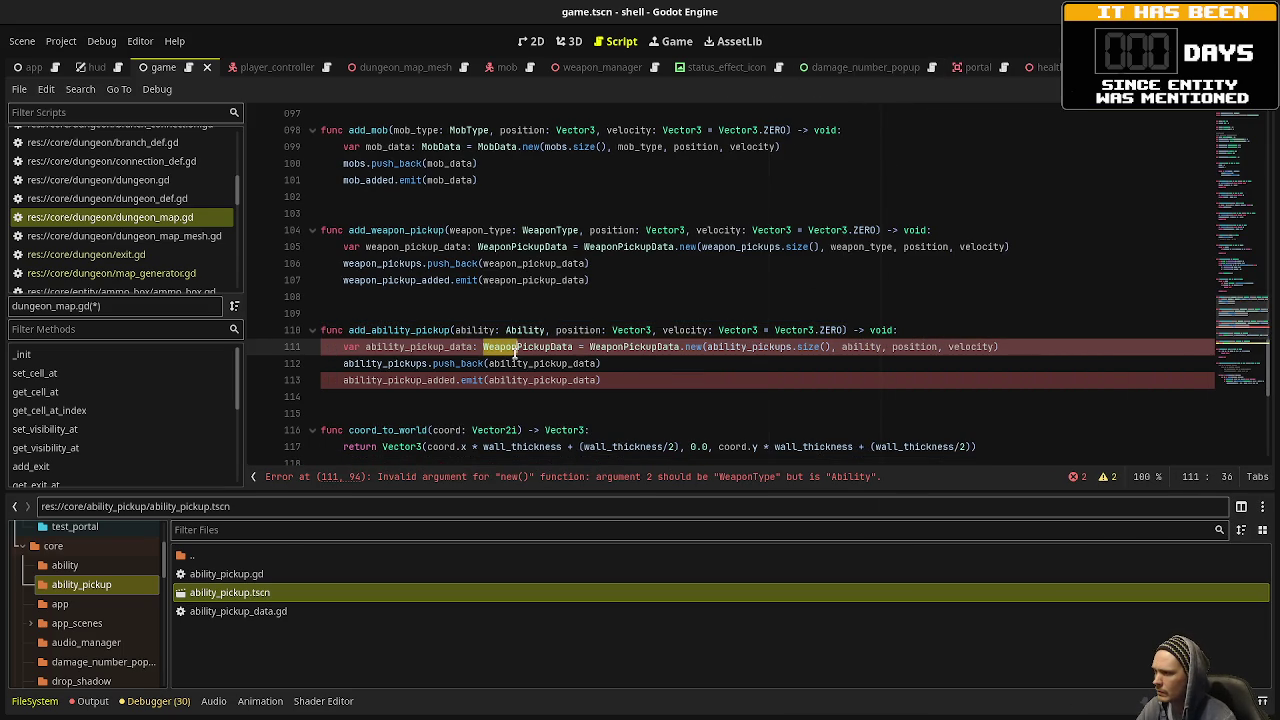
key("ctrl+d")
type("Ability")
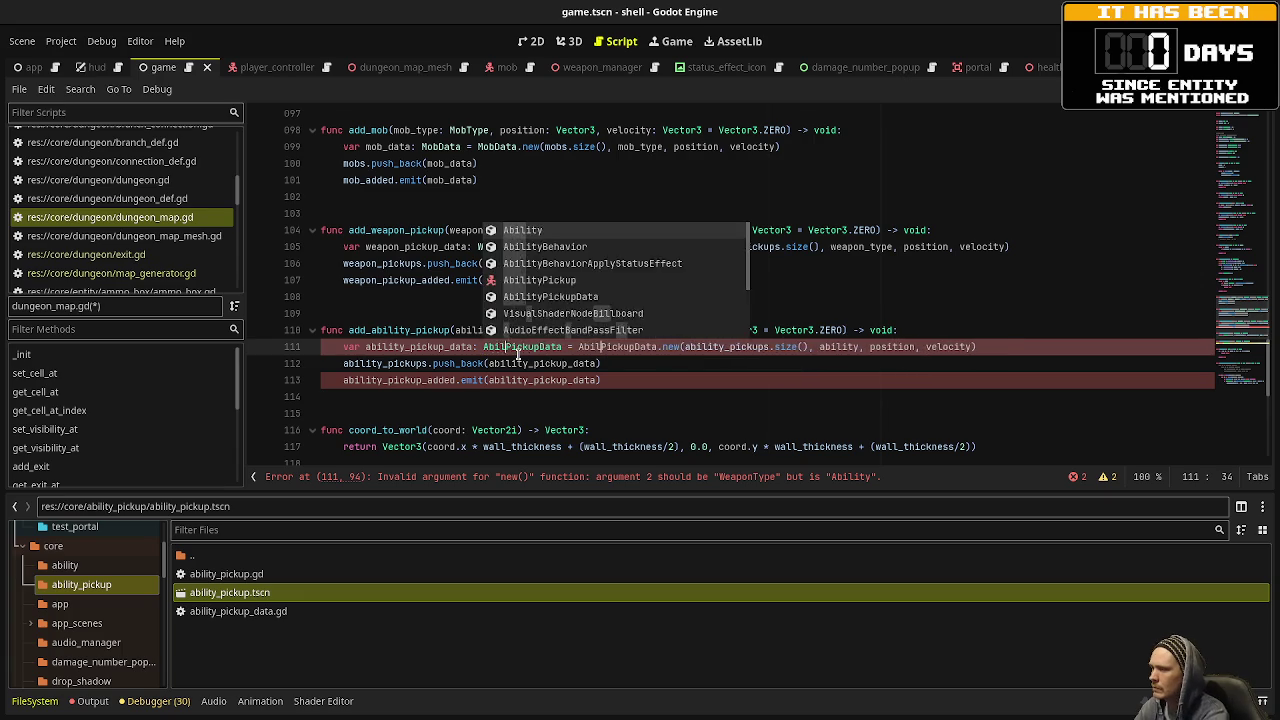
key("Escape")
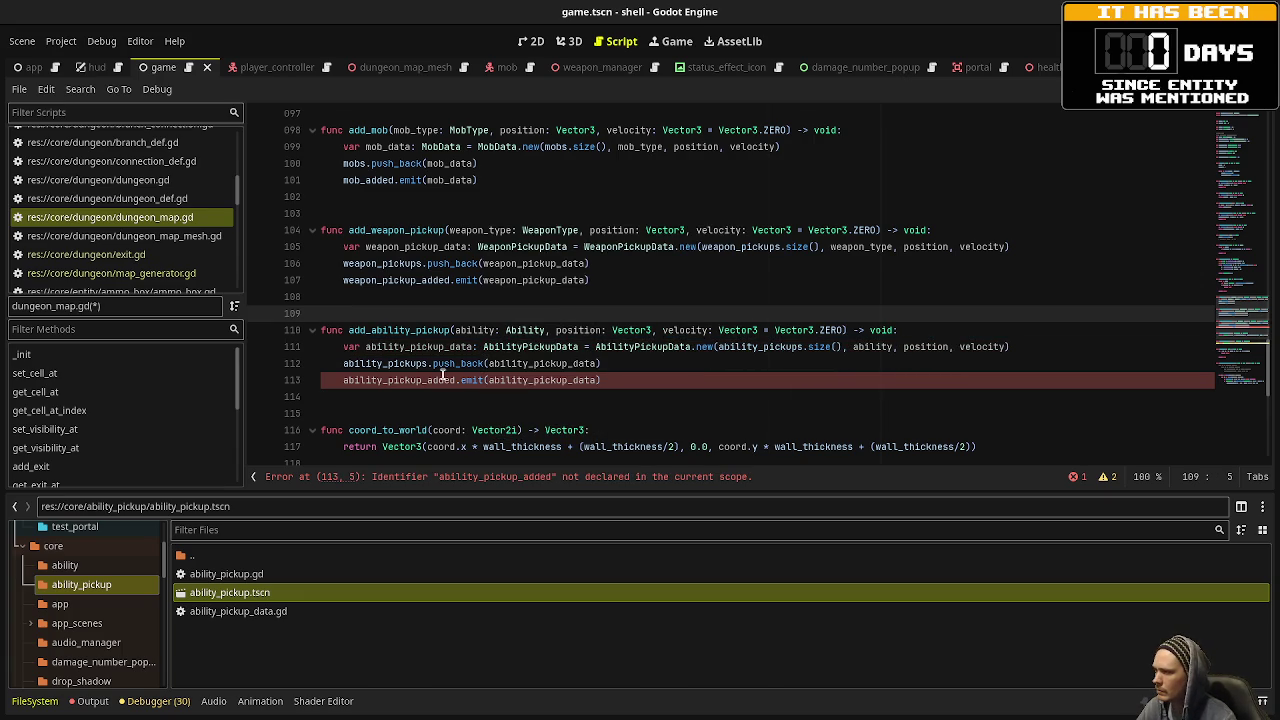
double_click(410, 381)
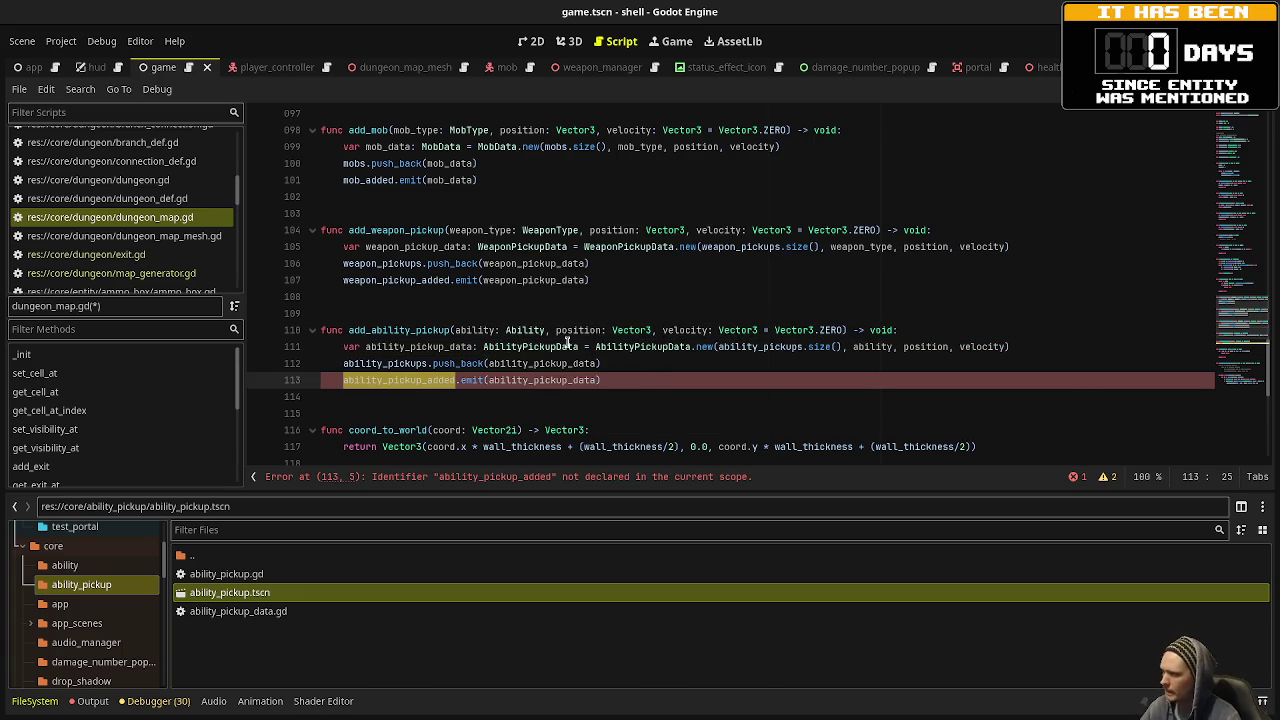
scroll(517, 227, "up", 20)
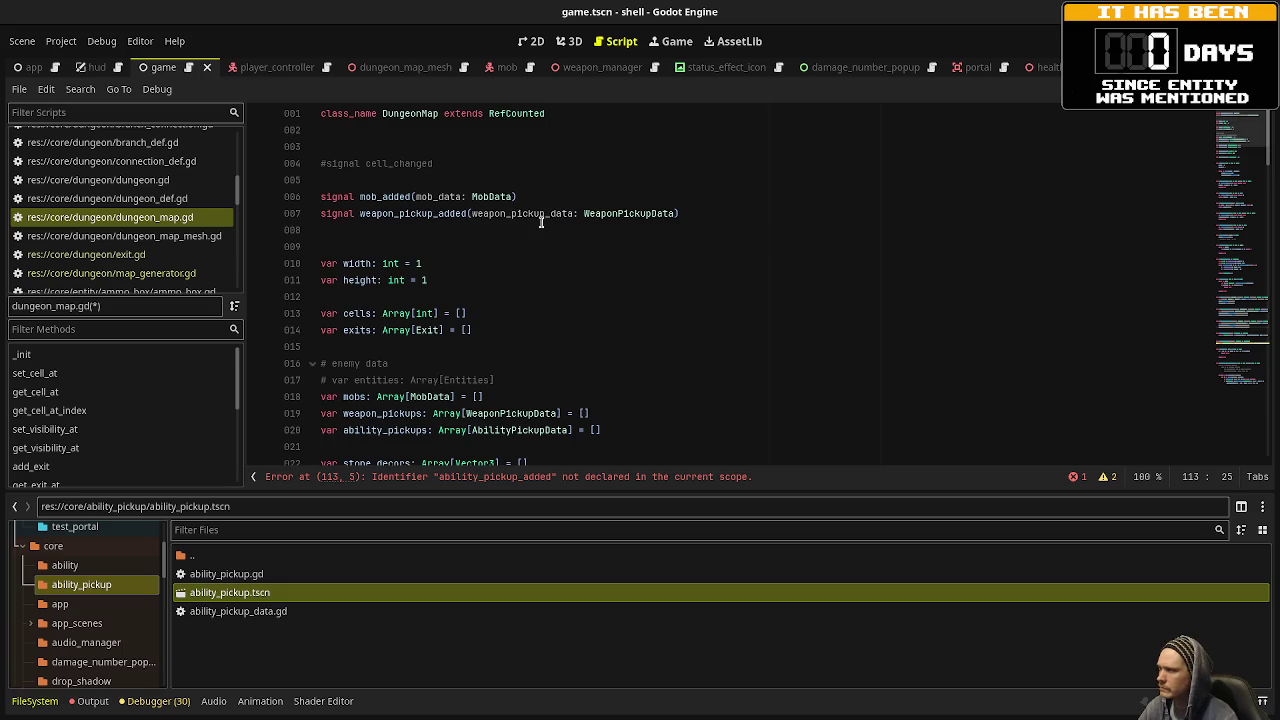
Add signal ability_pickup_added(ability_pickup_data: AbilityPickupData) below weapon_pickup_added, and save.
left_click(736, 210)
key("Return")
type("signal ")
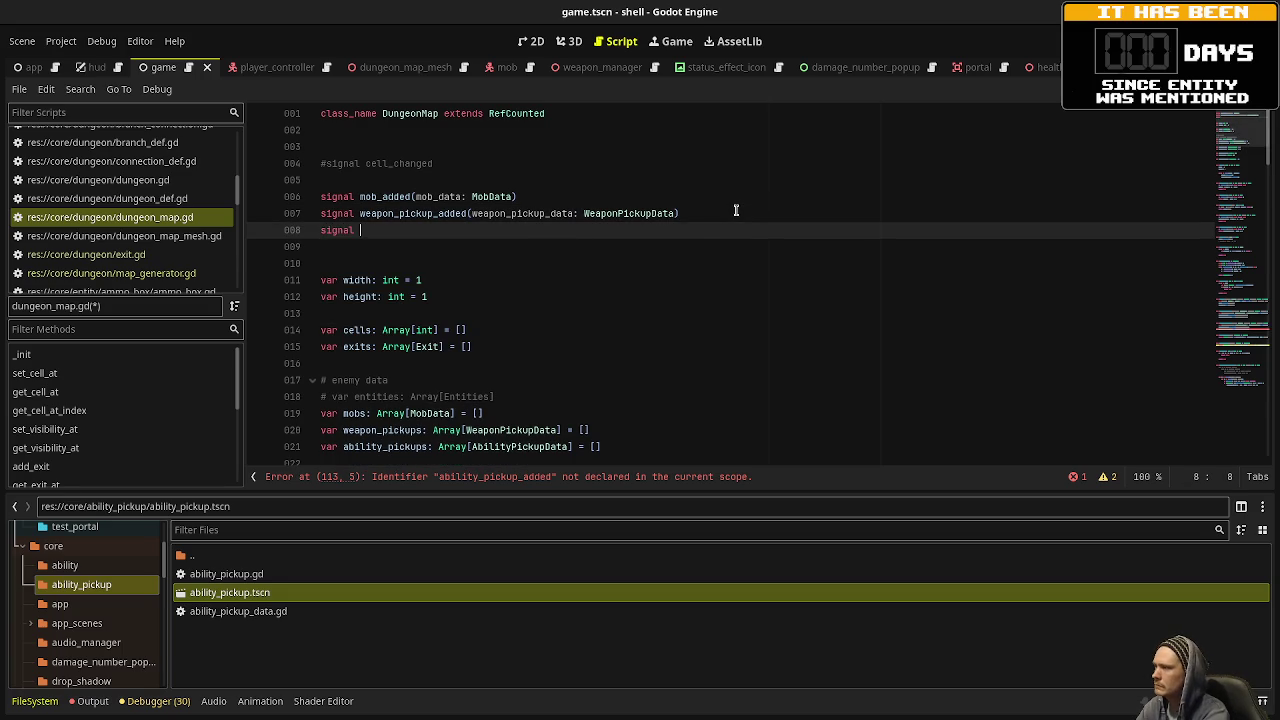
type("icku")
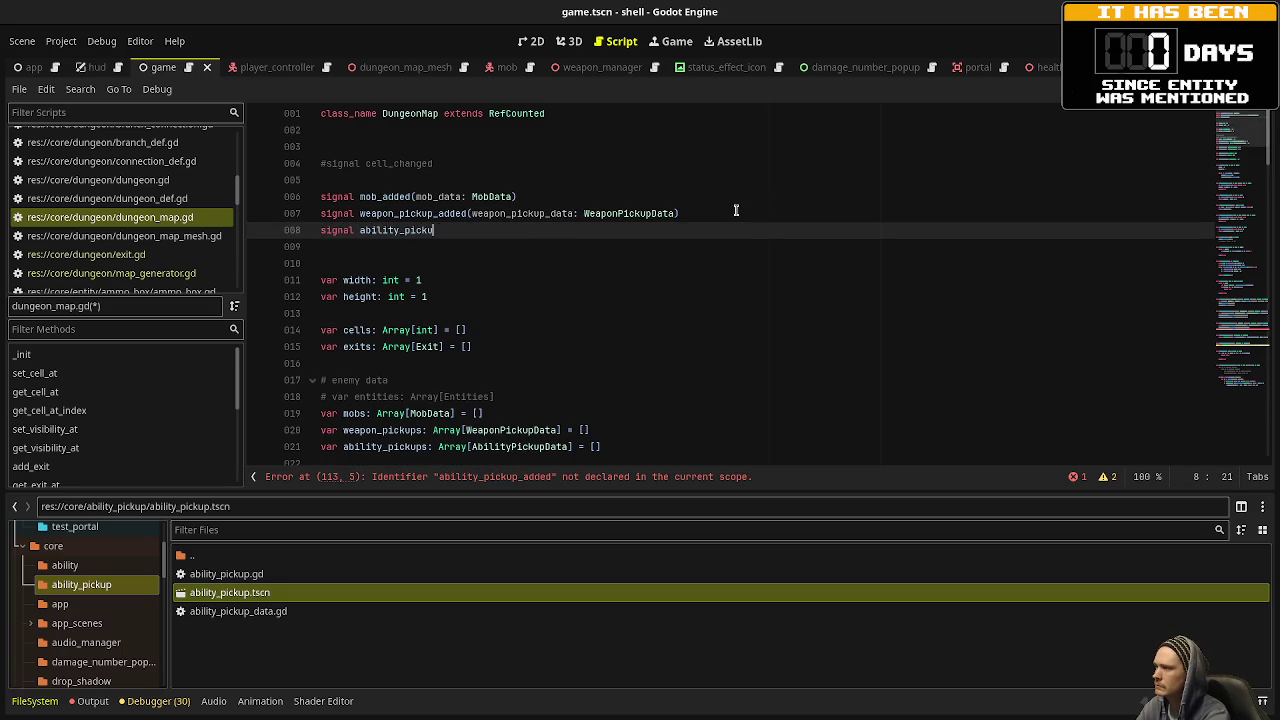
type("d(weapon")
type("_p")
type("_data")
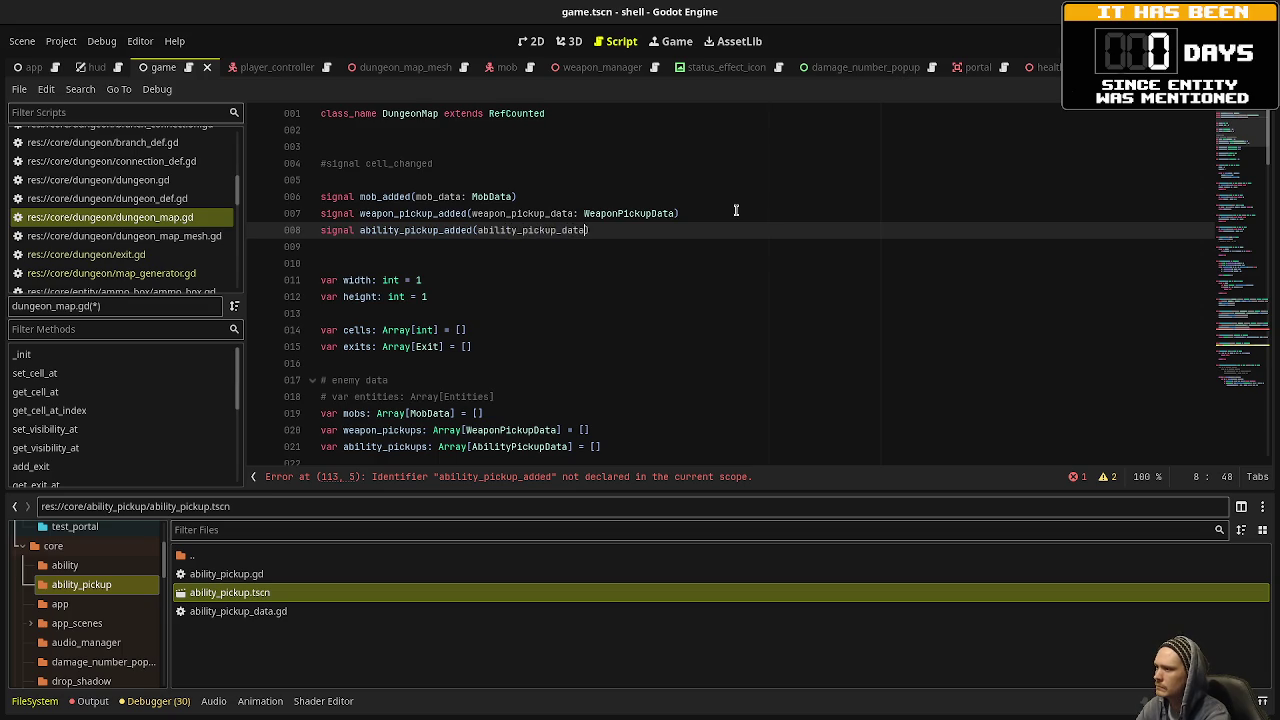
type("AbilityPickup")
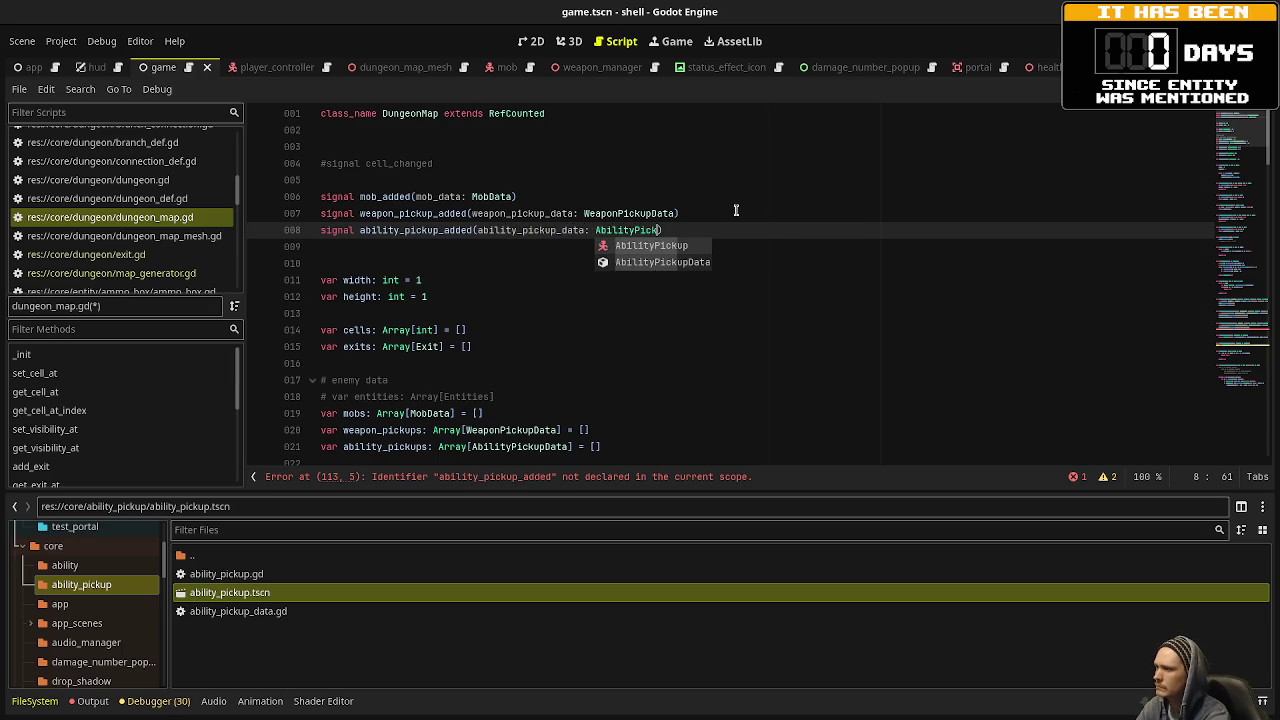
type("Da")
key("Return")
key("ctrl+s")
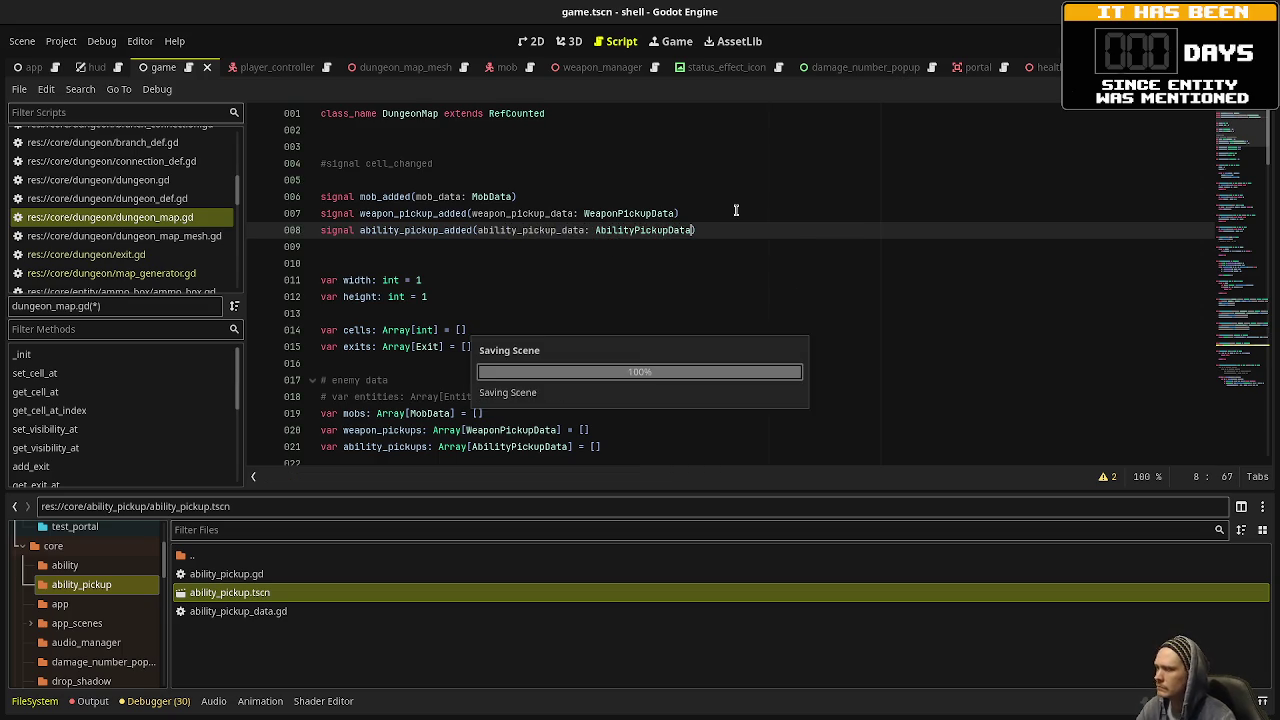
scroll(820, 243, "down", 15)
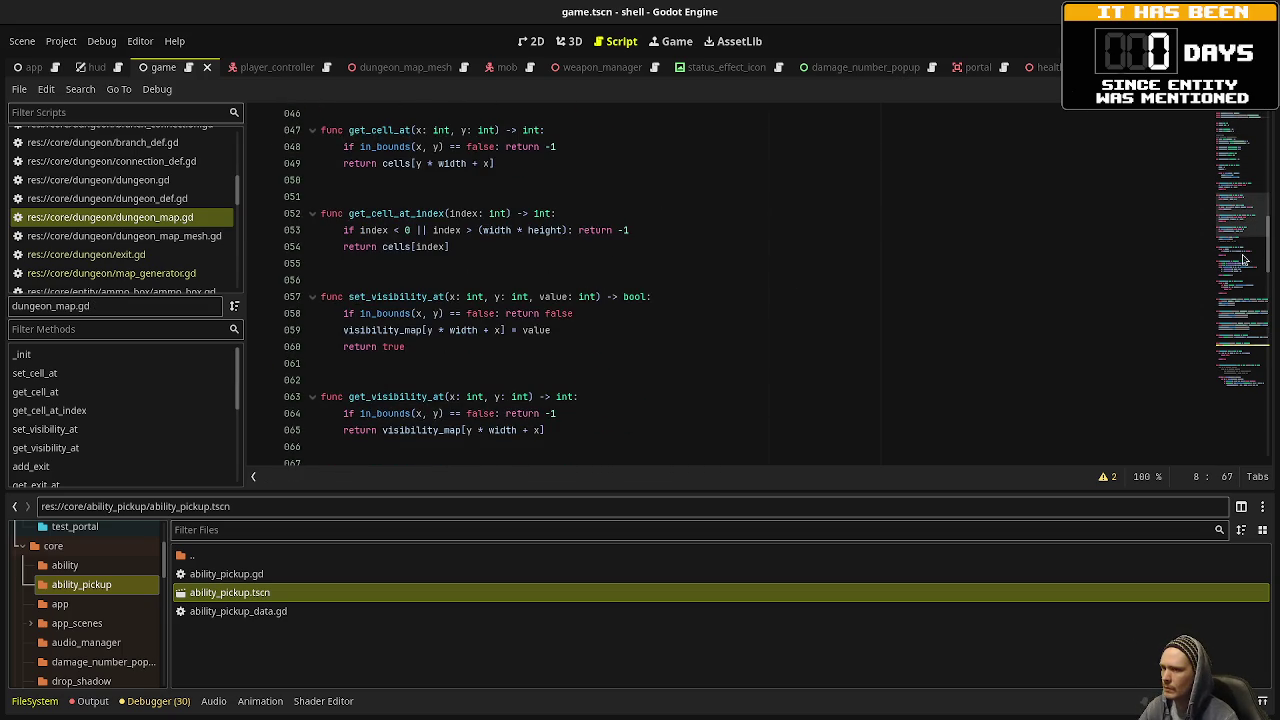
Save dungeon_map.gd, view the game.gd parse errors in the Output panel, and clear them.
left_click(1224, 310)
left_click_drag(1224, 310, 1221, 348)
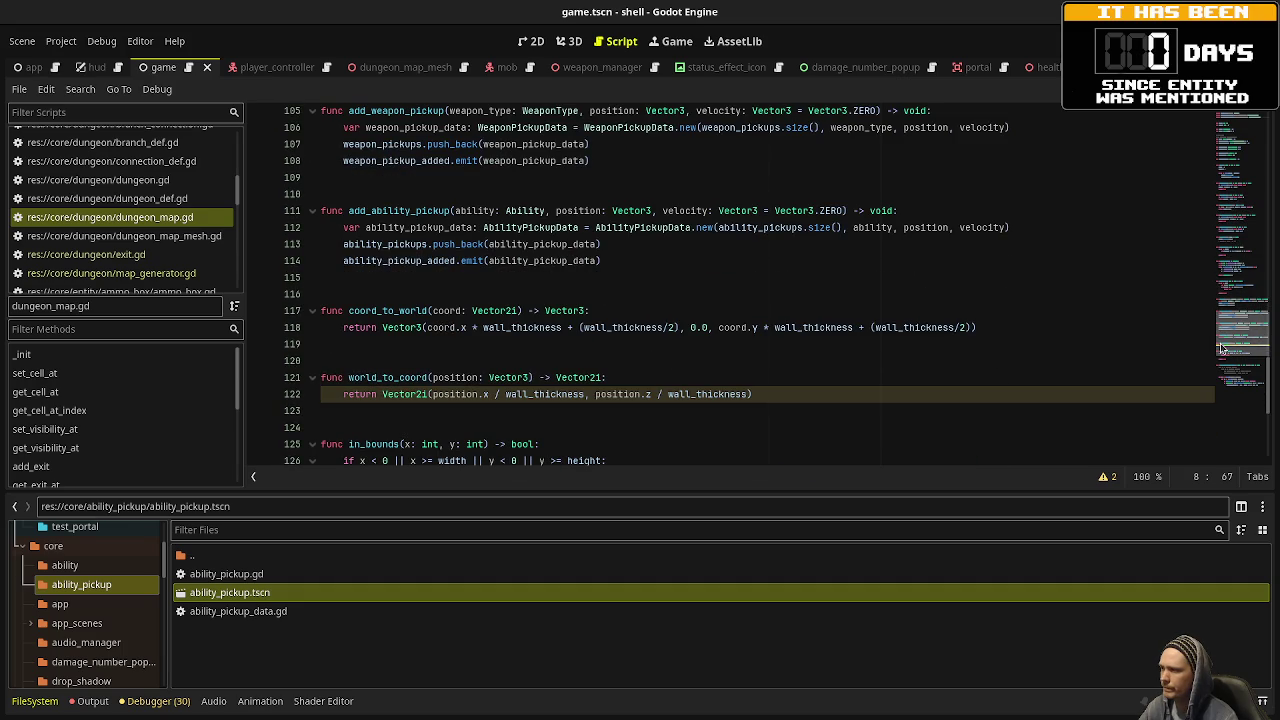
key("ctrl+s")
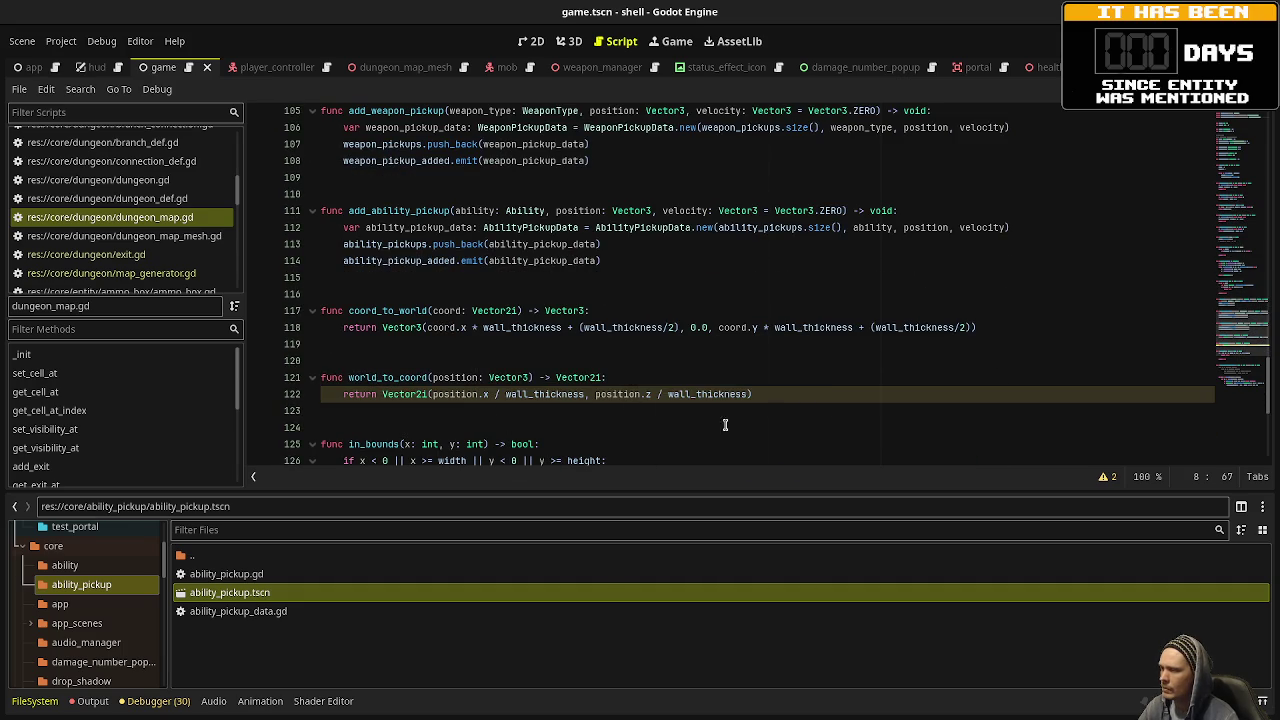
left_click(812, 410)
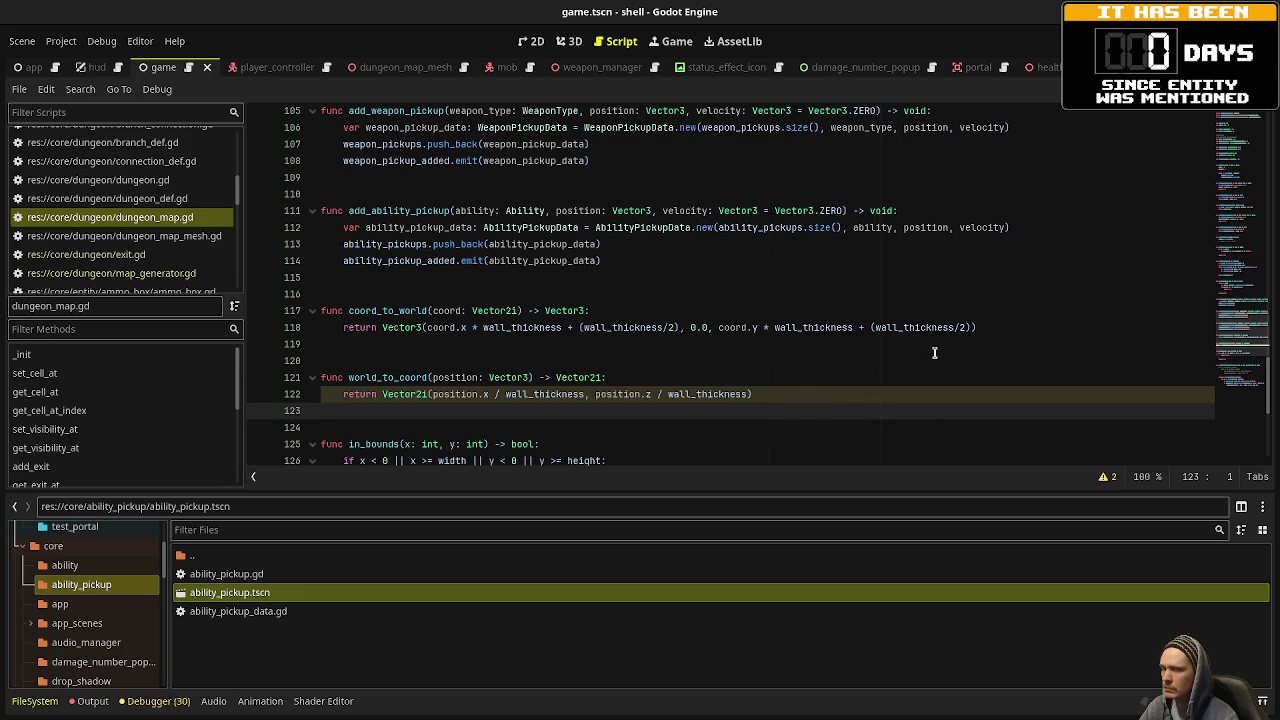
mouse_move(1243, 340)
left_mouse_down()
mouse_move(1250, 364)
mouse_move(1245, 120)
mouse_move(1240, 337)
left_mouse_up()
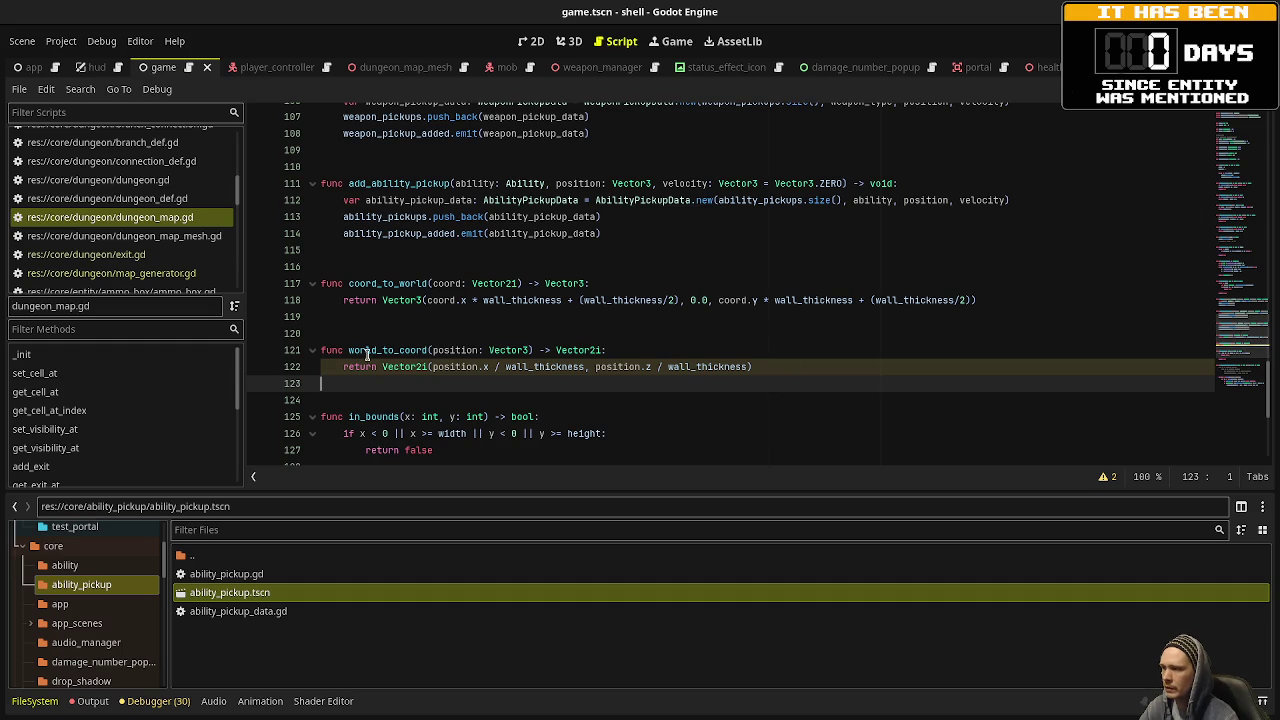
left_click(88, 702)
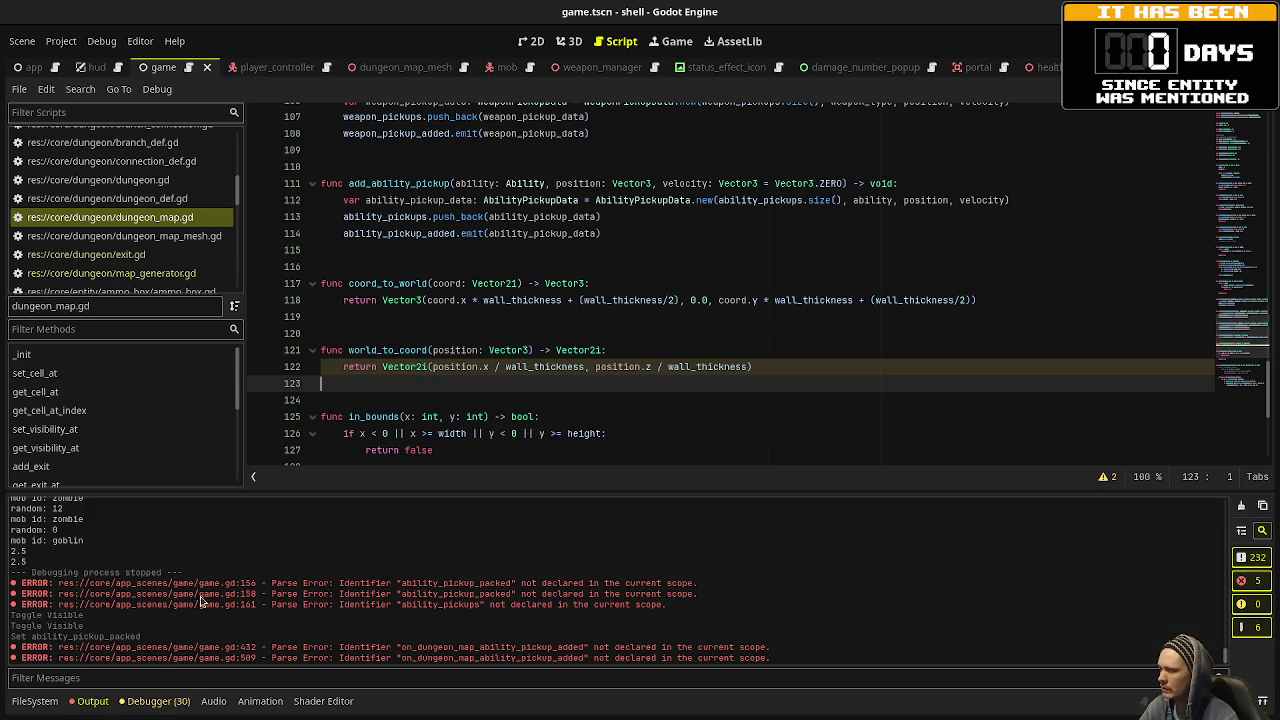
left_click(1241, 506)
left_click(841, 364)
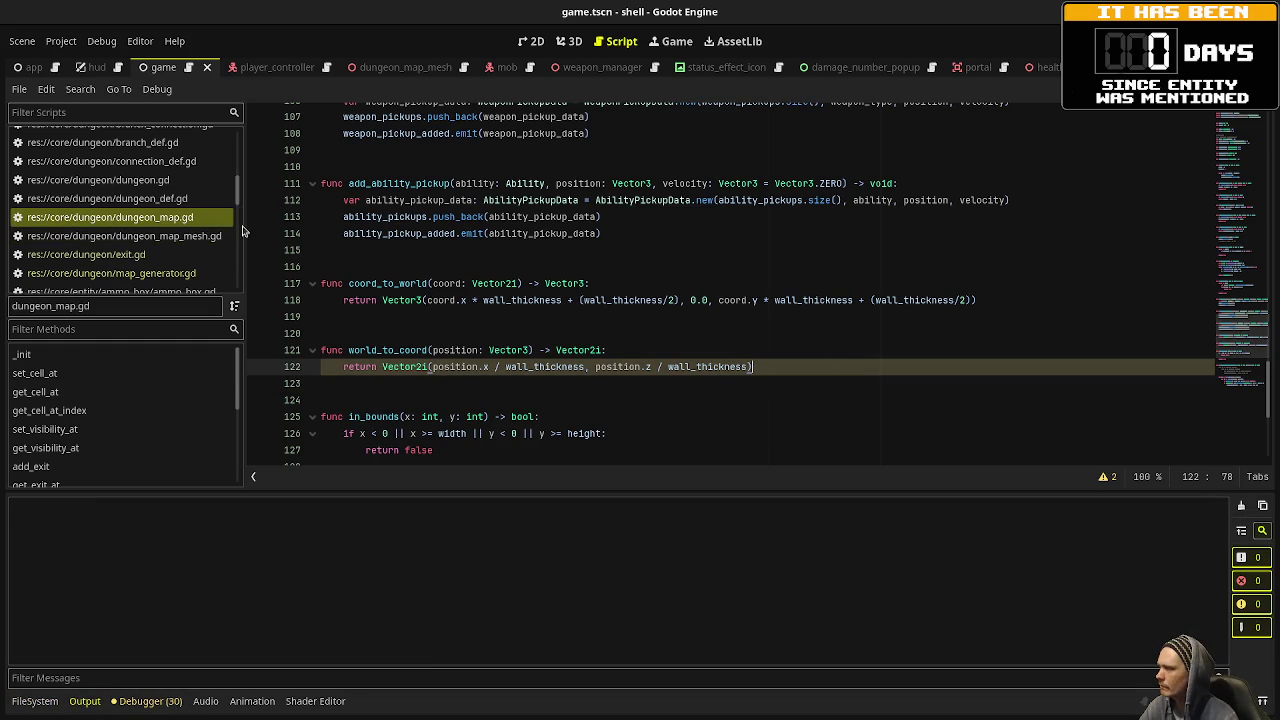
Switch to game.gd and select the ui_accept mob-spawning lines in _process.
scroll(160, 245, "up", 5)
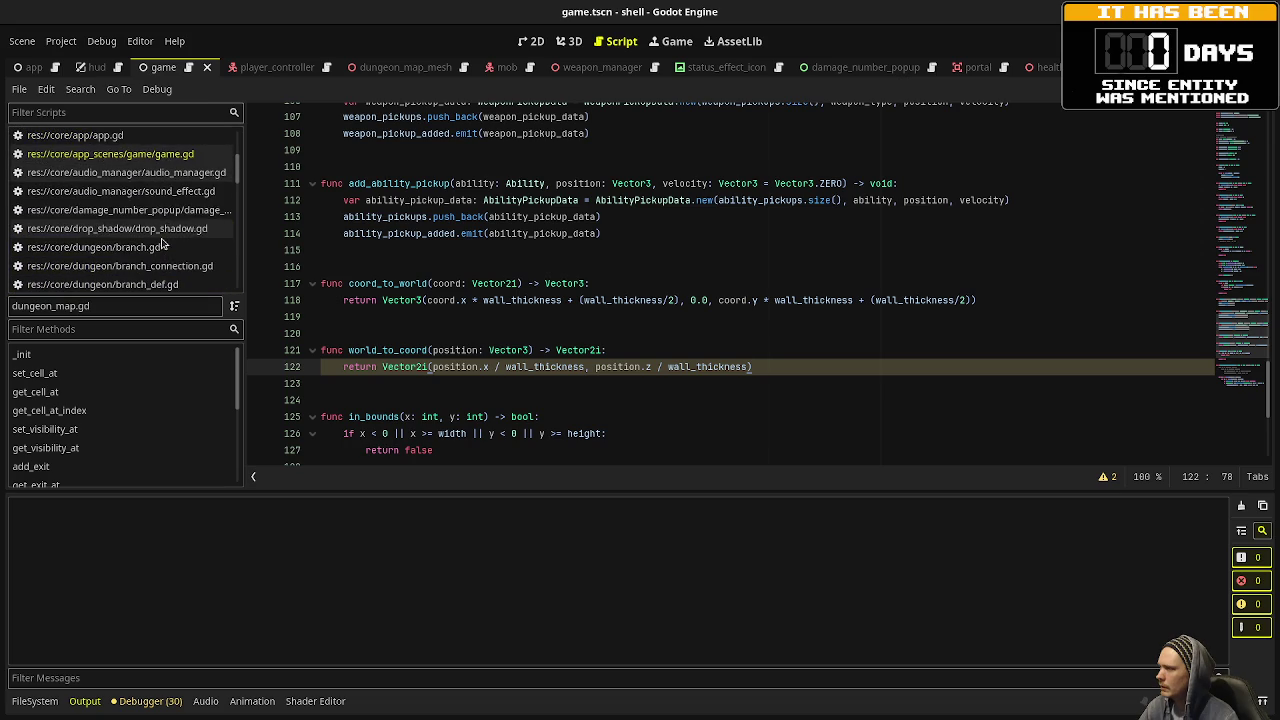
left_click(168, 158)
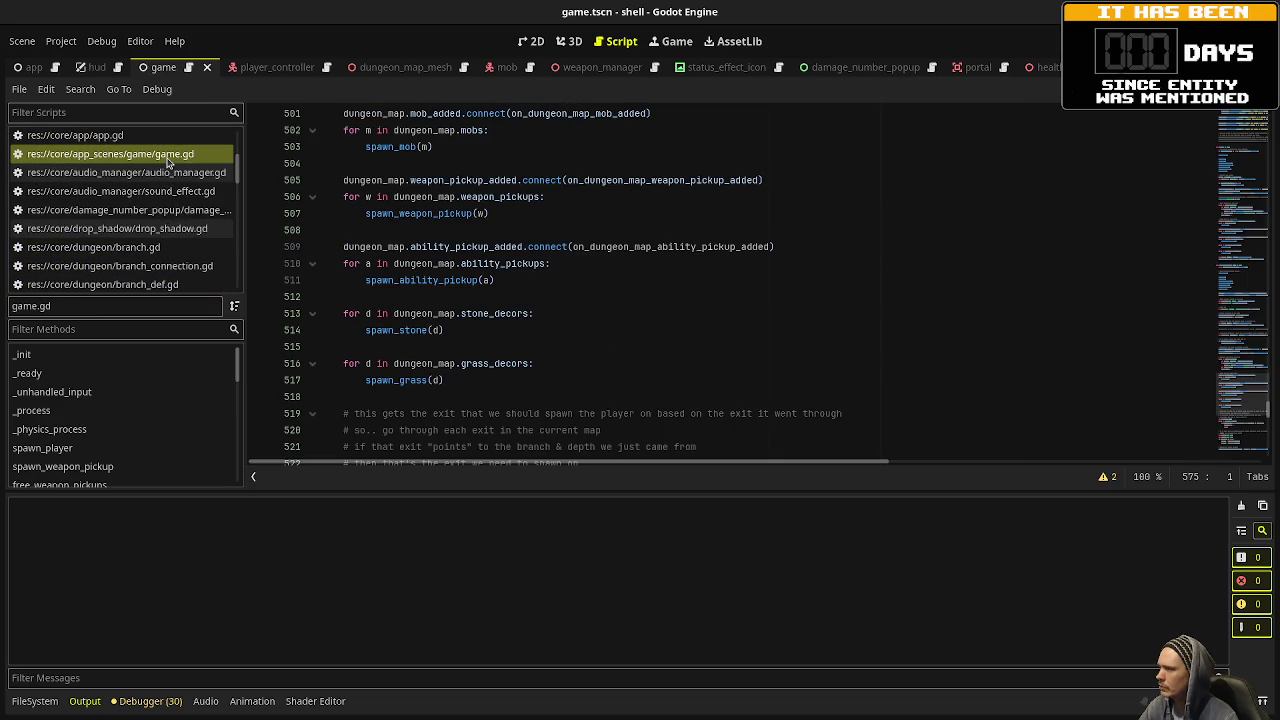
scroll(620, 271, "up", 20)
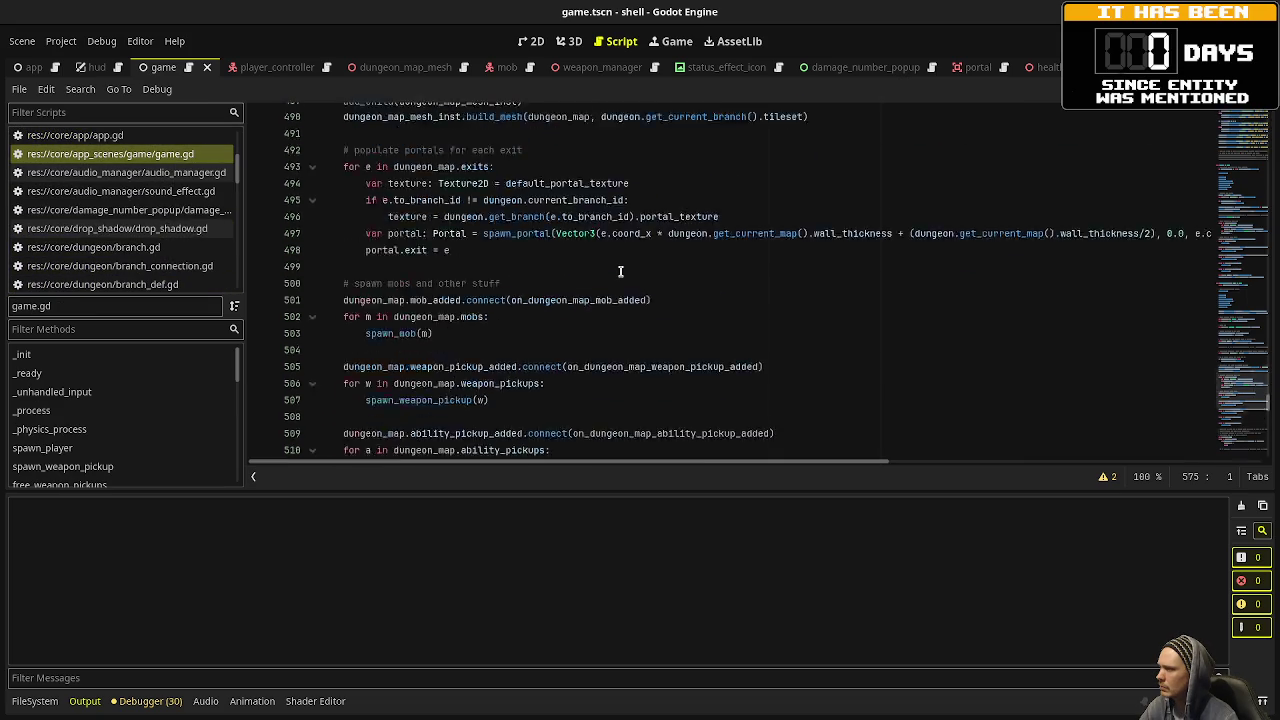
scroll(620, 271, "up", 6)
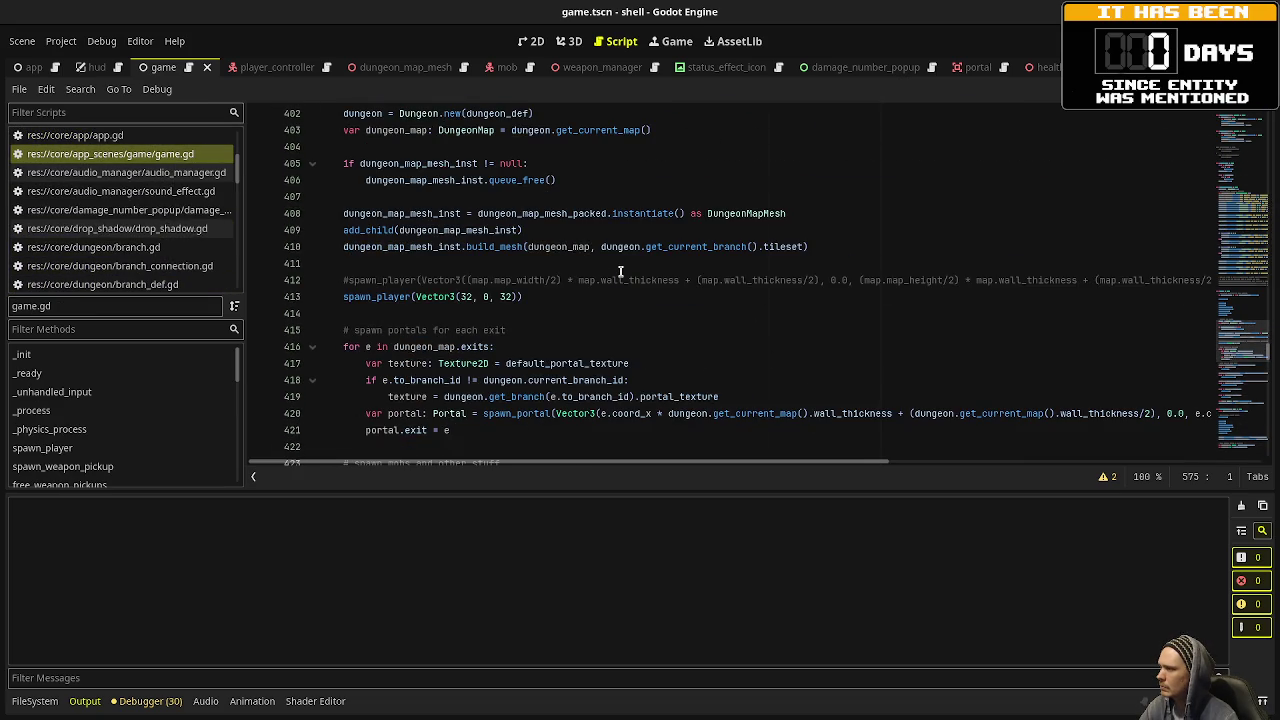
scroll(620, 271, "up", 15)
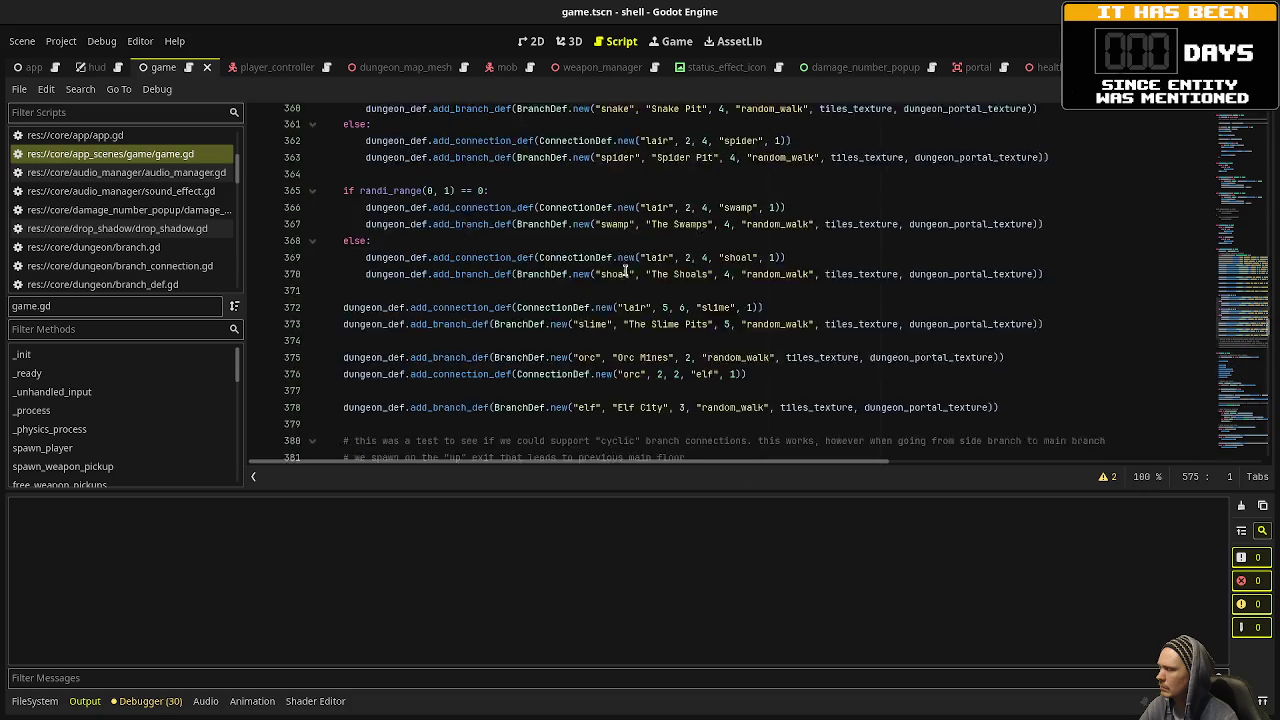
left_click(1228, 218)
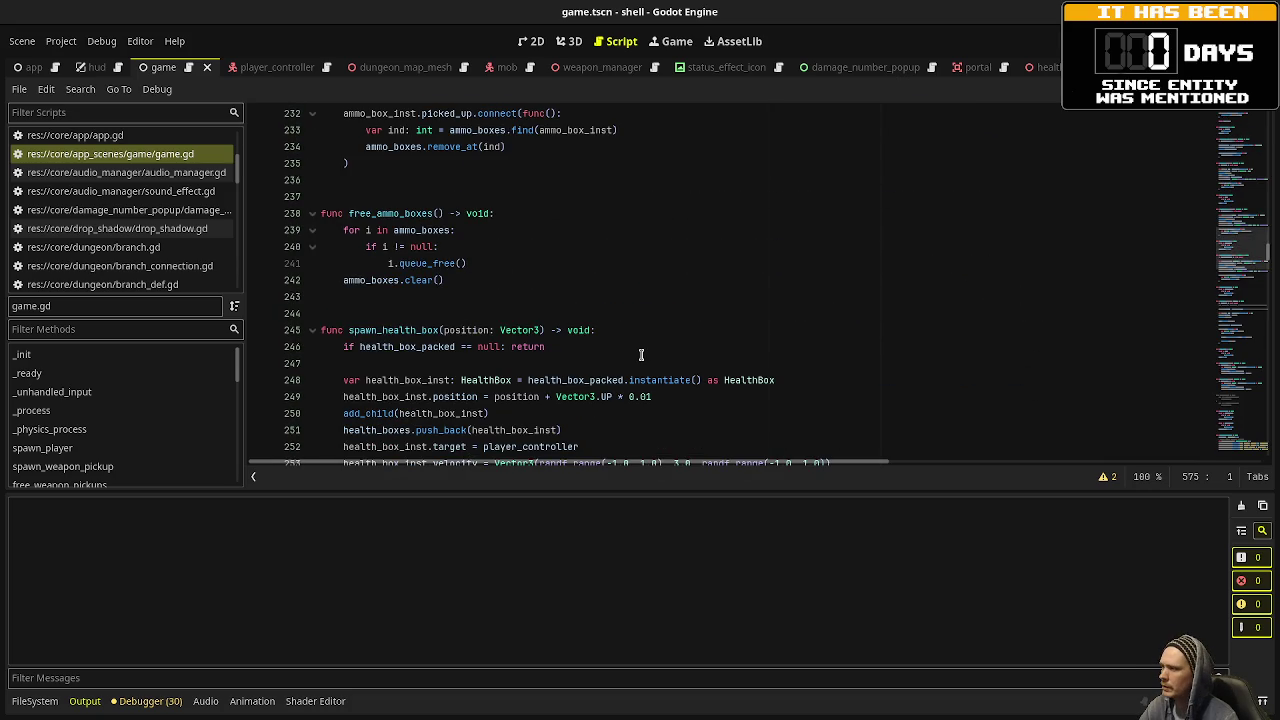
scroll(641, 355, "up", 2)
scroll(641, 355, "up", 20)
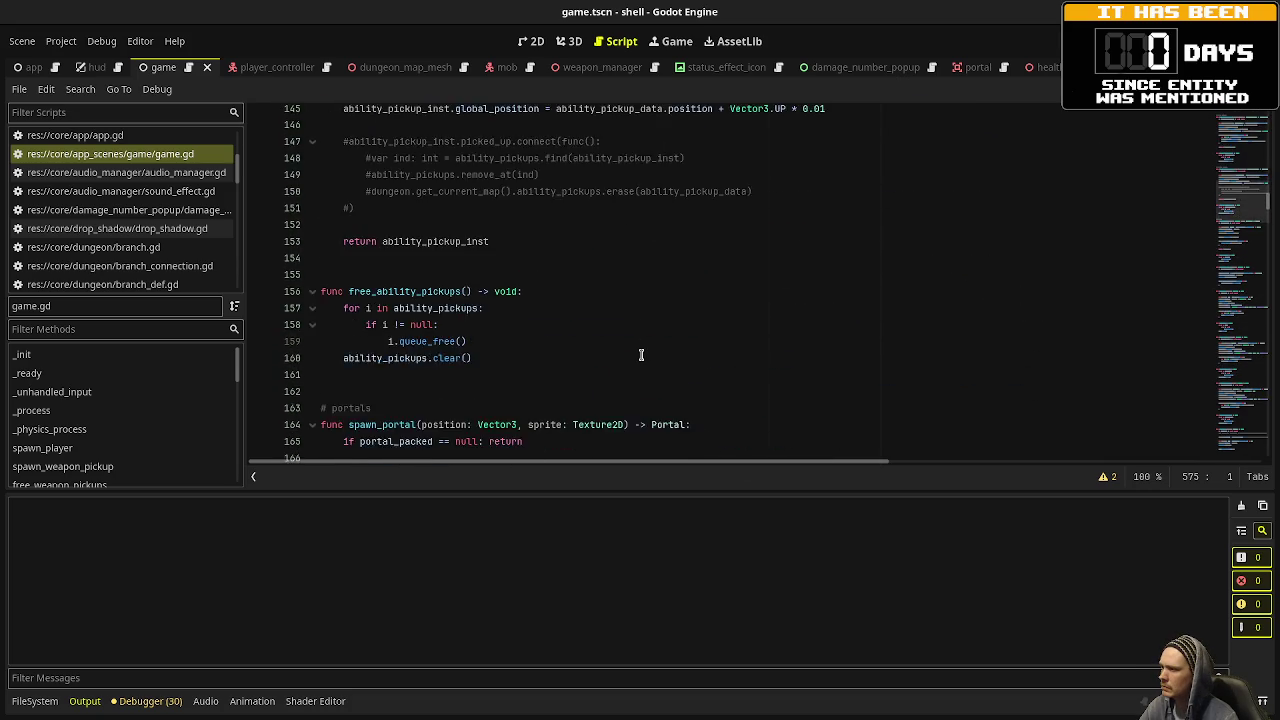
scroll(641, 355, "up", 13)
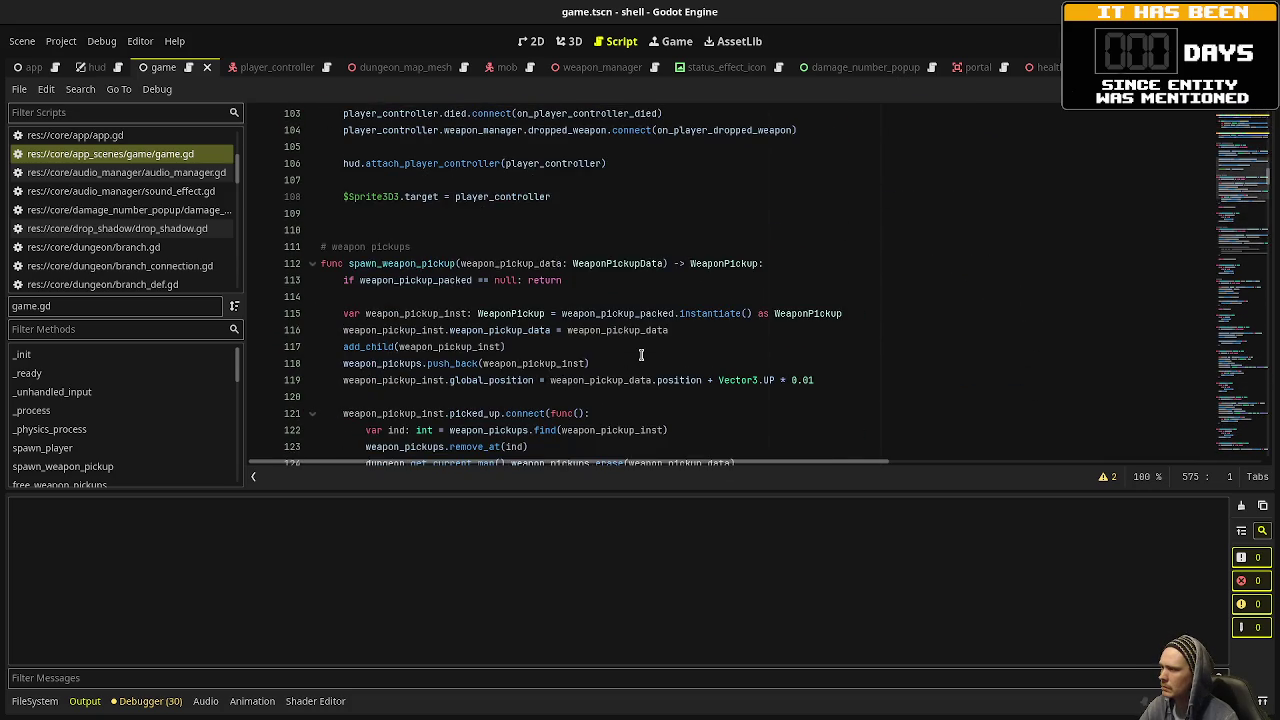
scroll(641, 355, "up", 8)
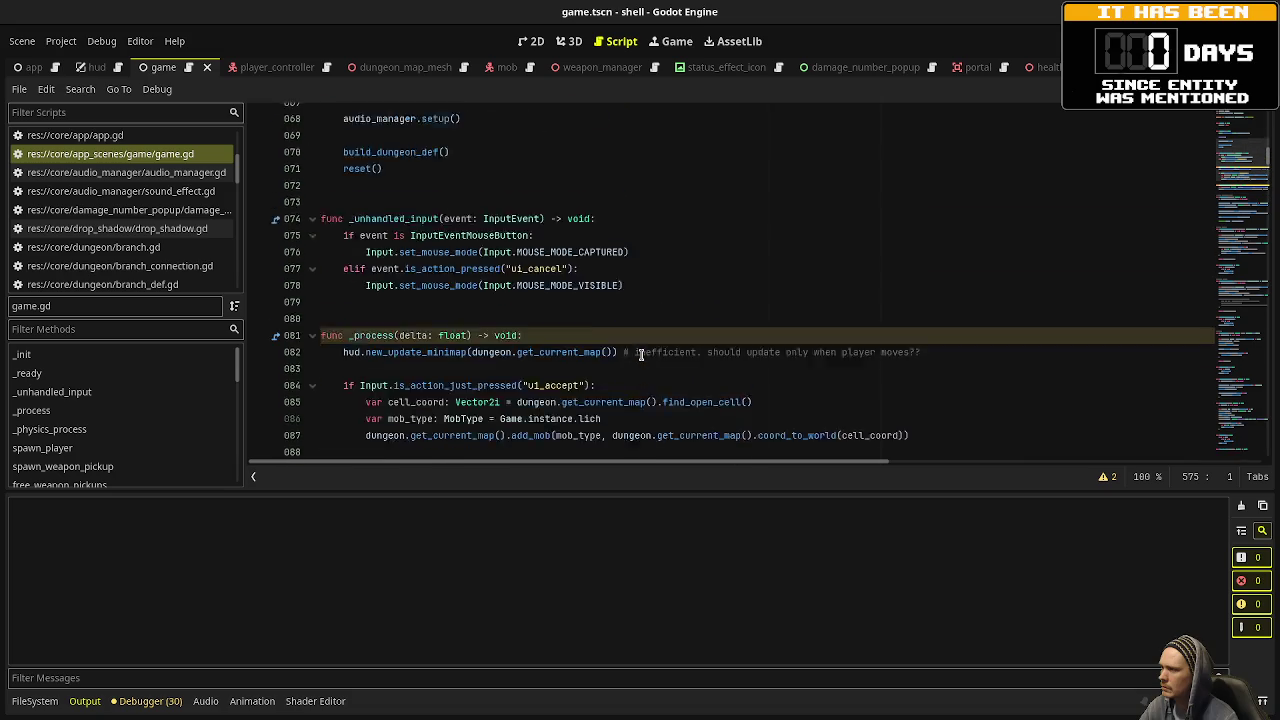
scroll(641, 355, "down", 2)
mouse_move(368, 313)
left_mouse_down()
mouse_move(403, 349)
mouse_move(912, 349)
left_mouse_up()
Comment out mob spawning, call dungeon.get_current_map().add_ability_pickup(ability_shield, player_controller.global_position), and save.
key("ctrl+k")
key("Return")
type("dungeon.get")
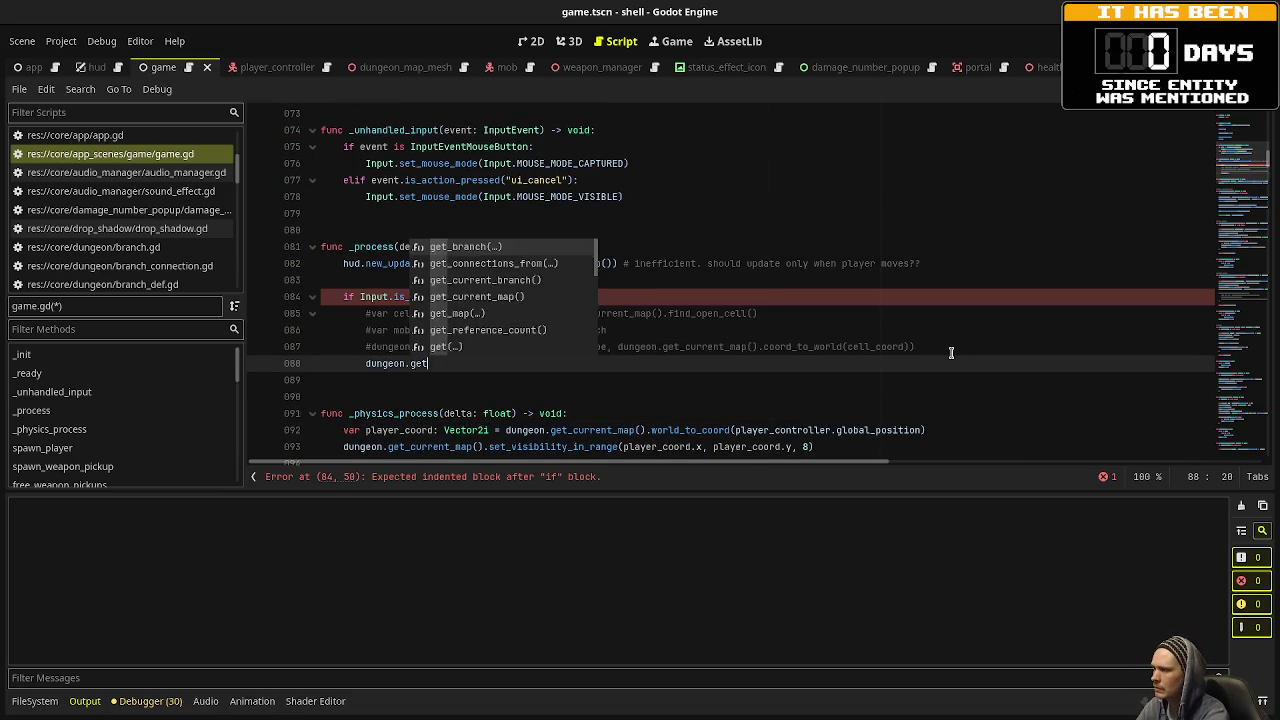
type("_current_map()")
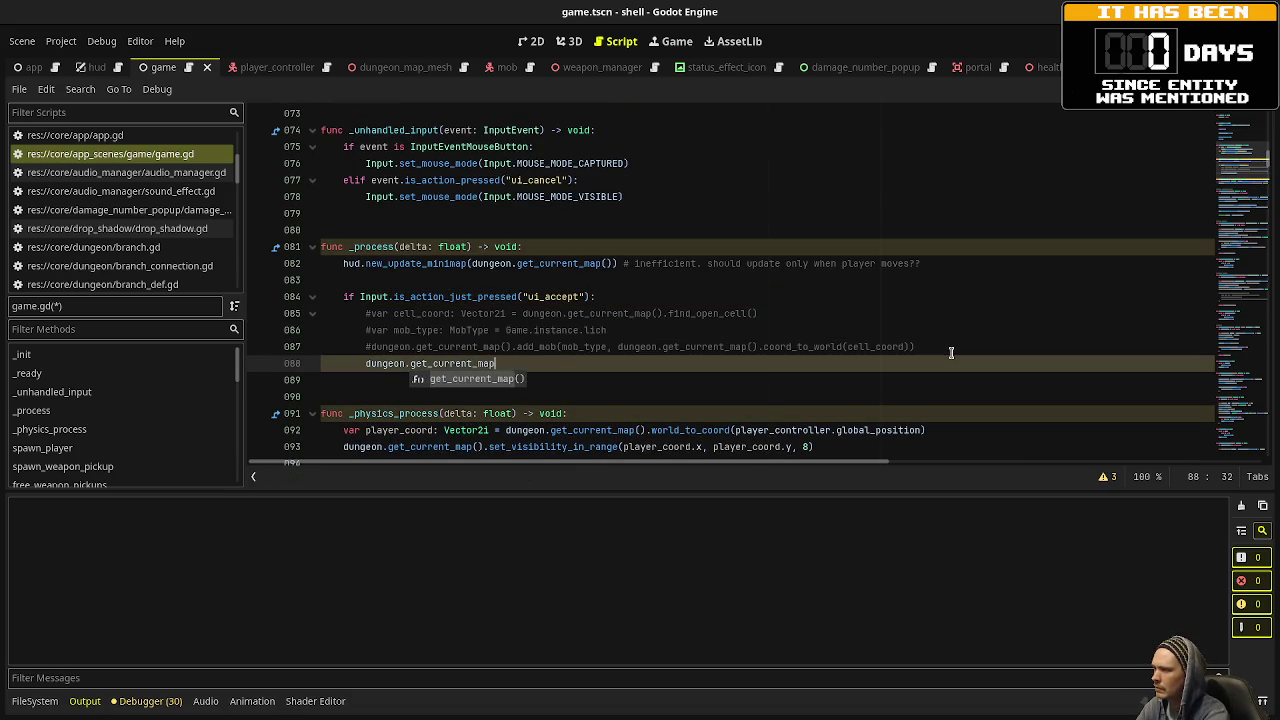
key("Return")
type(".addA")
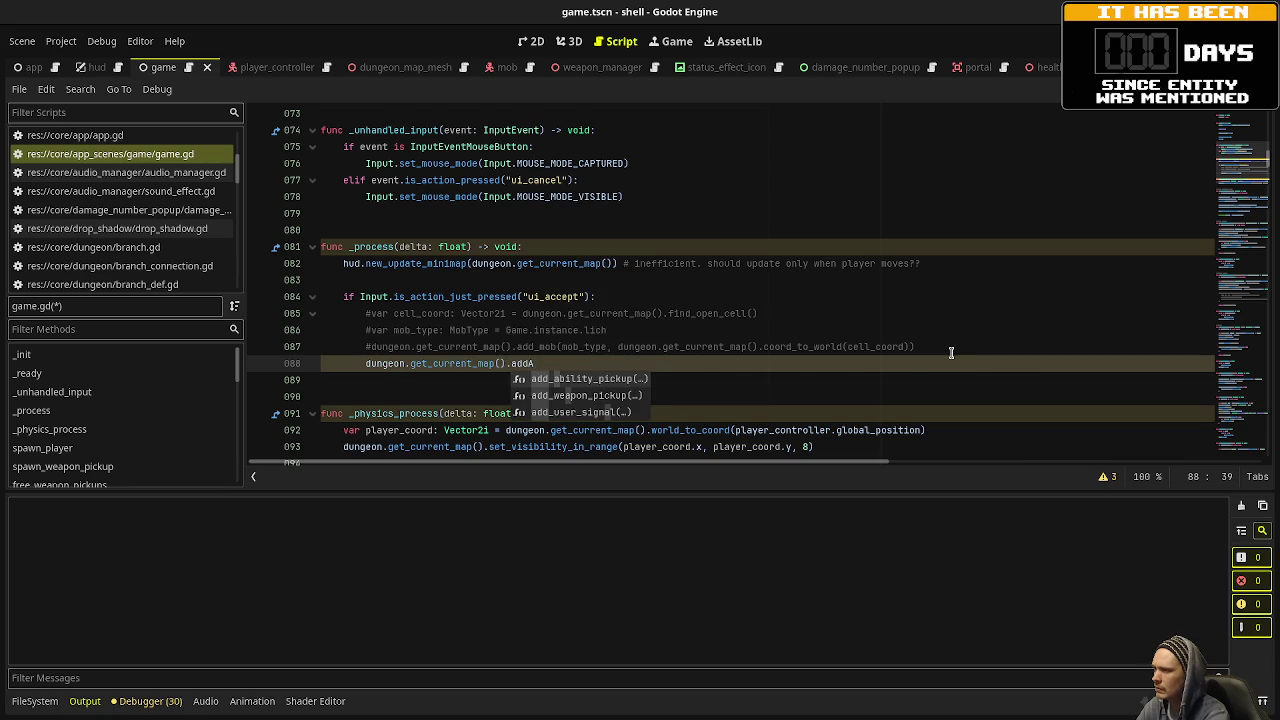
key("Return")
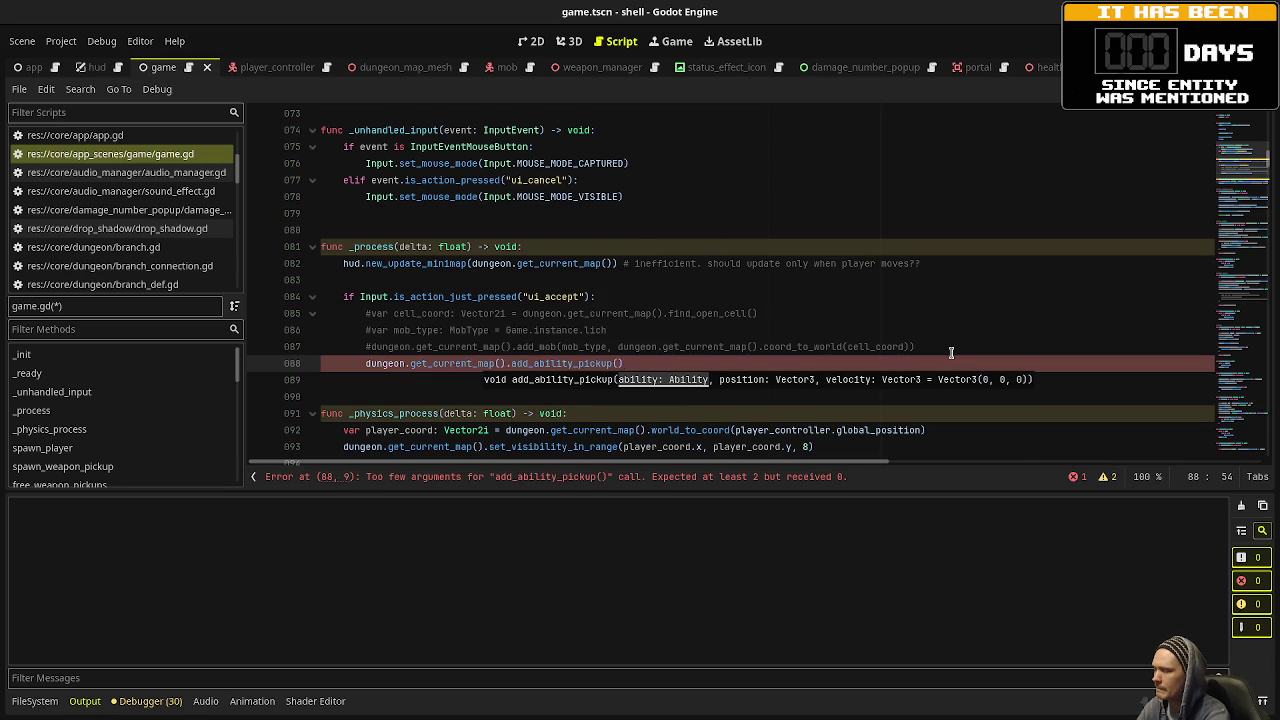
type("a")
key("BackSpace")
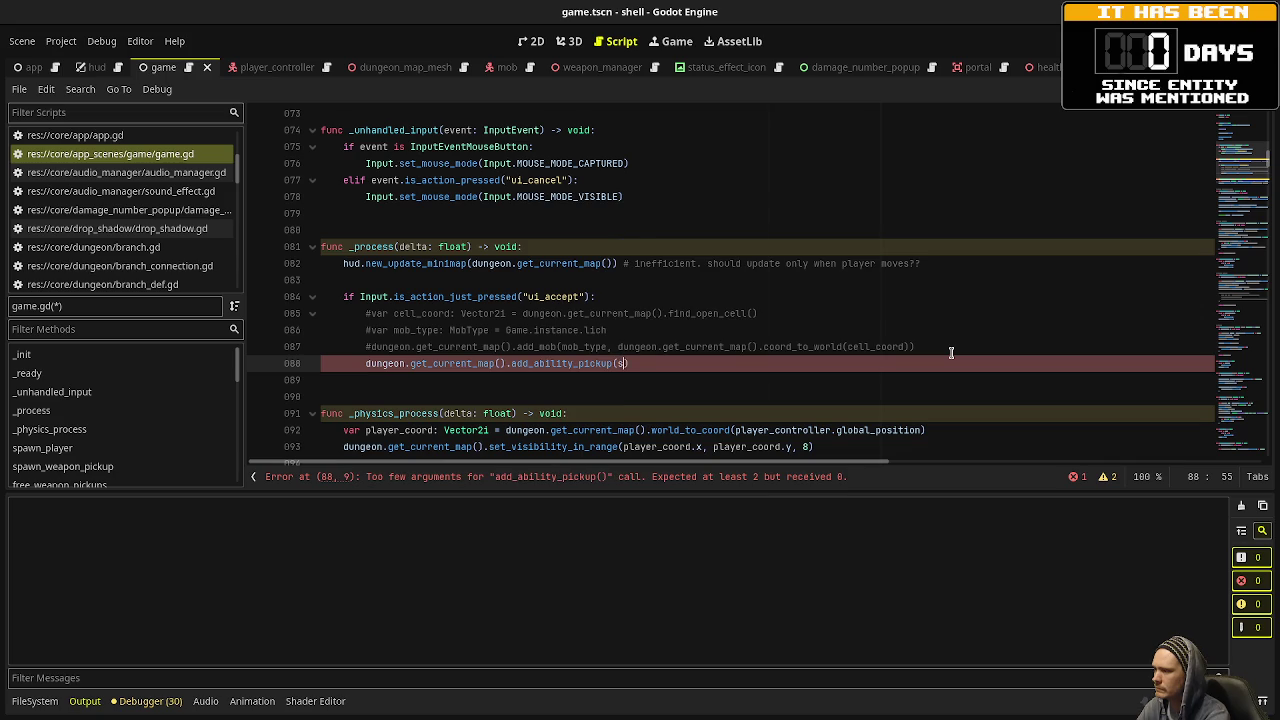
key("ctrl+space")
key("Escape")
type("(ability_shield, ")
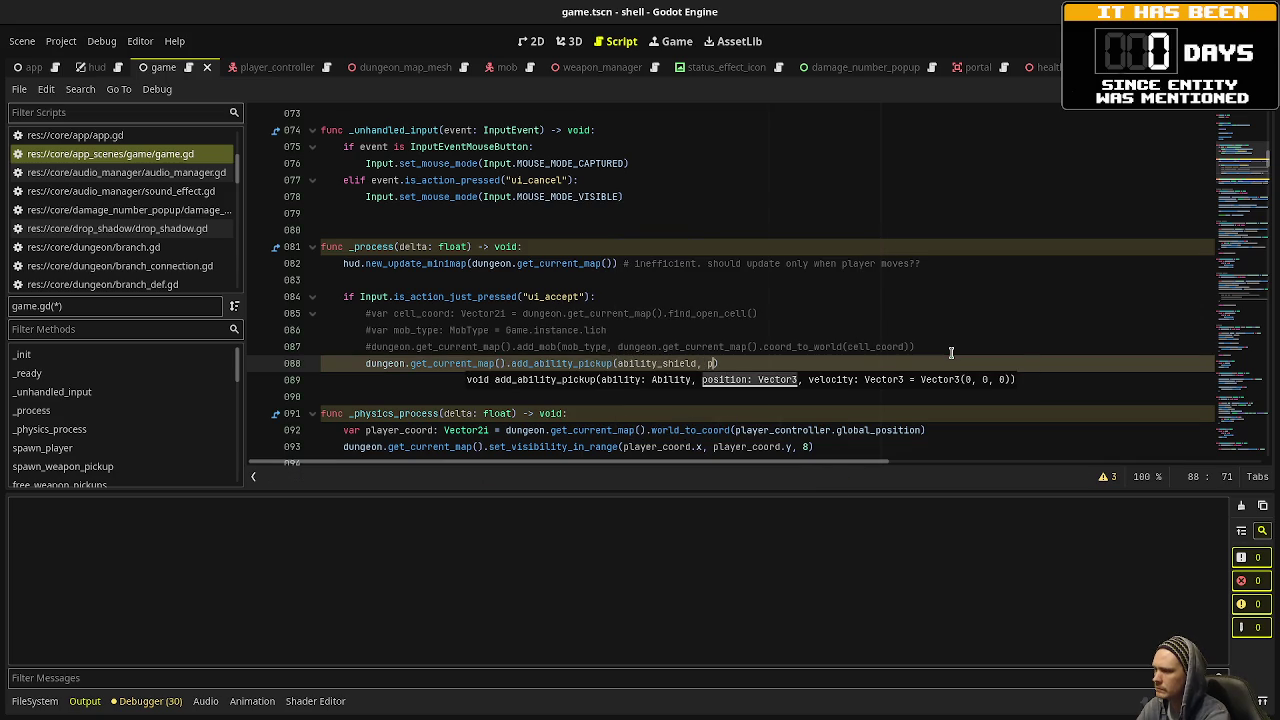
type("player_controlle")
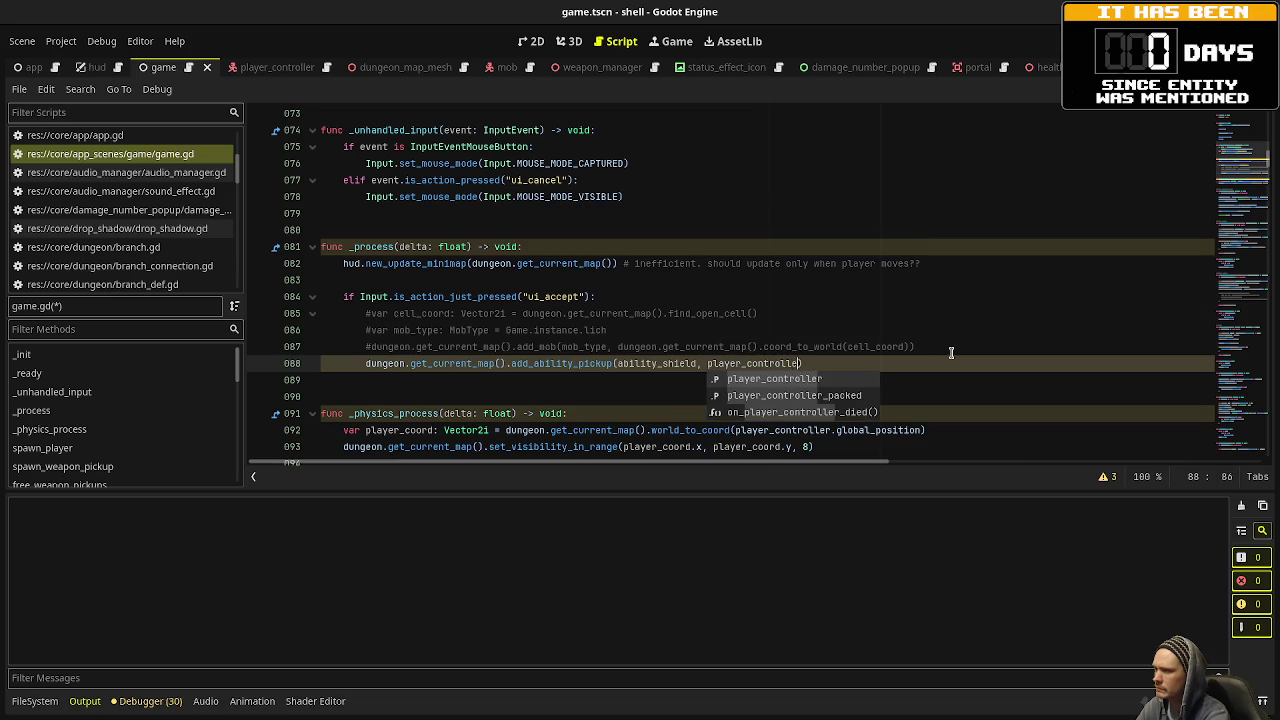
type("r.global_positio")
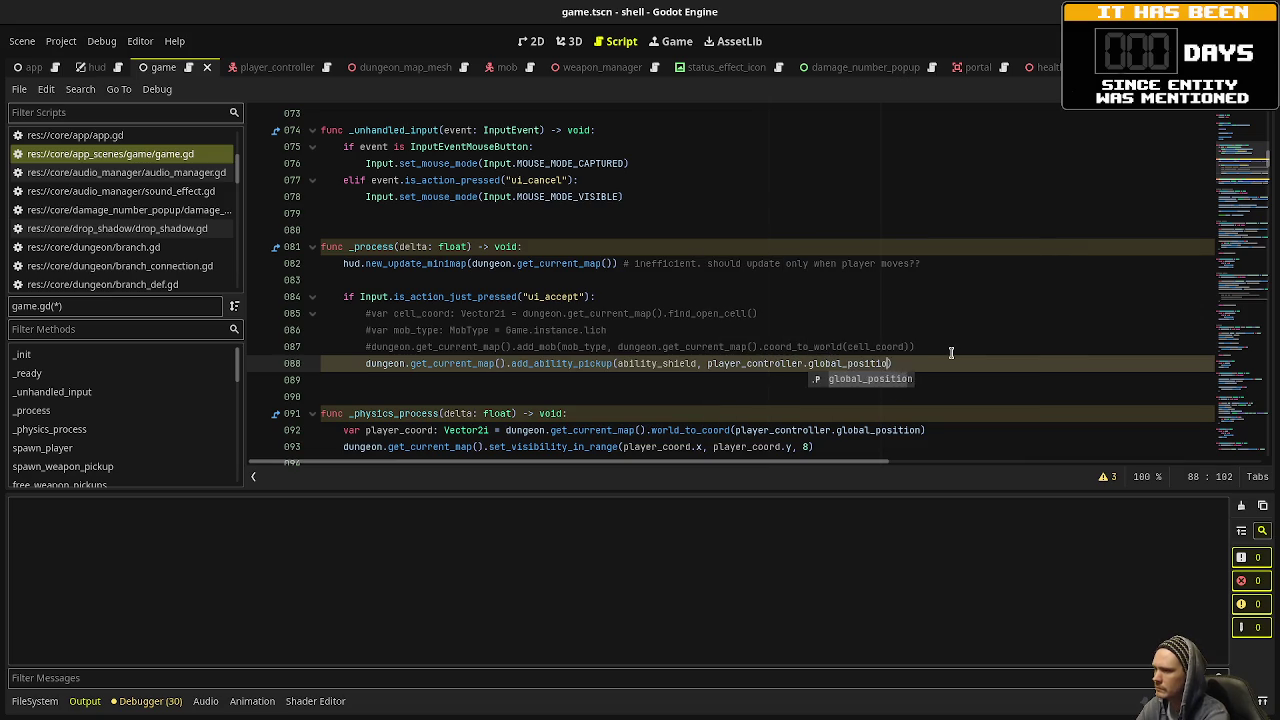
type("n)")
key("ctrl+s")
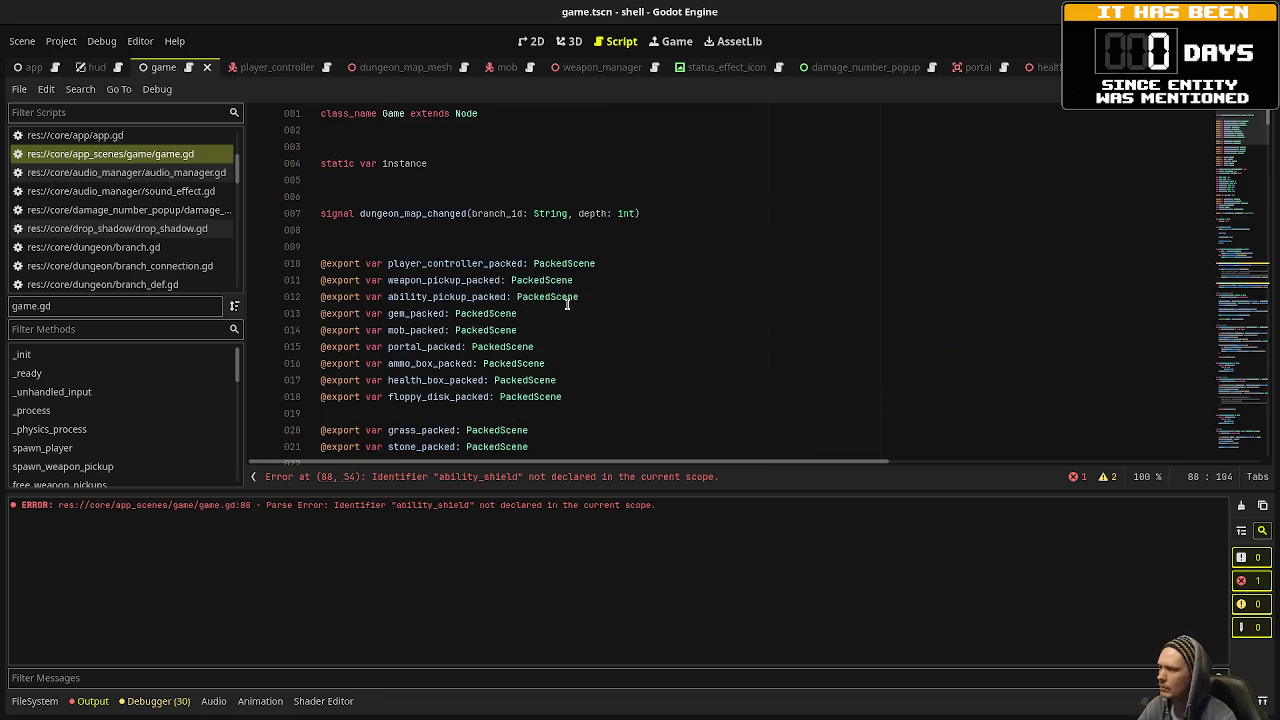
Below the AudioManager line, add exported Ability variables ability_health_fountain, ability_adrenaline and ability_shield, then save.
scroll(572, 305, "down", 15)
left_click(706, 229)
key("Return")
key("Return")
key("Return")
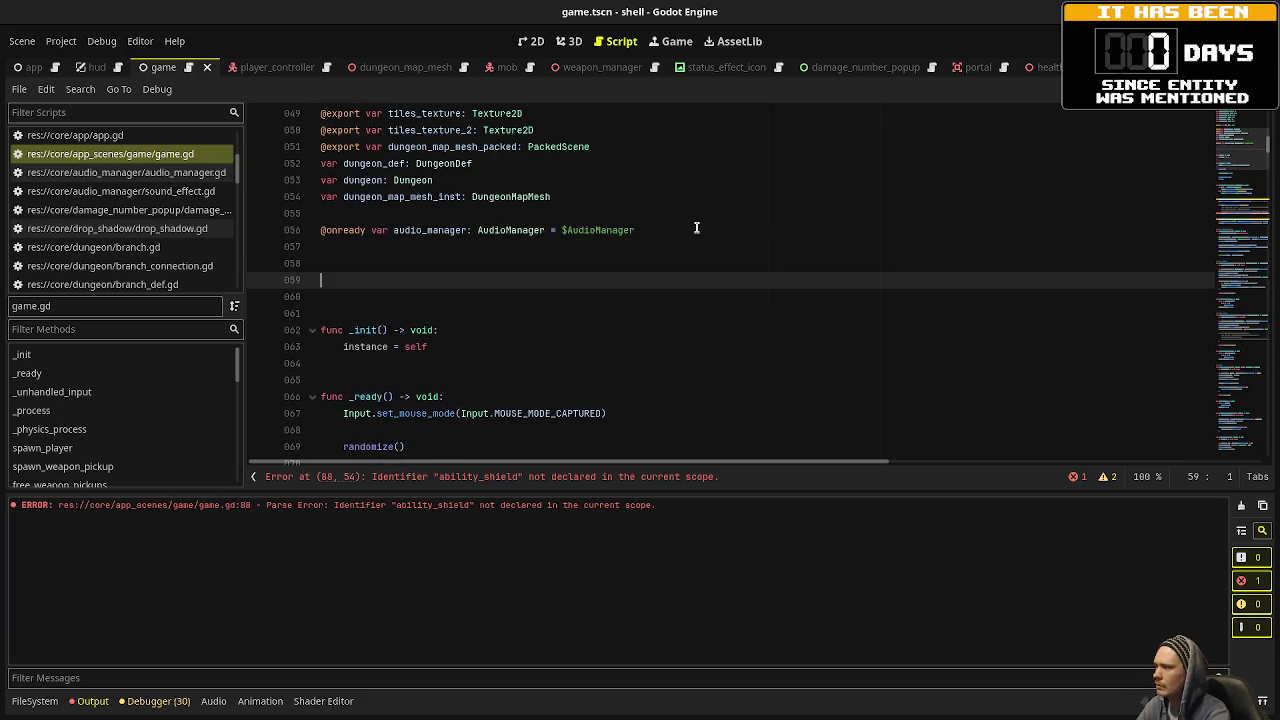
type("@export var ")
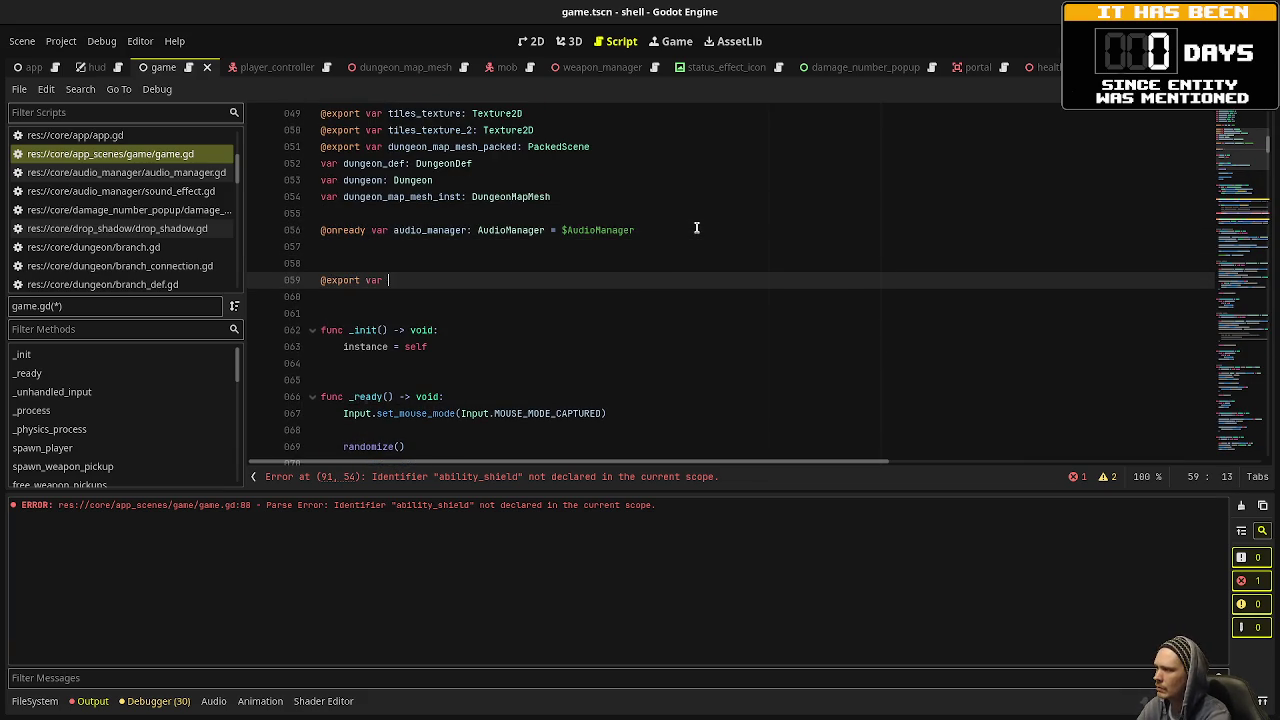
type("ability_health_")
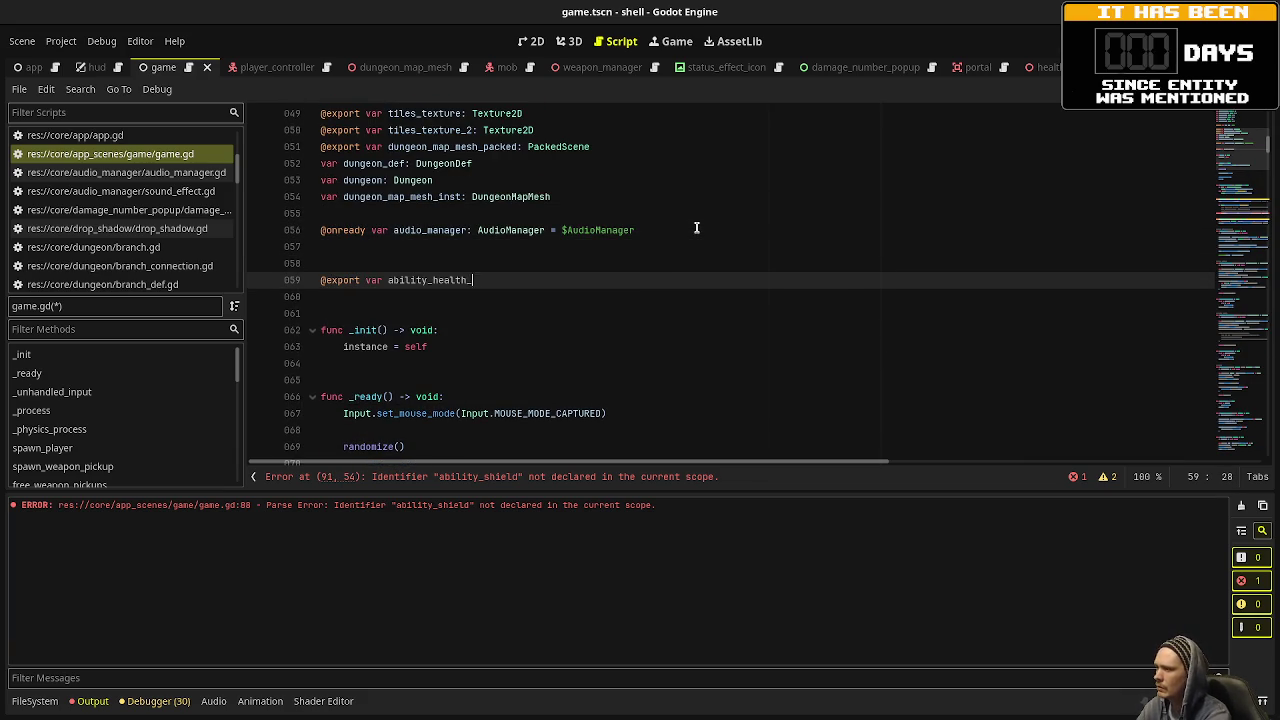
type("fountain: Abilit")
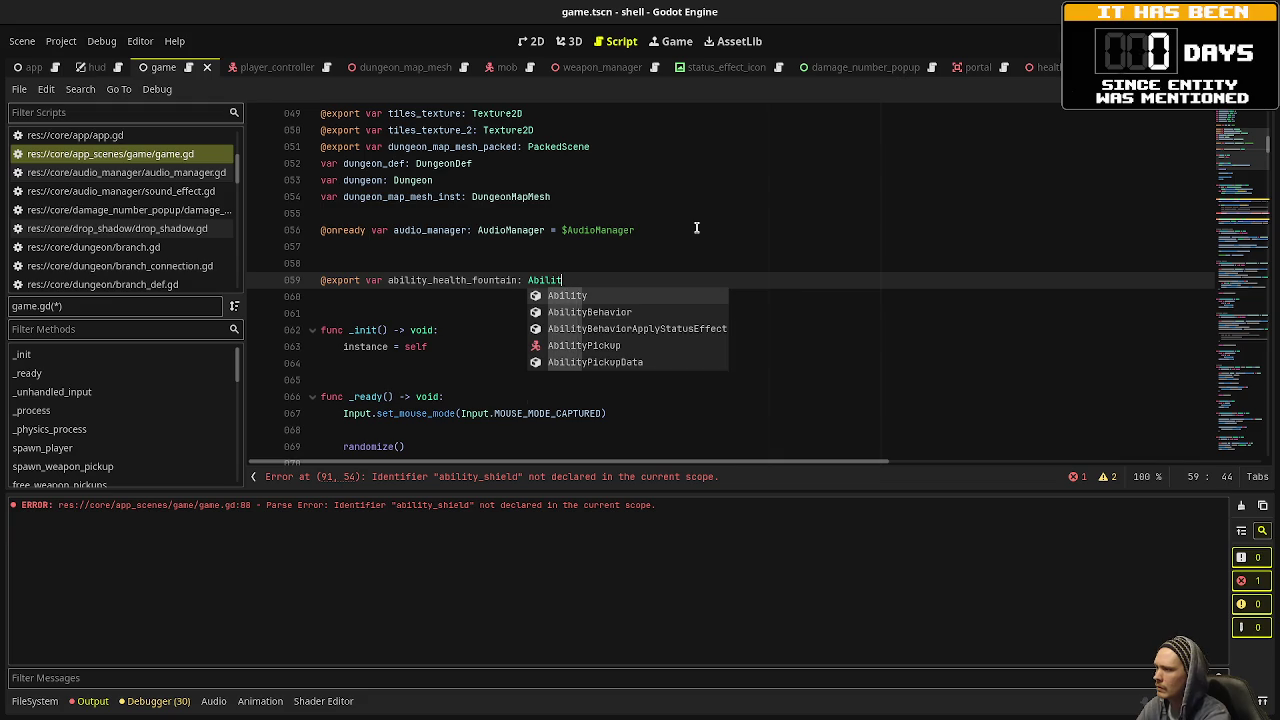
key("Return")
key("Return")
type("@e")
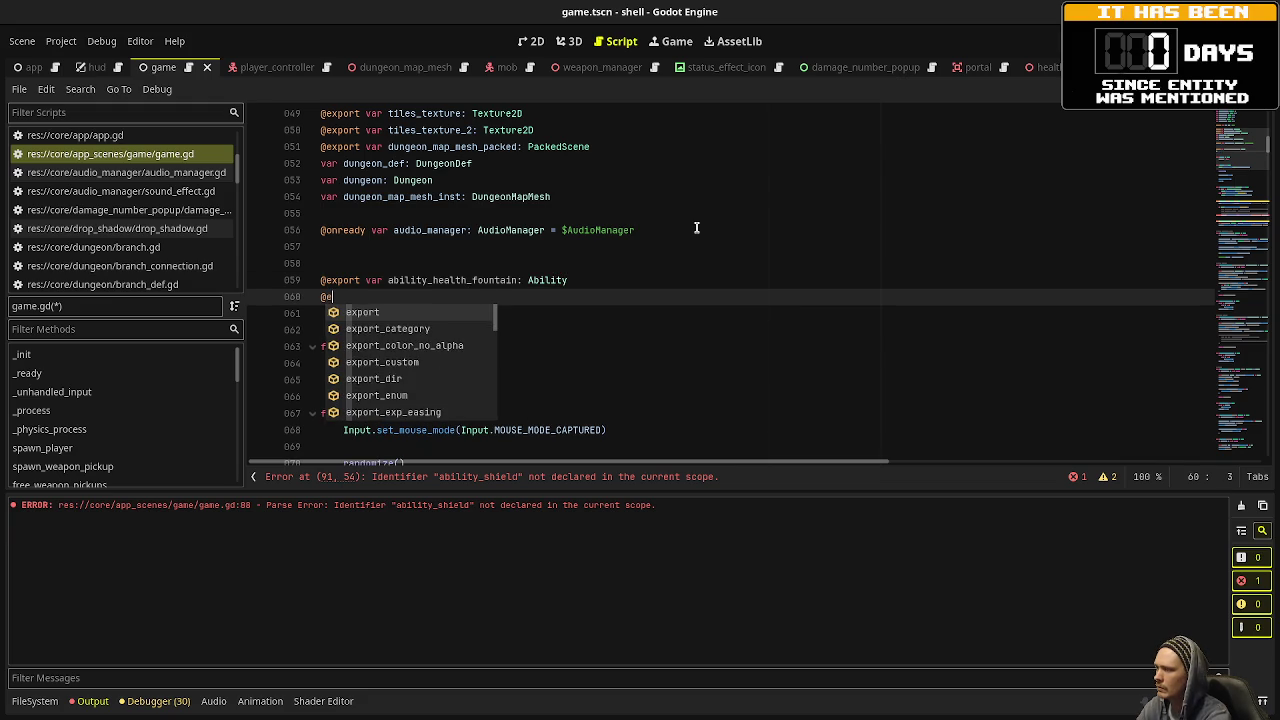
type("xport var ability")
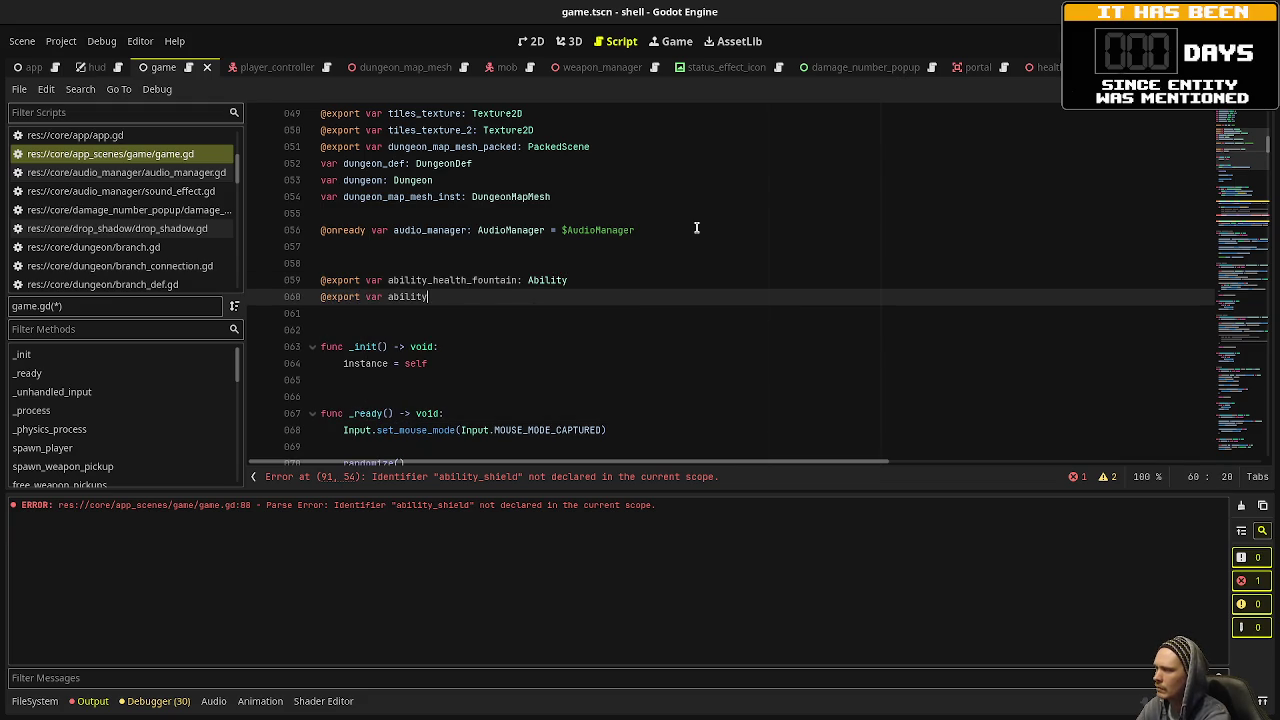
type("_adrena")
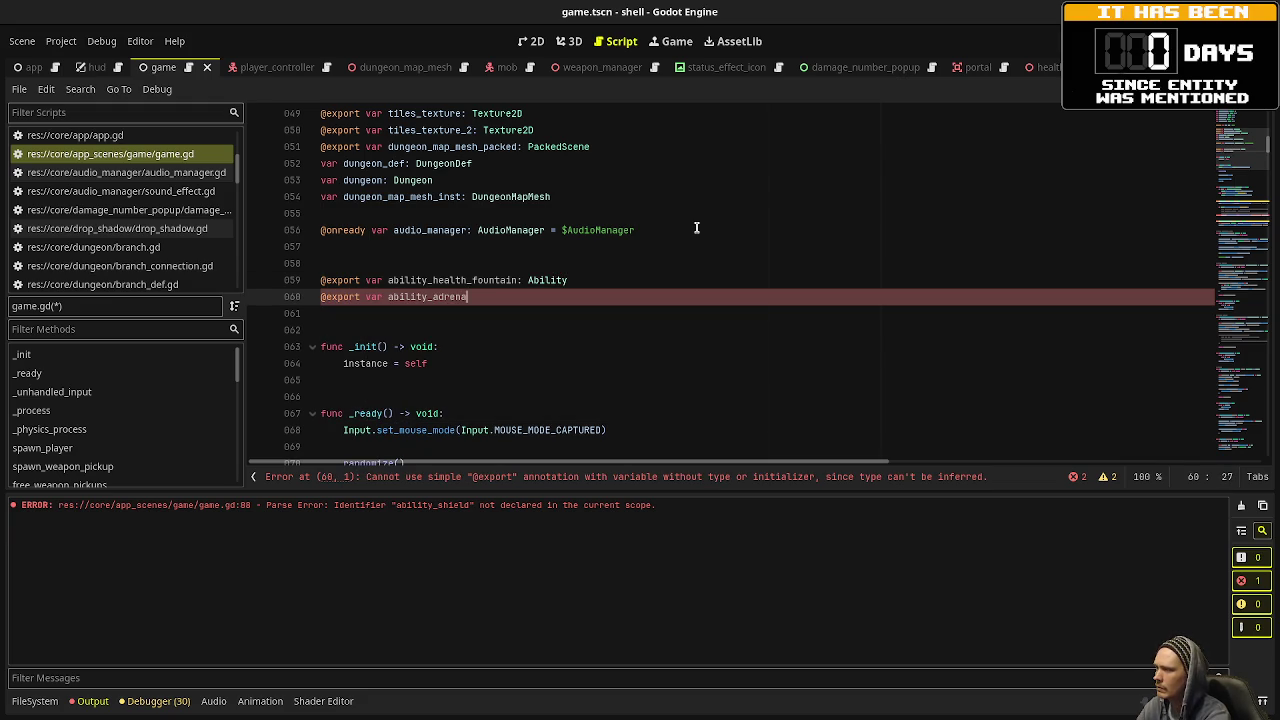
type("line: Ability")
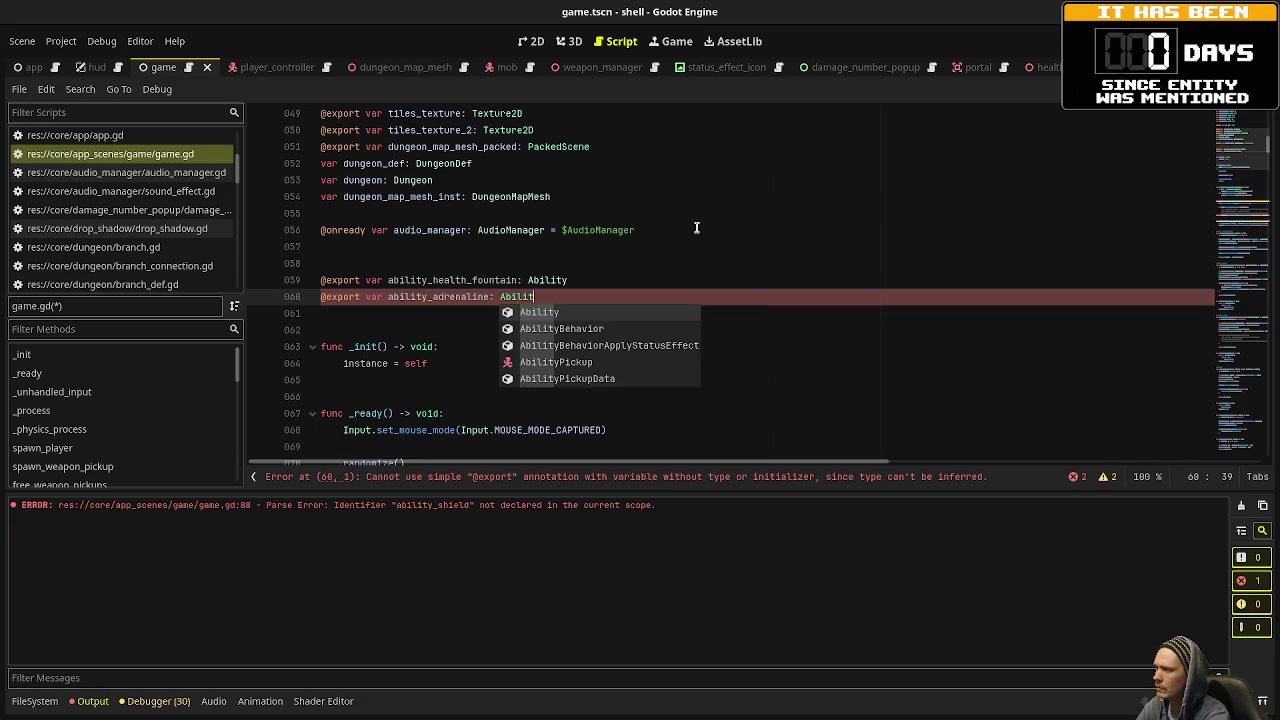
key("Return")
key("Return")
type("@export var ability_shield: ")
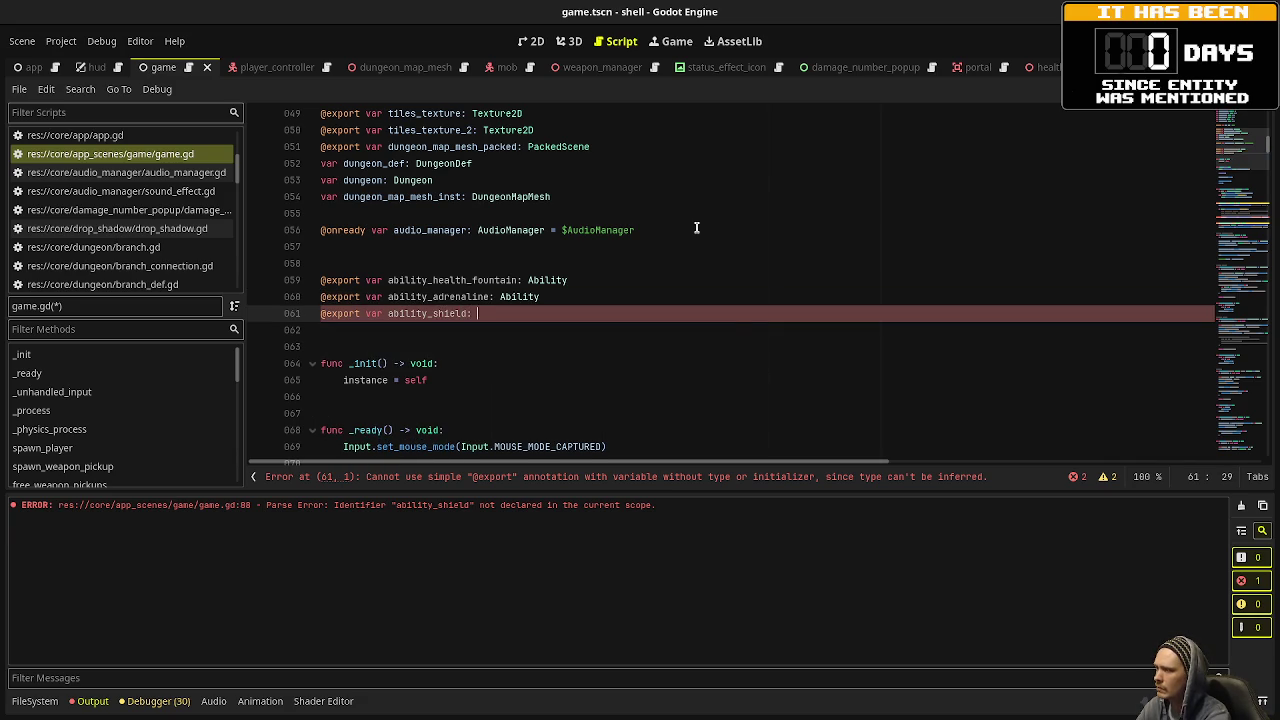
type("Ability")
key("ctrl+s")
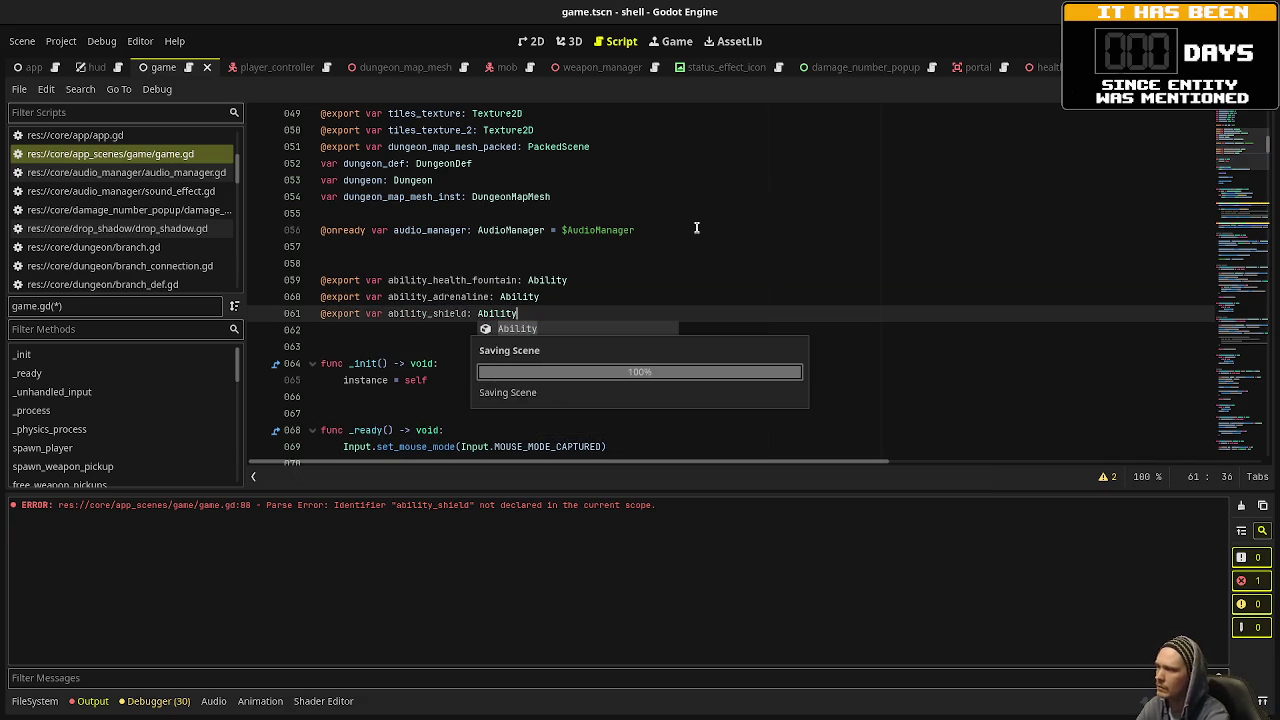
left_click(1226, 295)
Run the project briefly, stop it, and restore the Scene and Inspector docks.
scroll(1226, 295, "up", 20)
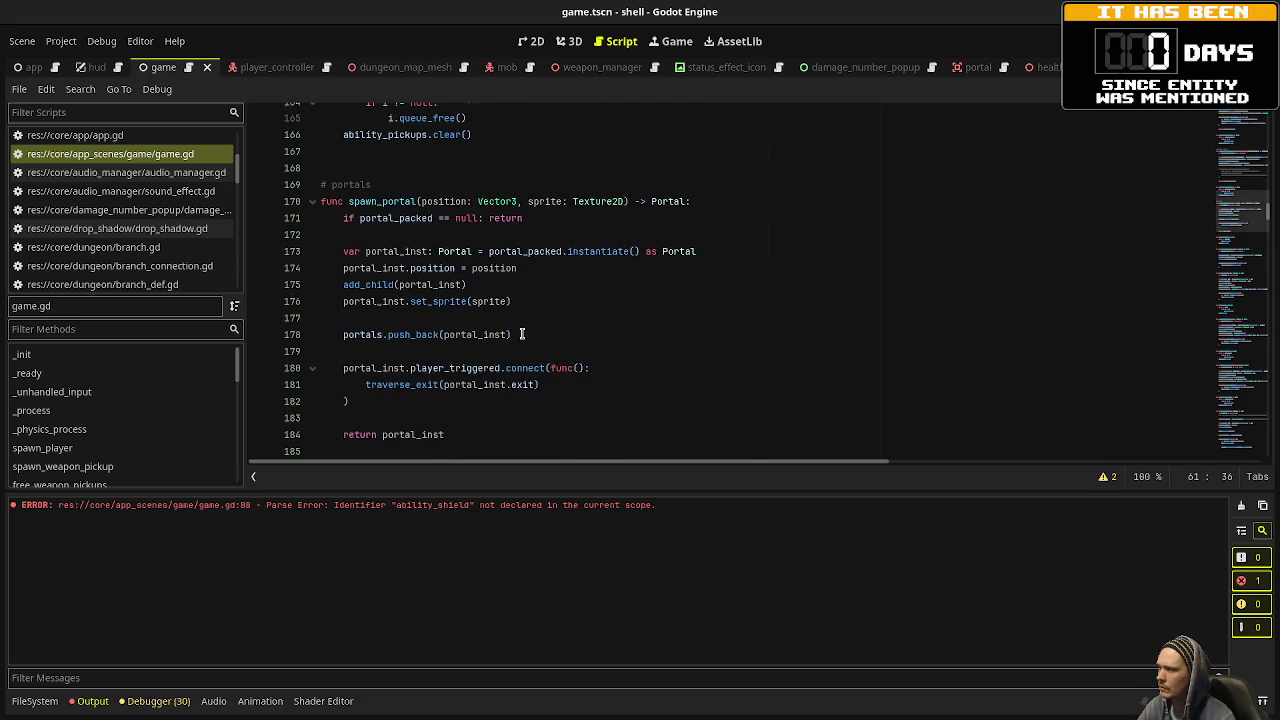
scroll(521, 334, "up", 15)
scroll(521, 334, "up", 7)
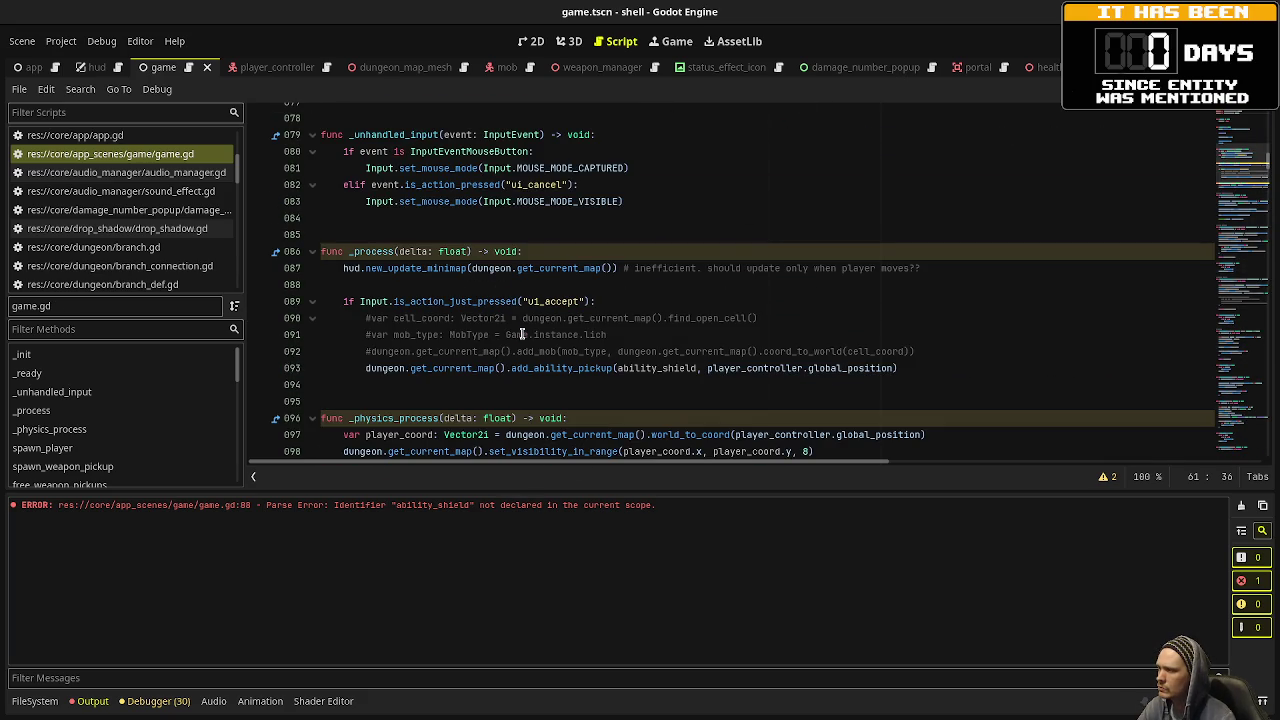
key("F5")
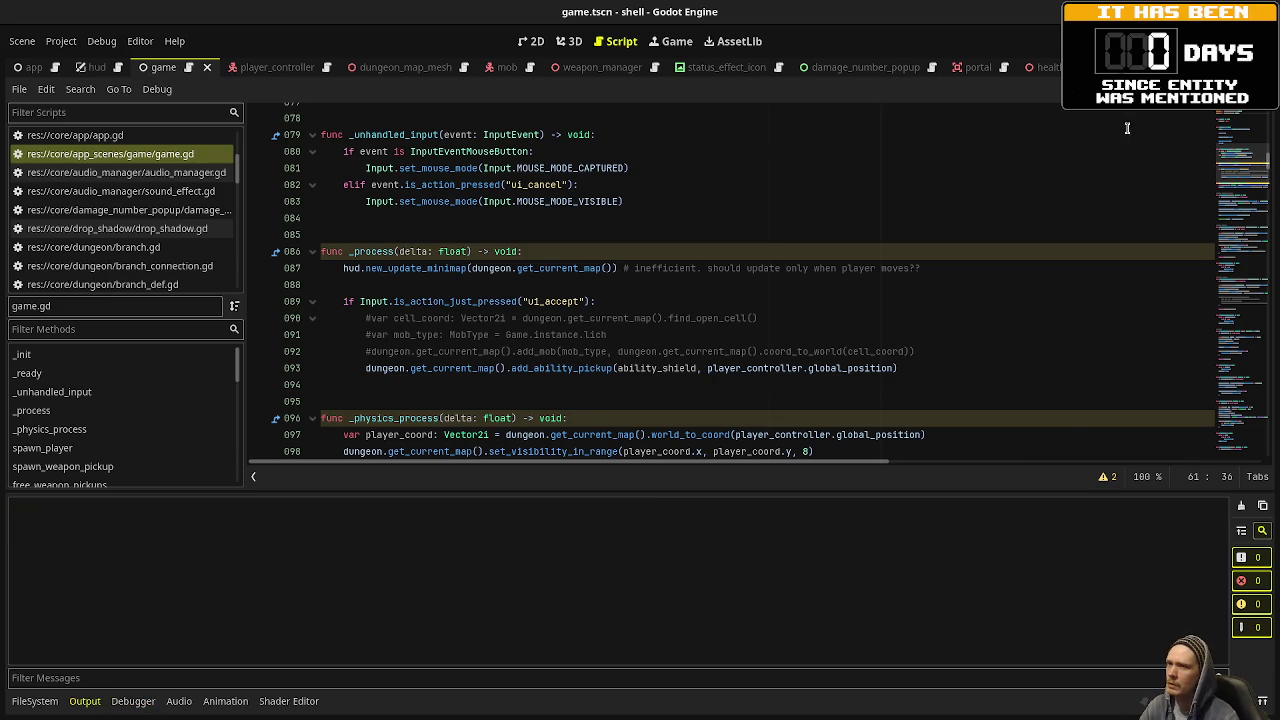
key("F8")
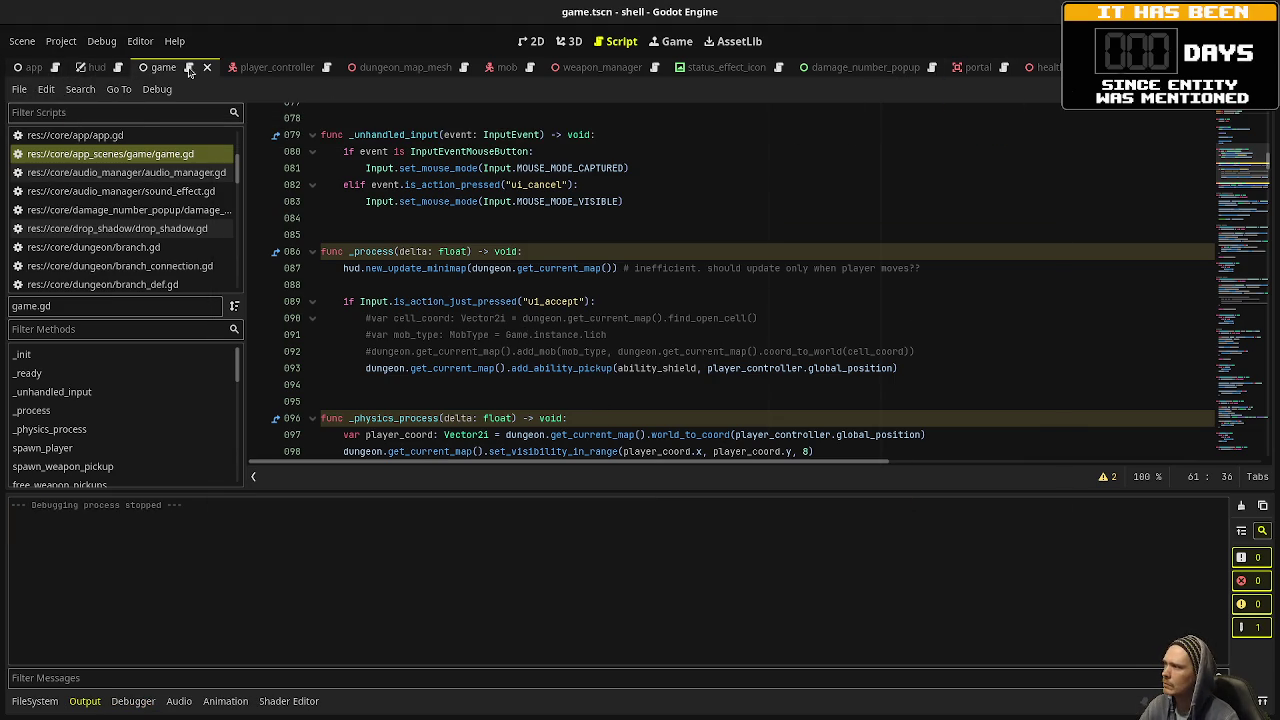
key("ctrl+shift+F11")
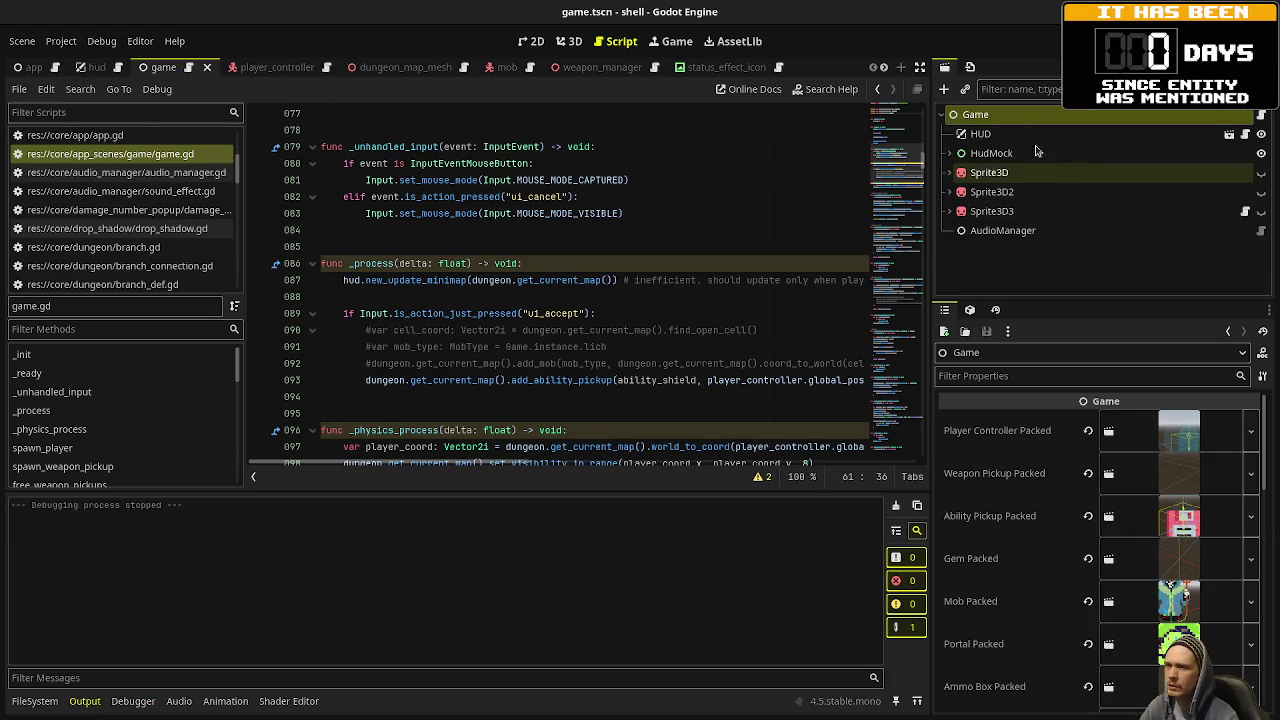
Open the data/abilities folder in the FileSystem dock.
scroll(1057, 527, "down", 15)
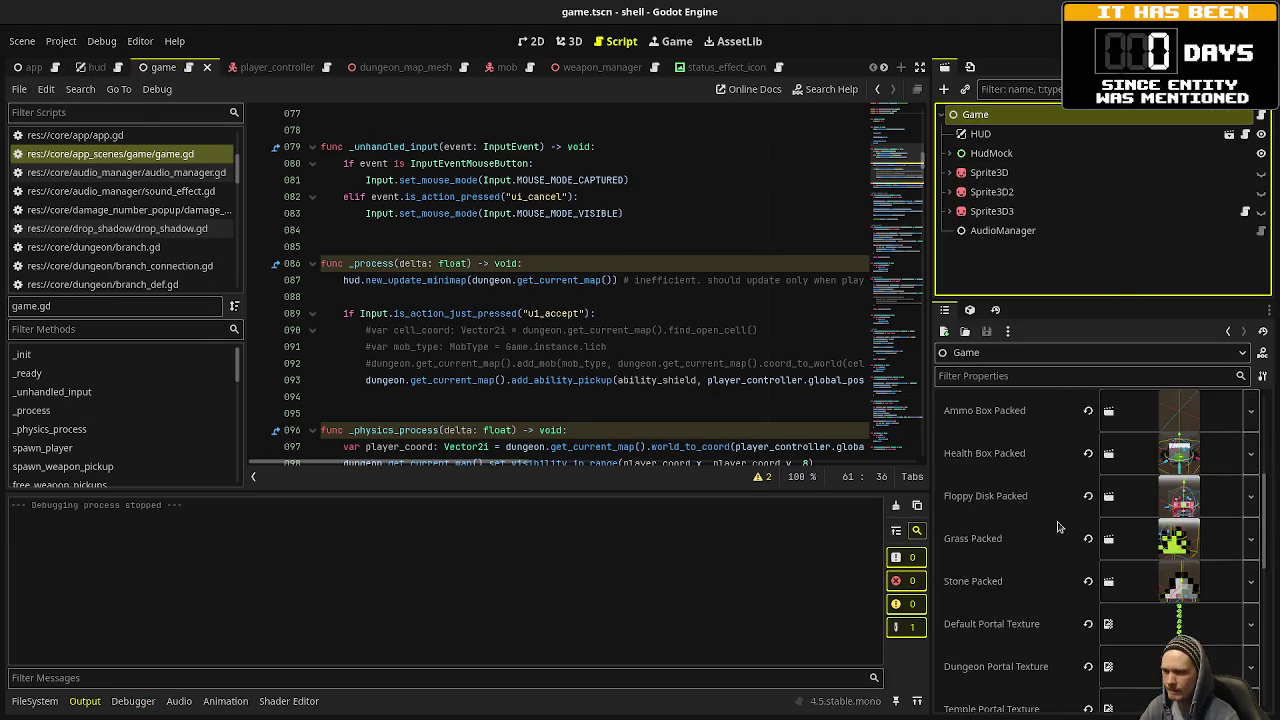
left_click(34, 701)
scroll(71, 640, "down", 5)
scroll(71, 640, "down", 10)
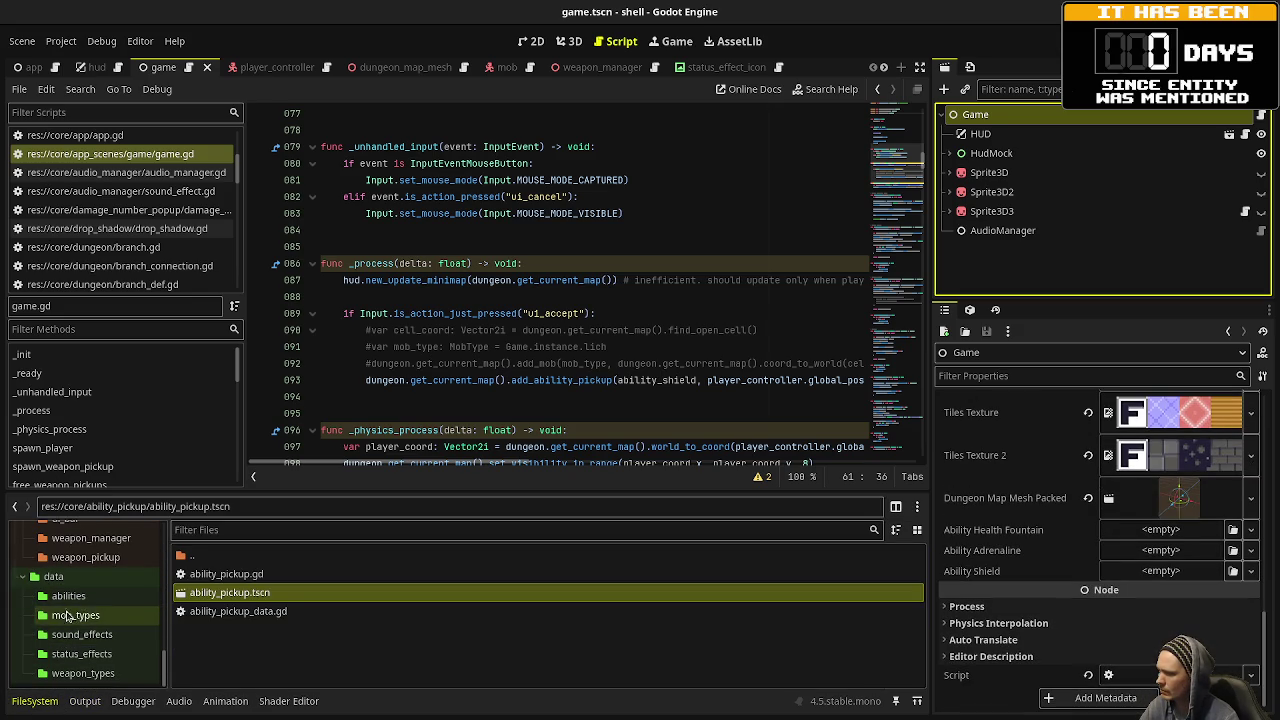
left_click(70, 596)
Assign health_fountain.tres, adrenaline.tres and shield.tres to the Game node's Ability fields, save, and run.
left_click(311, 594)
left_click_drag(311, 594, 1160, 529)
left_click(256, 575)
left_click_drag(256, 575, 1170, 550)
mouse_move(229, 617)
left_mouse_down()
mouse_move(1195, 572)
mouse_move(1178, 570)
left_mouse_up()
key("ctrl+s")
key("F5")
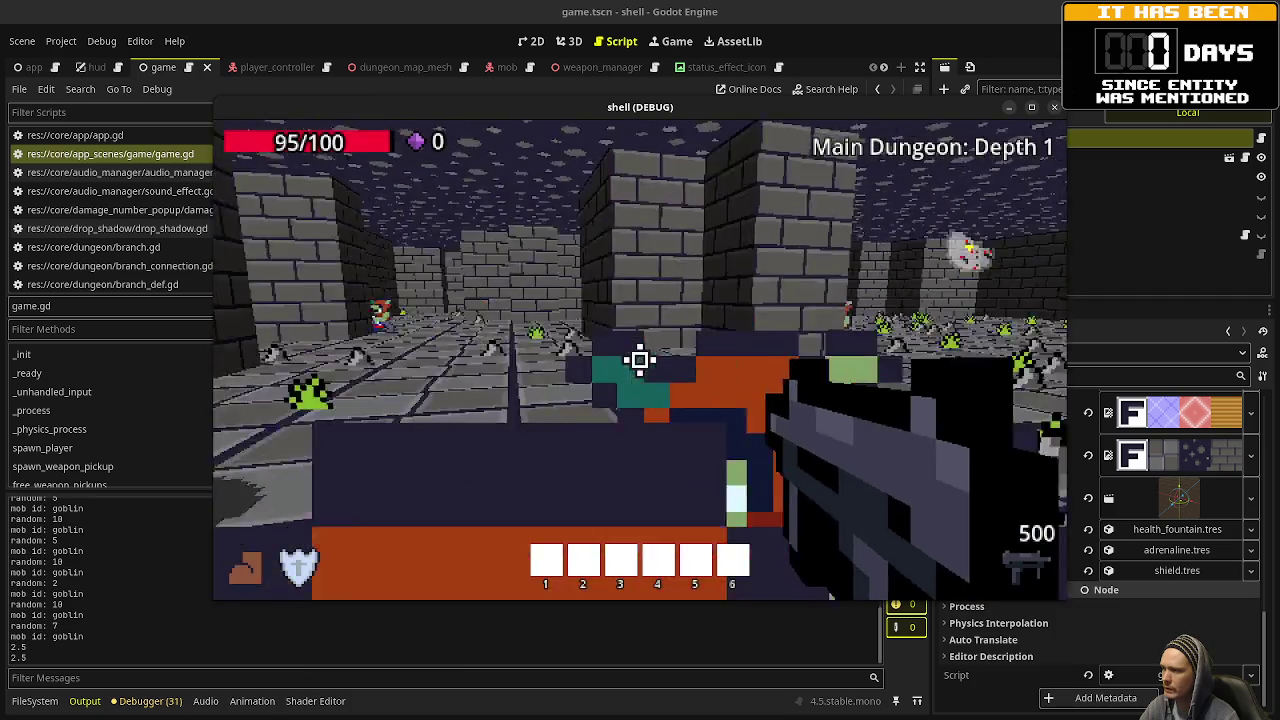
Shoot the approaching goblins in Main Dungeon: Depth 1 while collecting pickups.
left_click(640, 360)
left_click(640, 360)
left_click(640, 360)
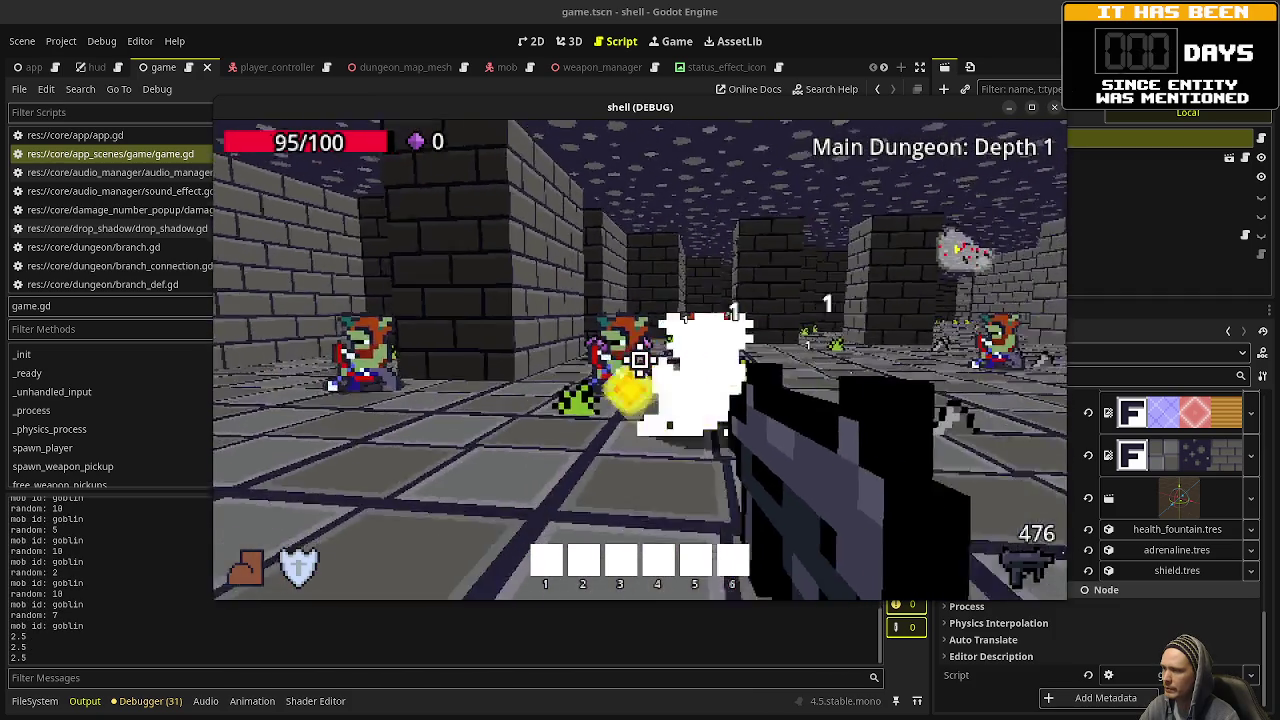
left_click(640, 360)
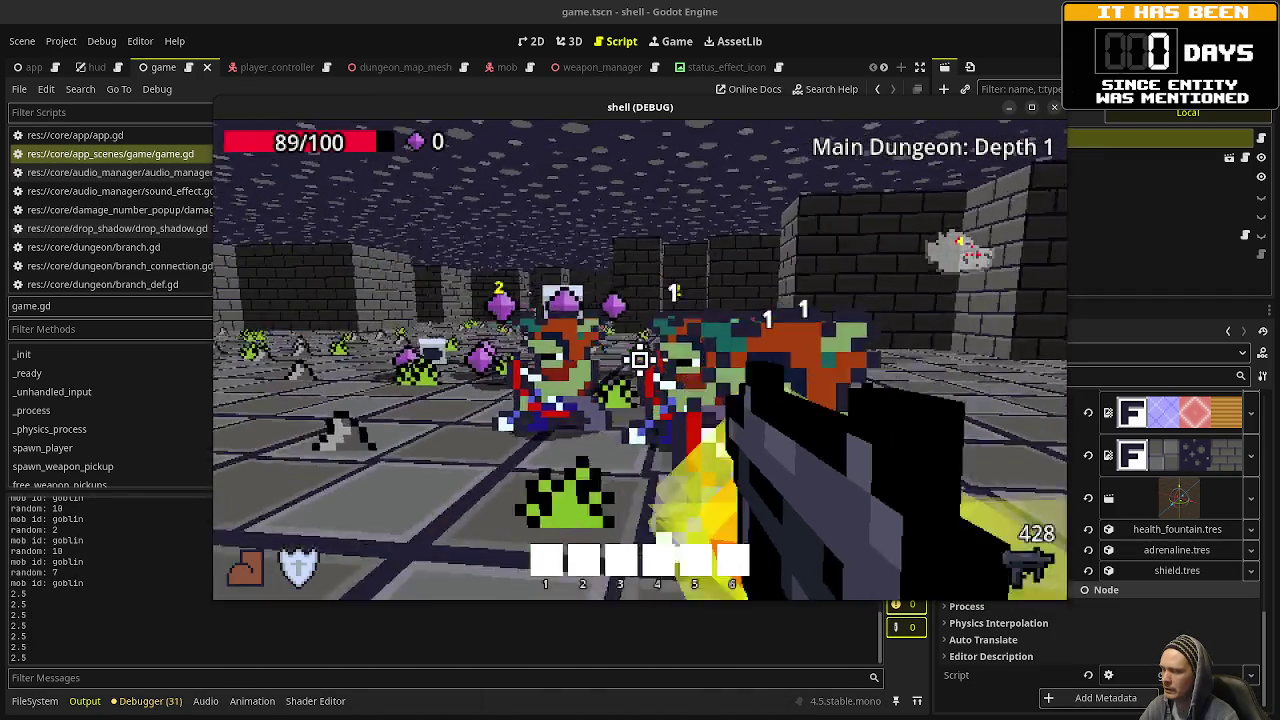
left_click(640, 360)
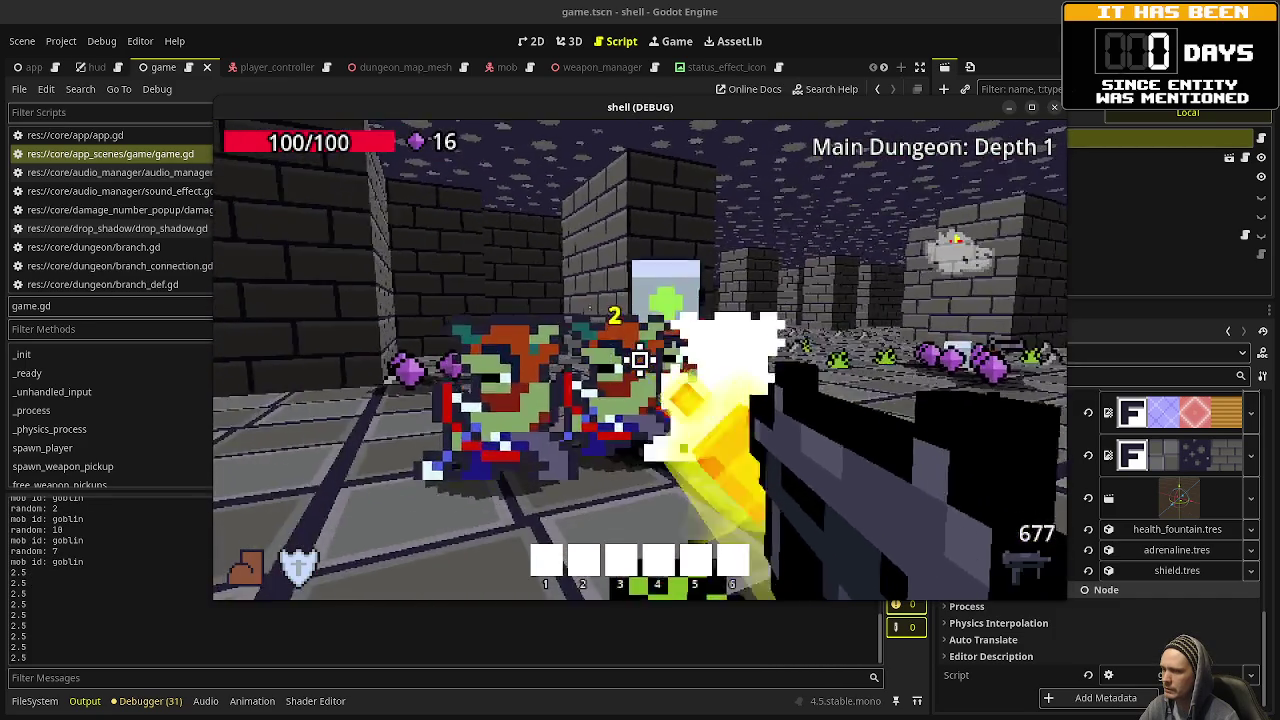
left_click(640, 360)
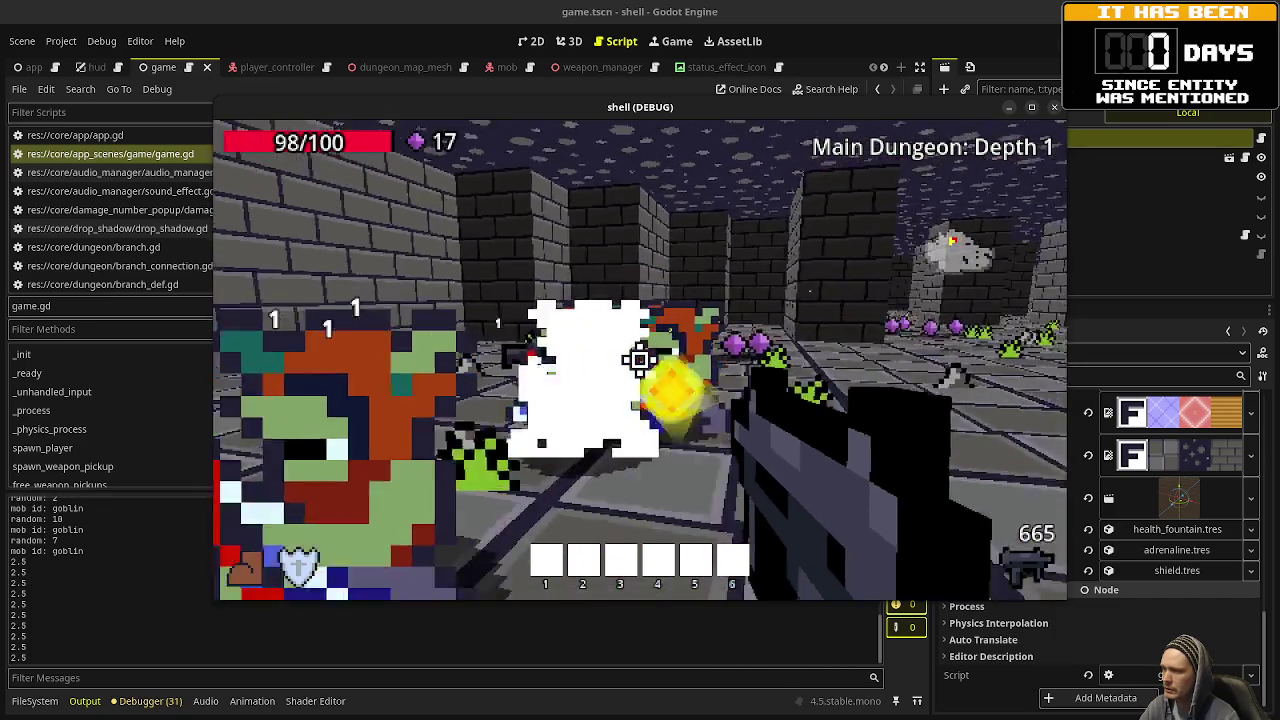
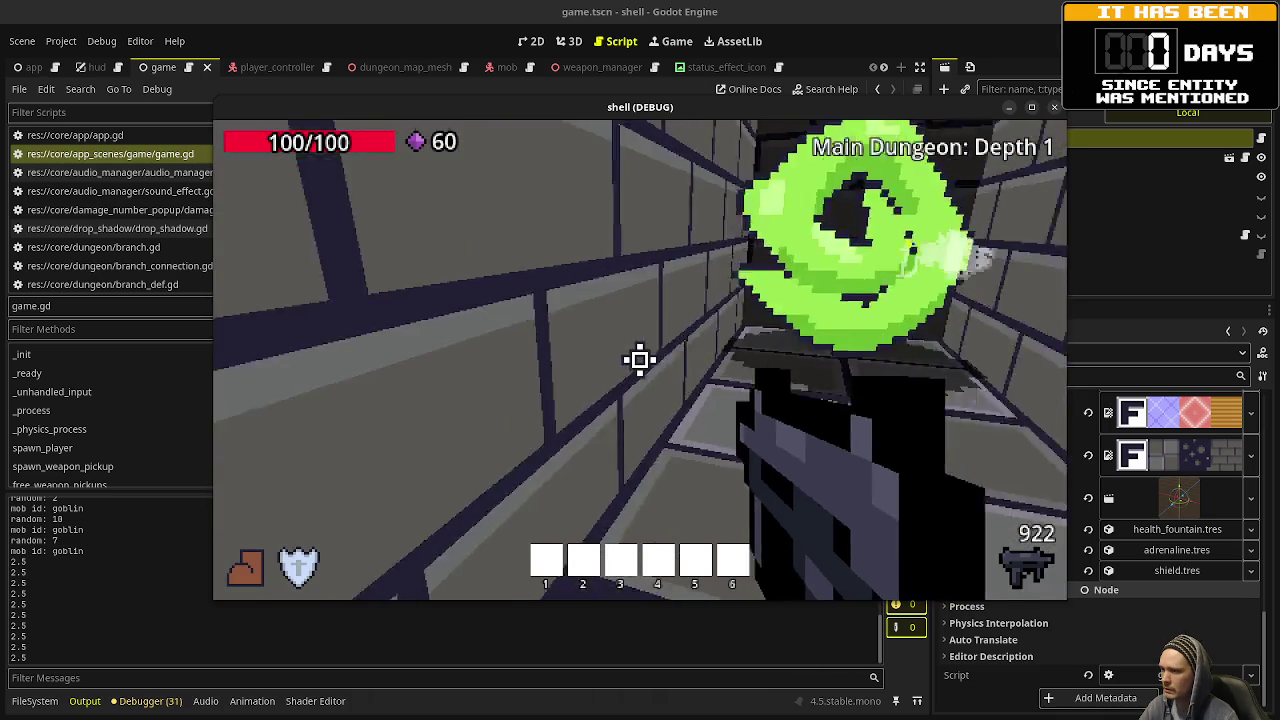
Walk through the green portal to Depth 2, shooting goblins and collecting gems.
key("w")
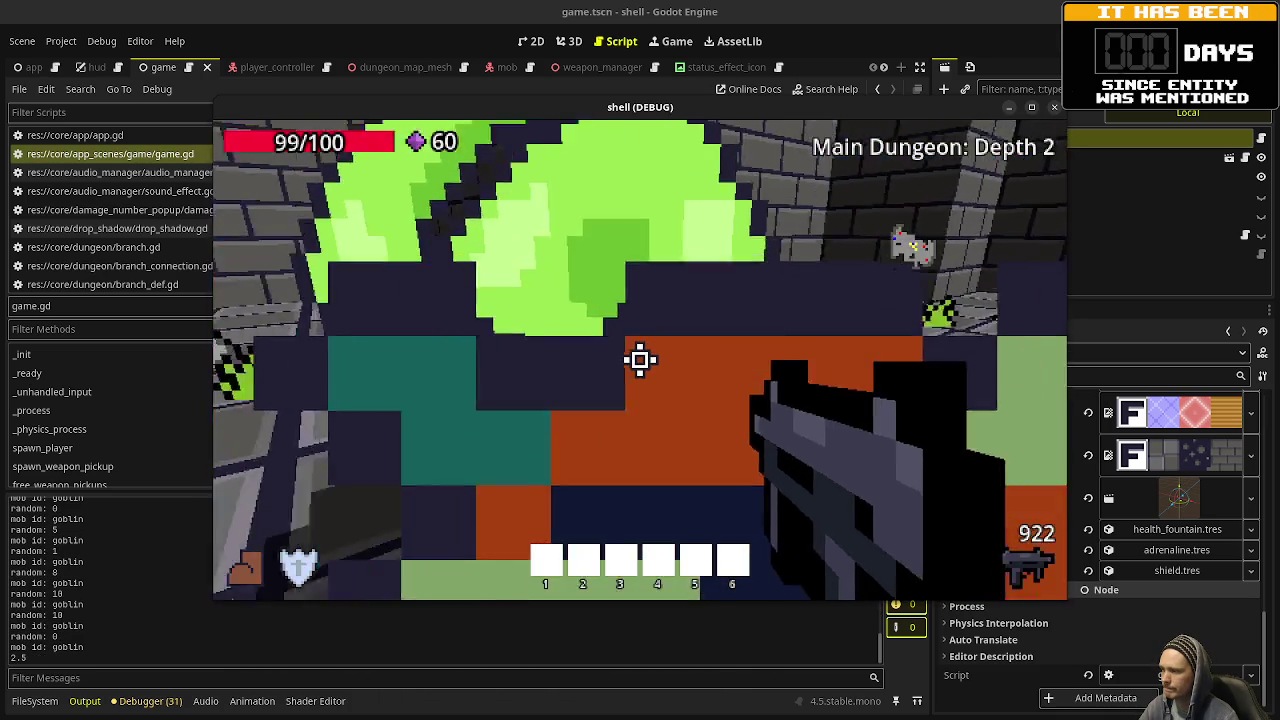
left_click(640, 360)
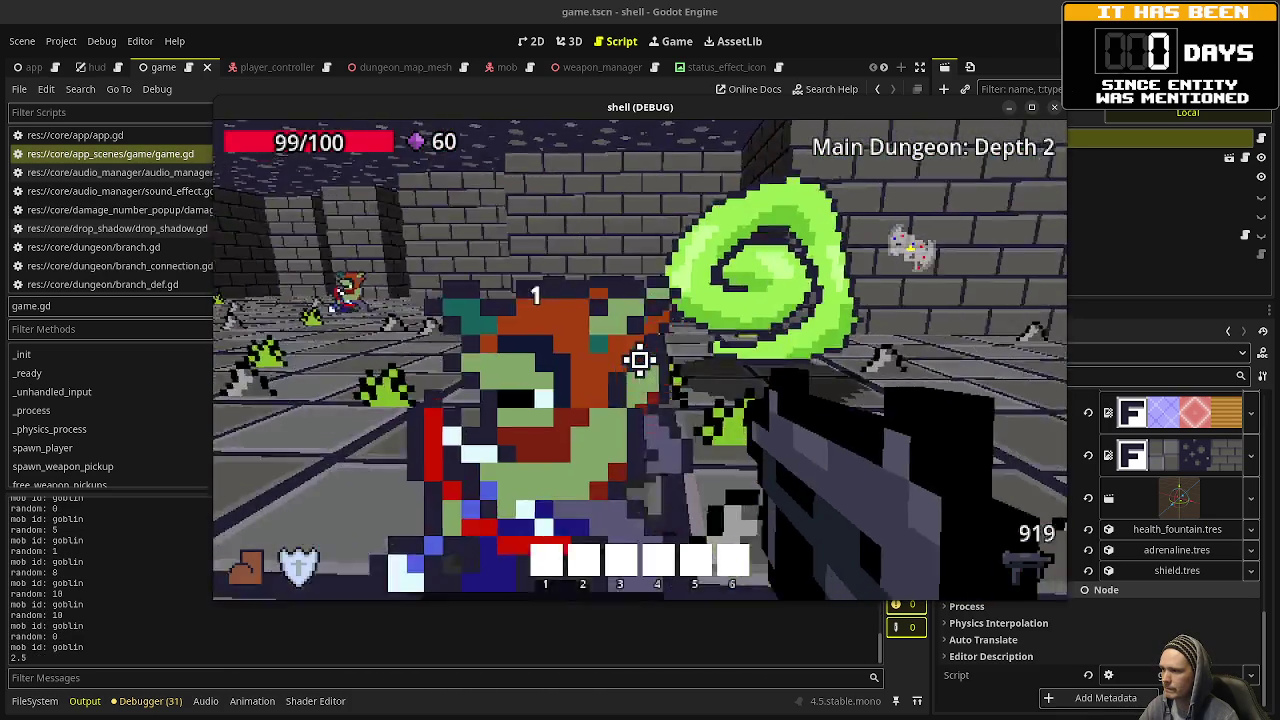
left_click_drag(640, 360, 640, 360)
key("w")
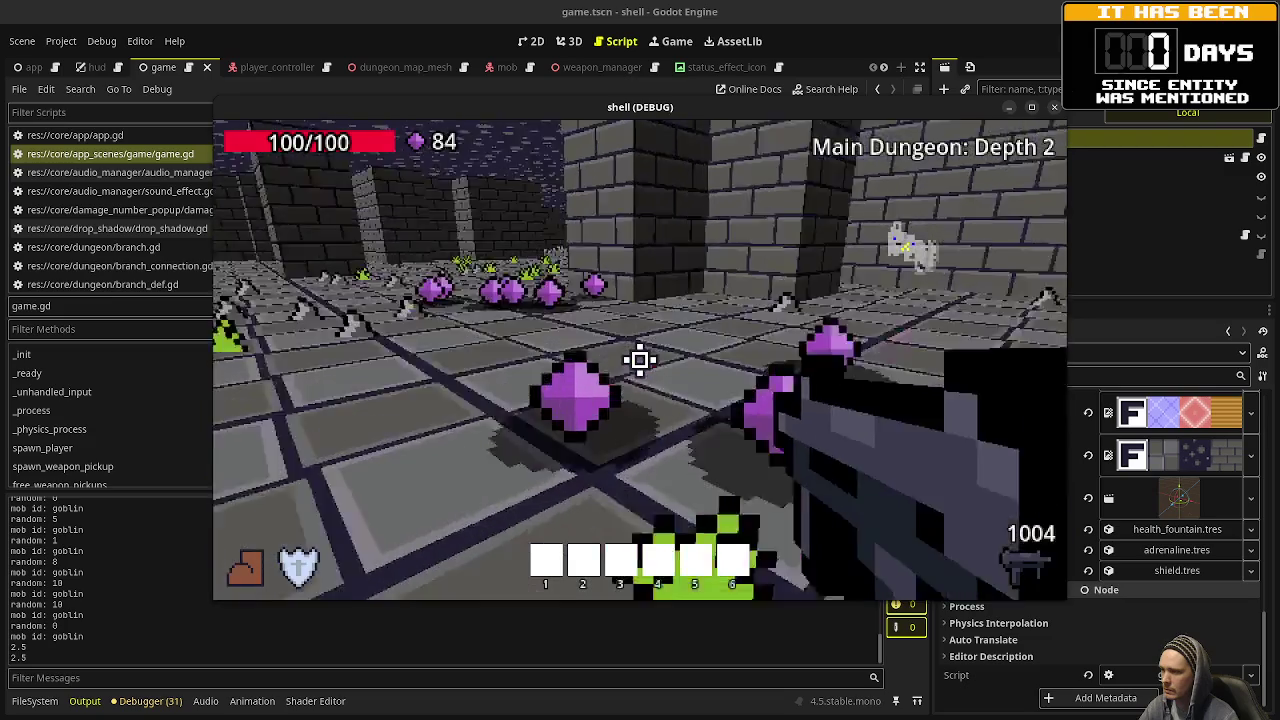
key("w")
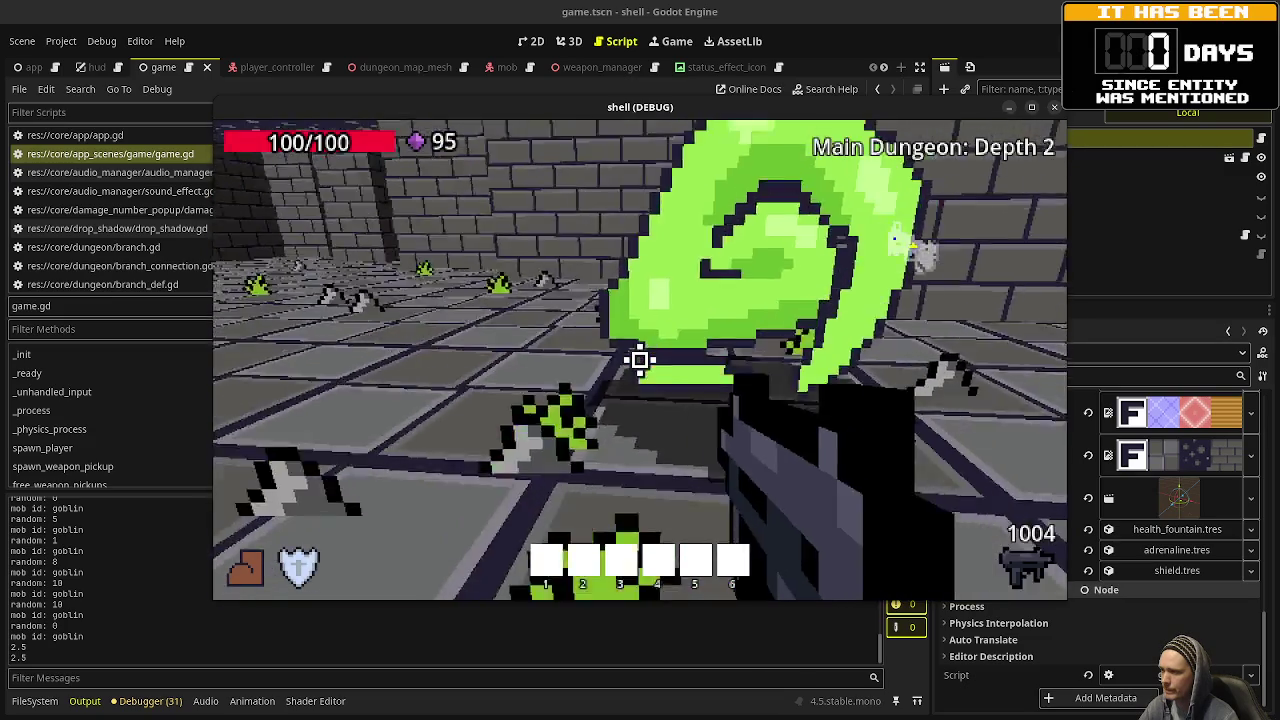
key("w")
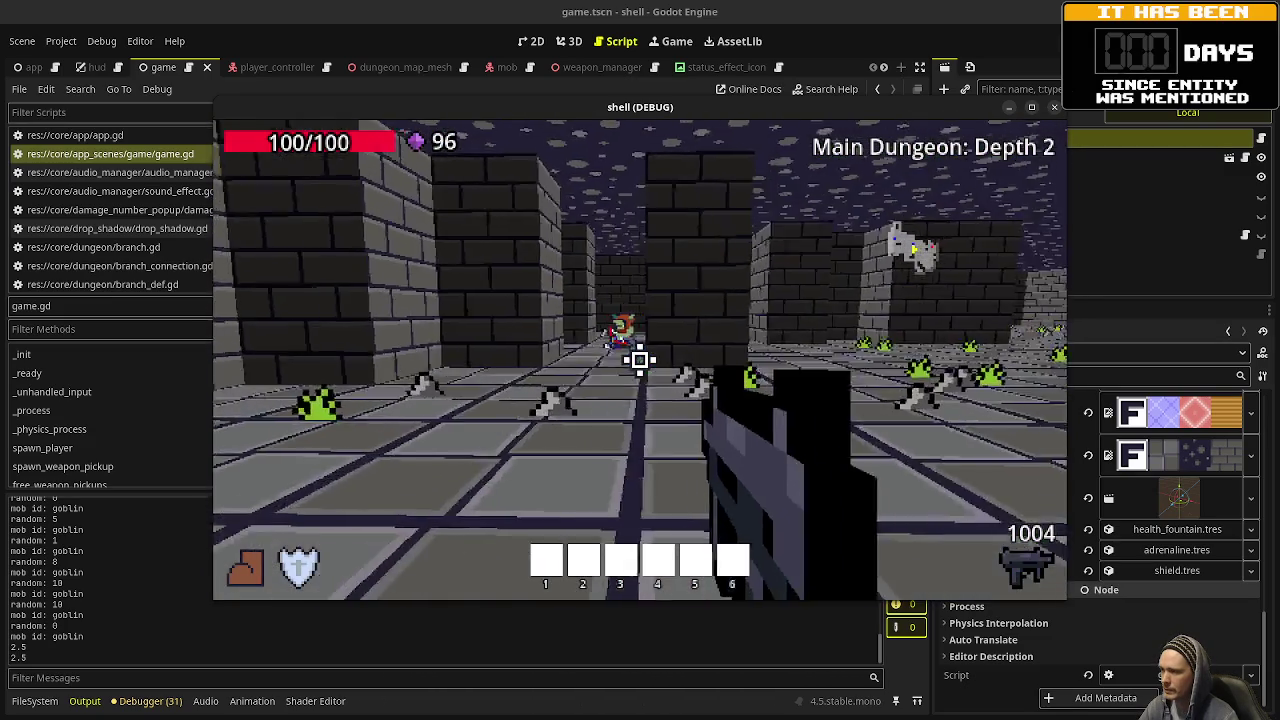
Cross back through the portal toward the floppy-disk pickup, then stop the running game.
left_click_drag(640, 360, 640, 360)
key("w")
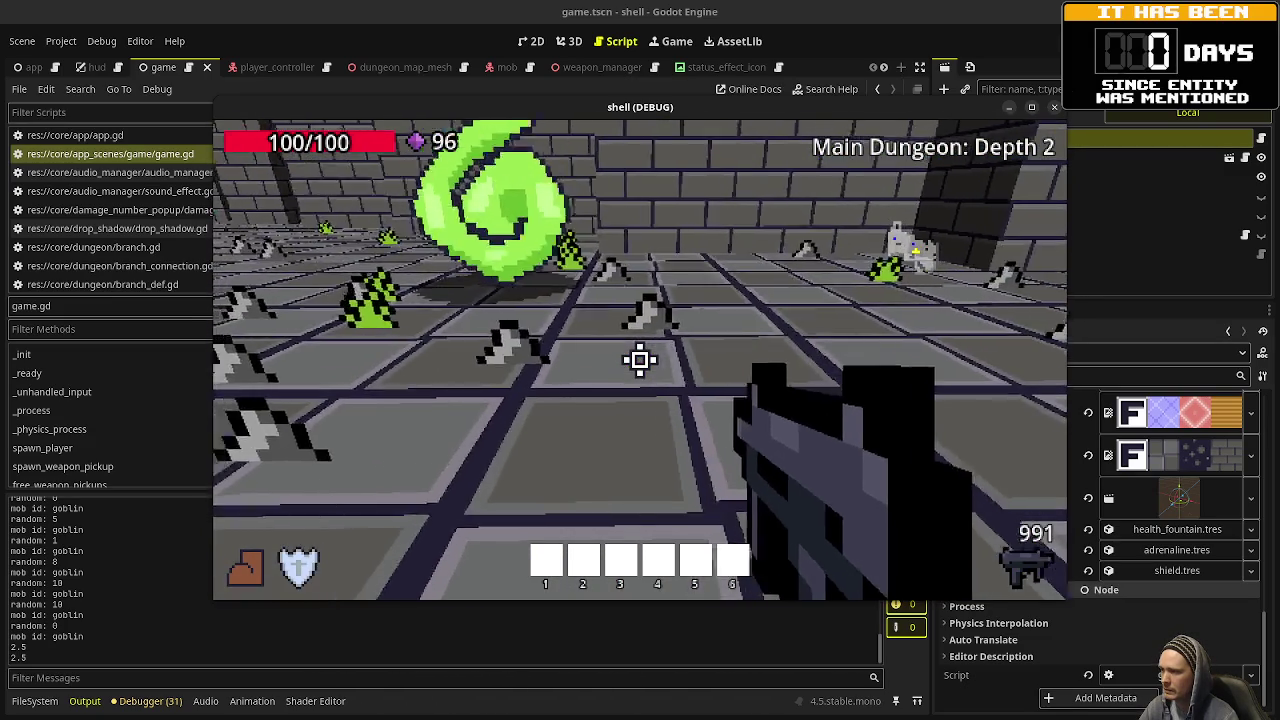
key("w")
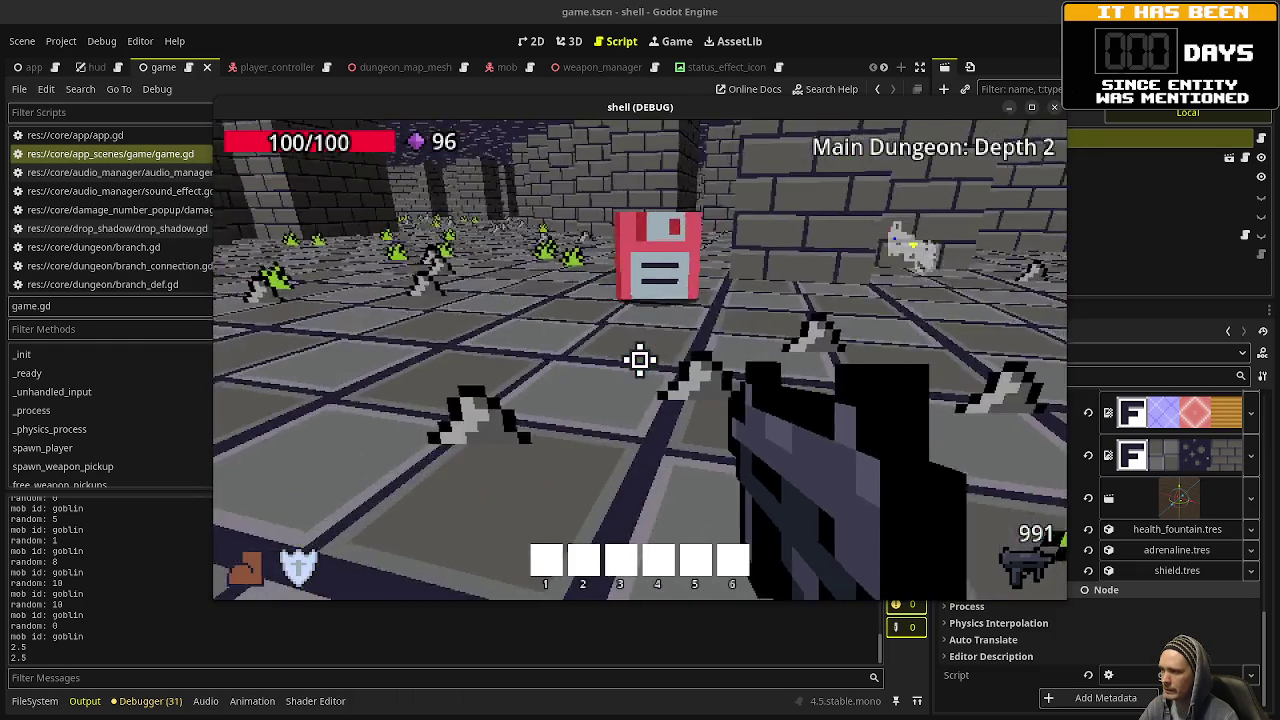
key("w")
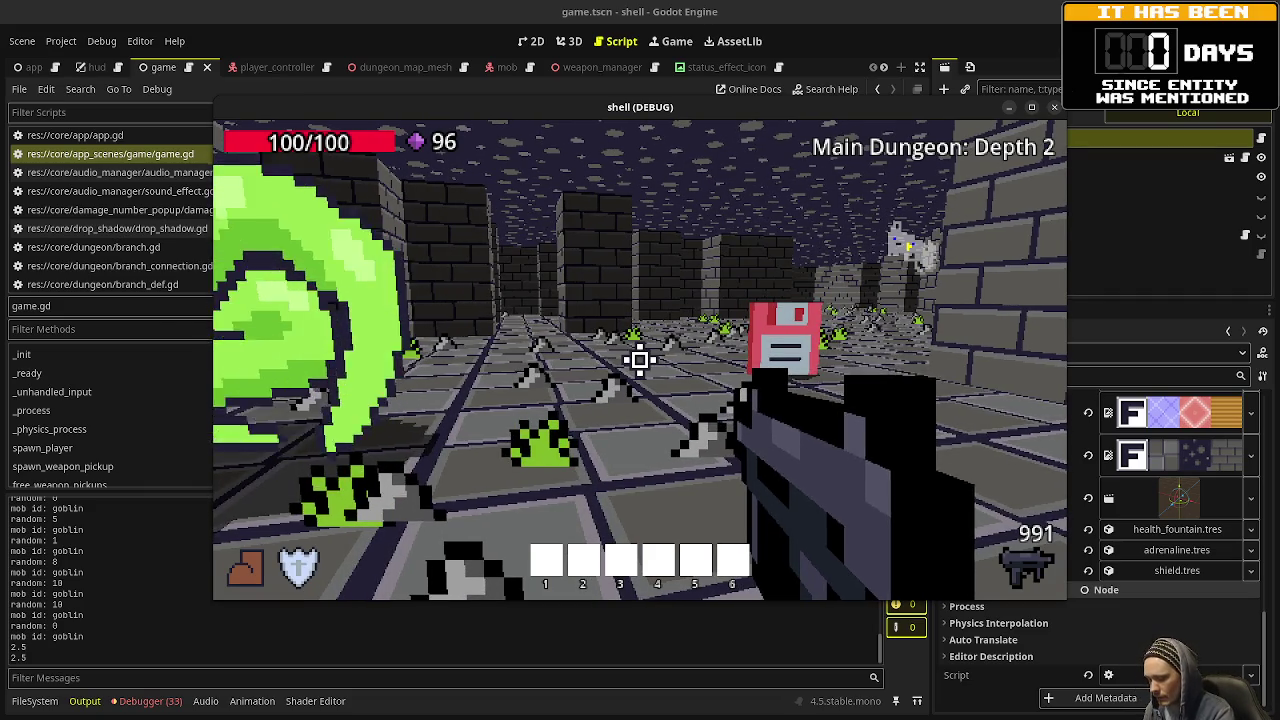
key("w")
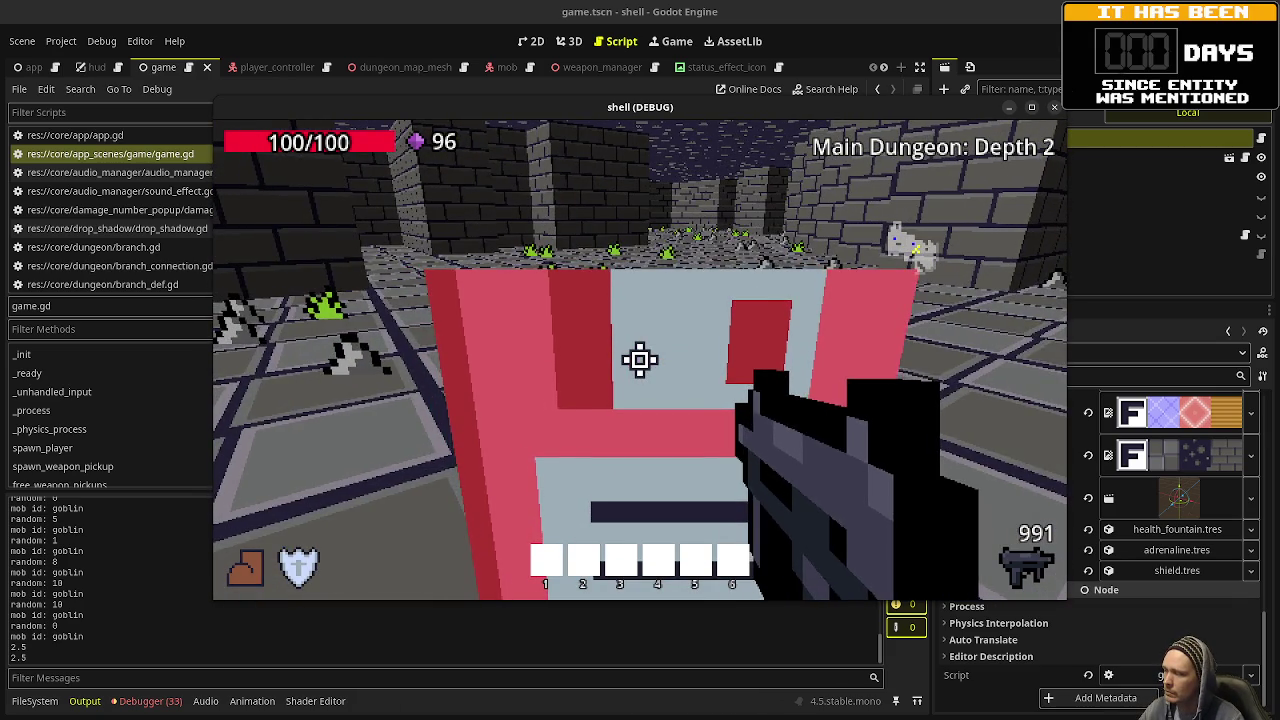
left_click(148, 701)
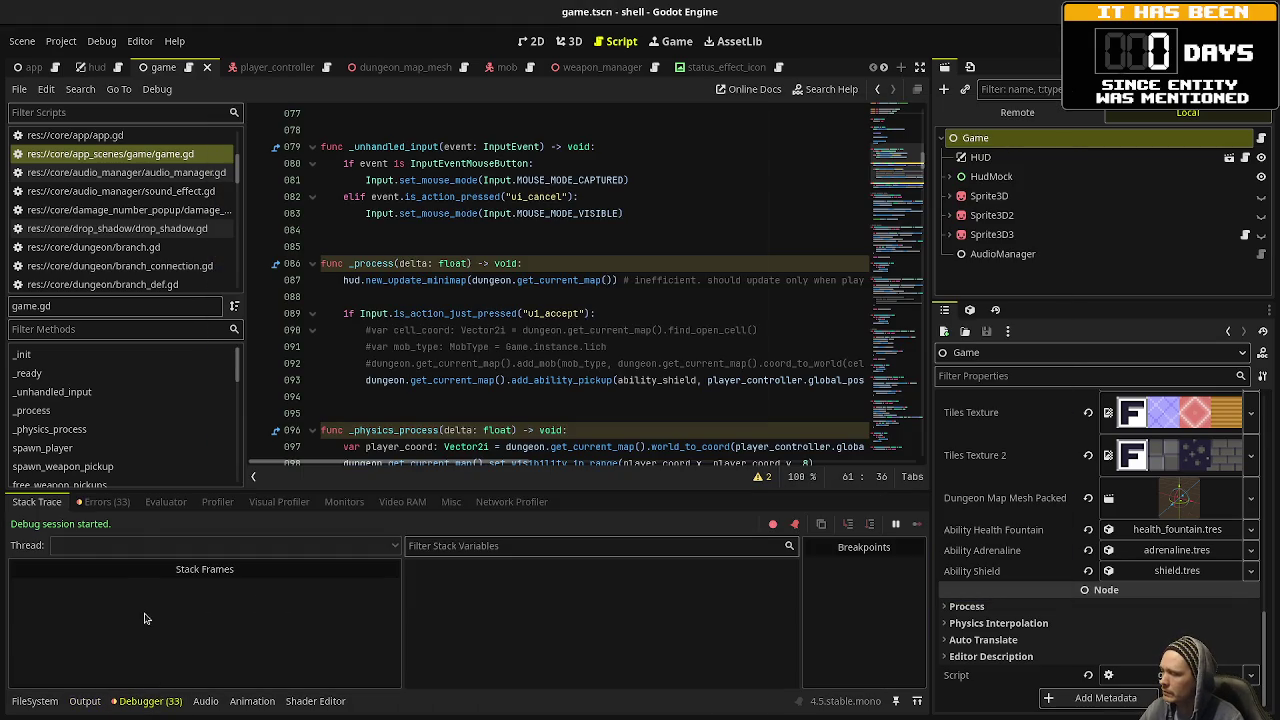
Jump from the debugger's game.gd:515 'already connected' error to the disconnect code near line 463.
left_click(110, 501)
scroll(230, 605, "down", 2)
scroll(230, 605, "down", 5)
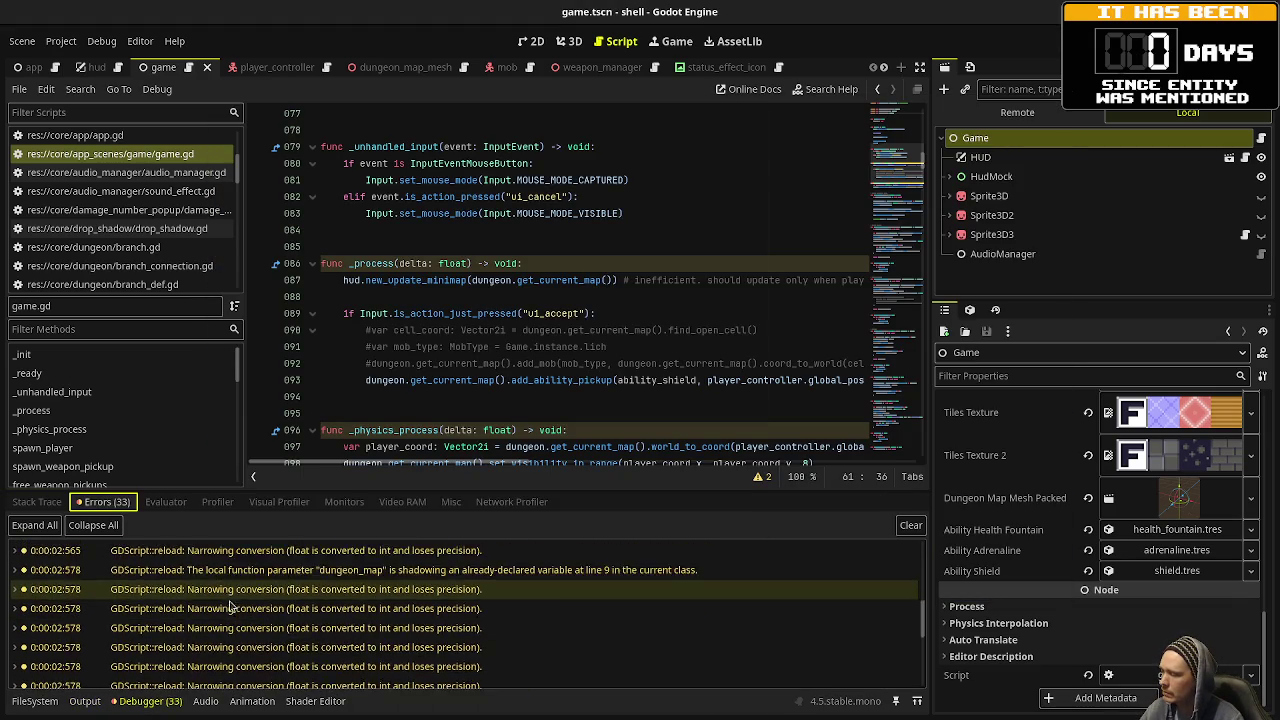
left_click(197, 660)
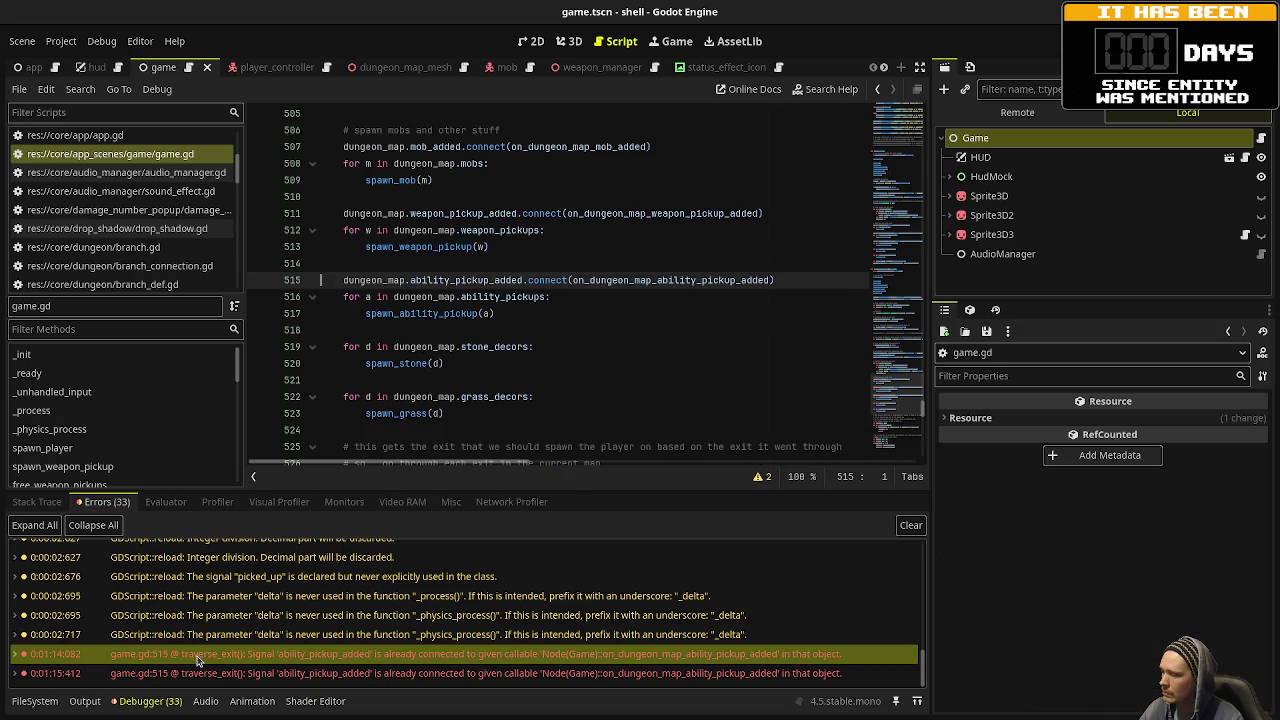
scroll(580, 284, "up", 4)
scroll(580, 284, "up", 3)
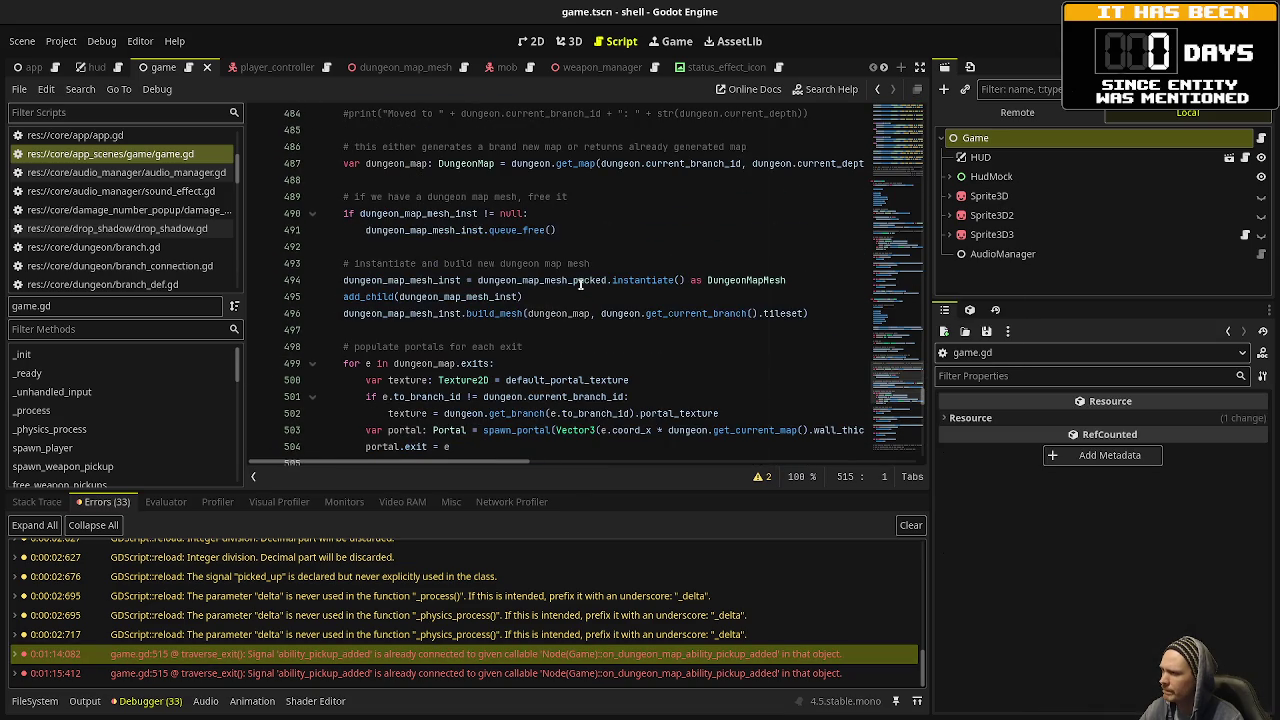
scroll(580, 284, "up", 7)
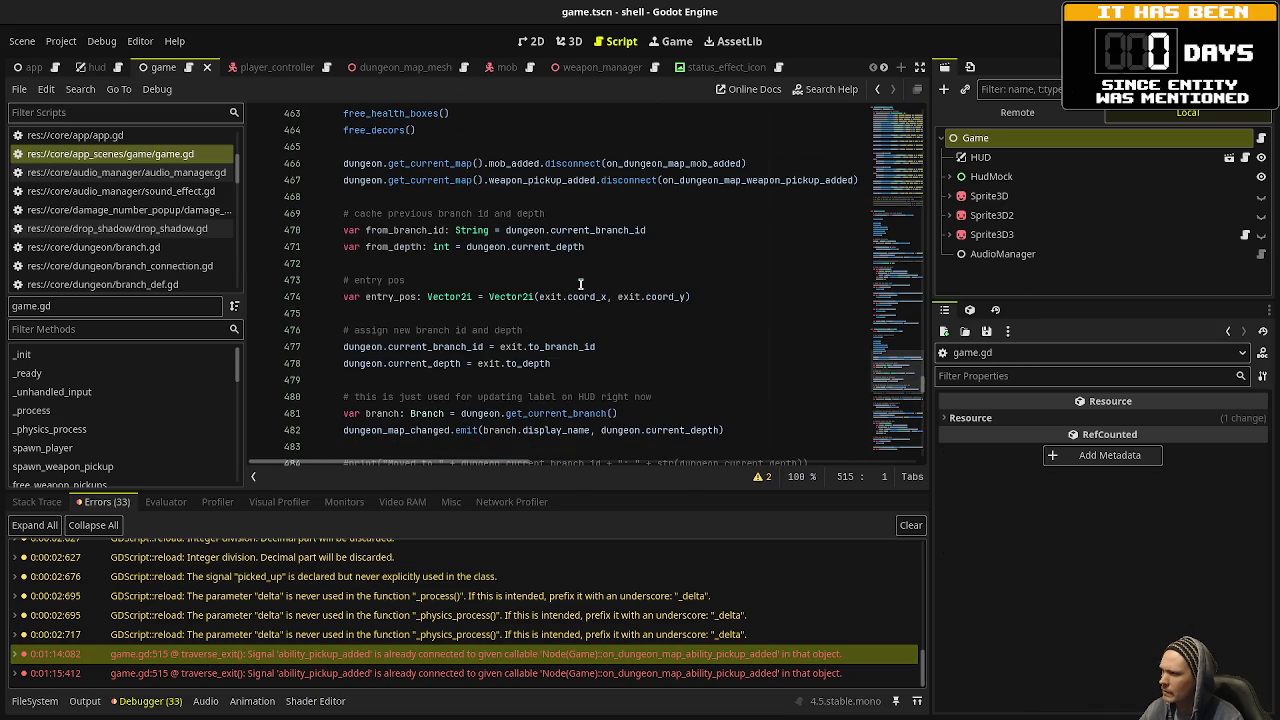
left_click(917, 67)
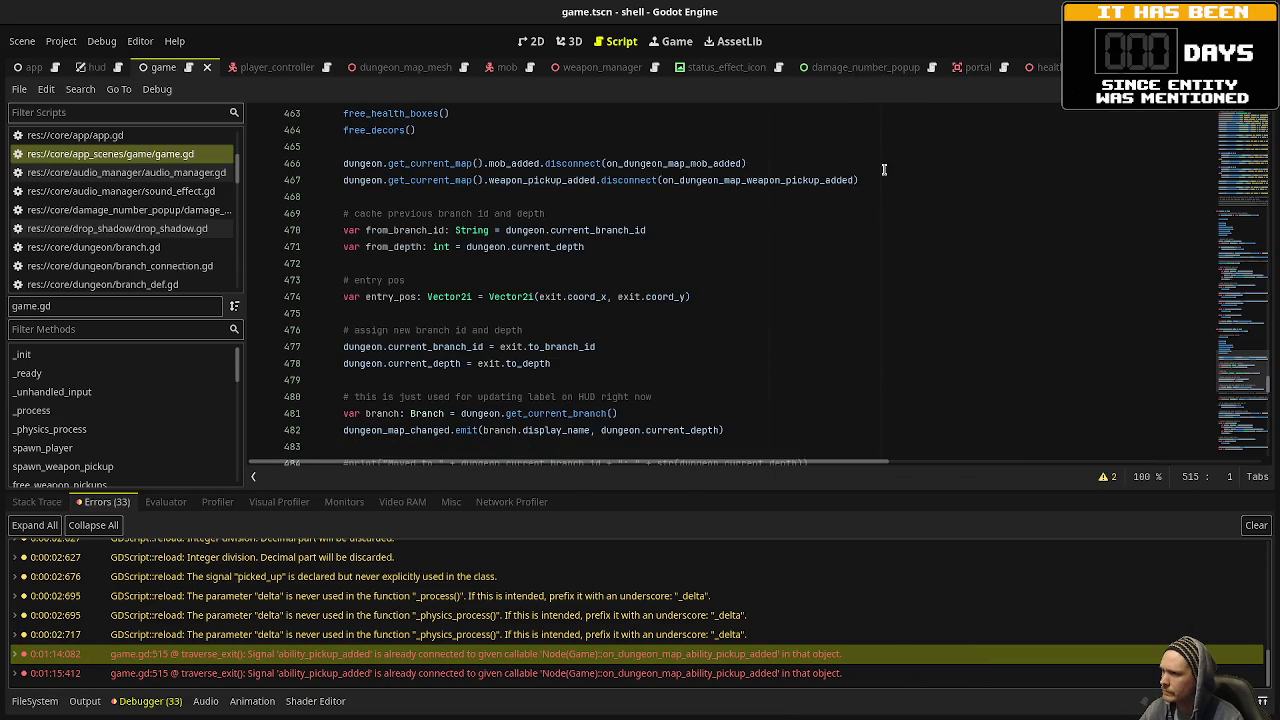
Add line 468 disconnecting ability_pickup_added from on_dungeon_map_ability_pickup_added, then rerun the game.
left_click(842, 180)
left_click_drag(842, 180, 340, 180)
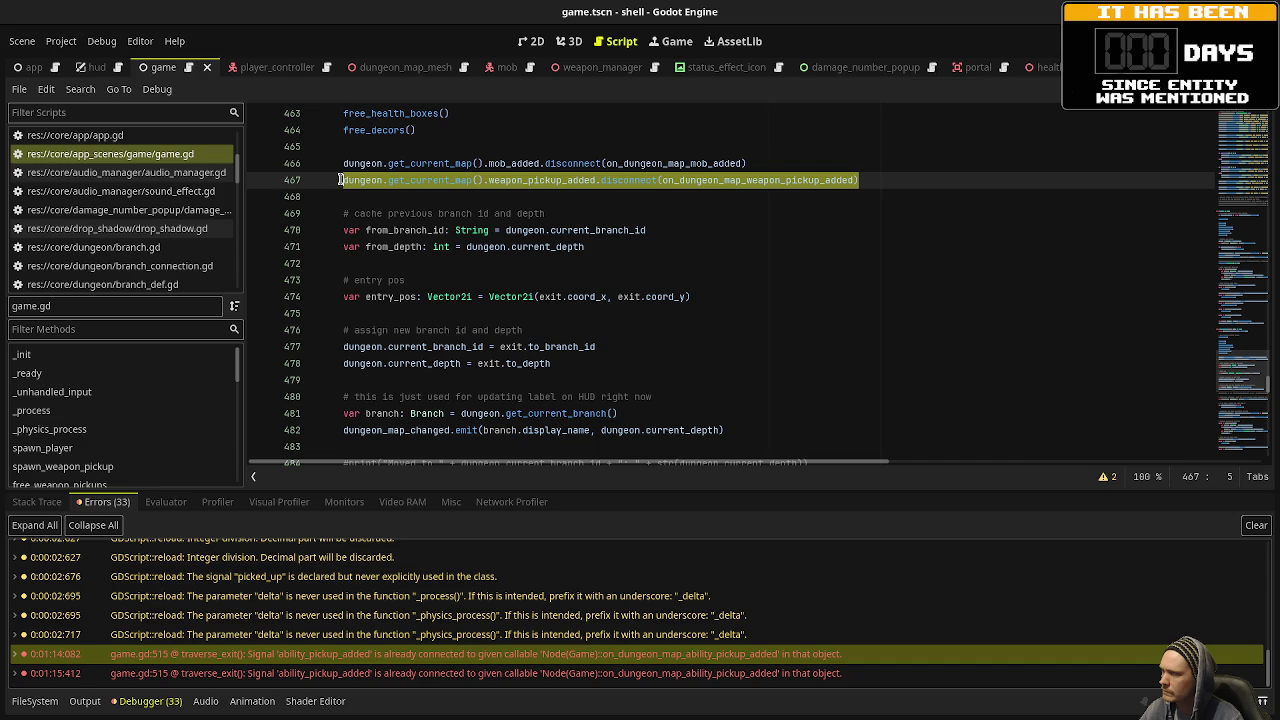
left_click(877, 188)
key("Return")
type("d")
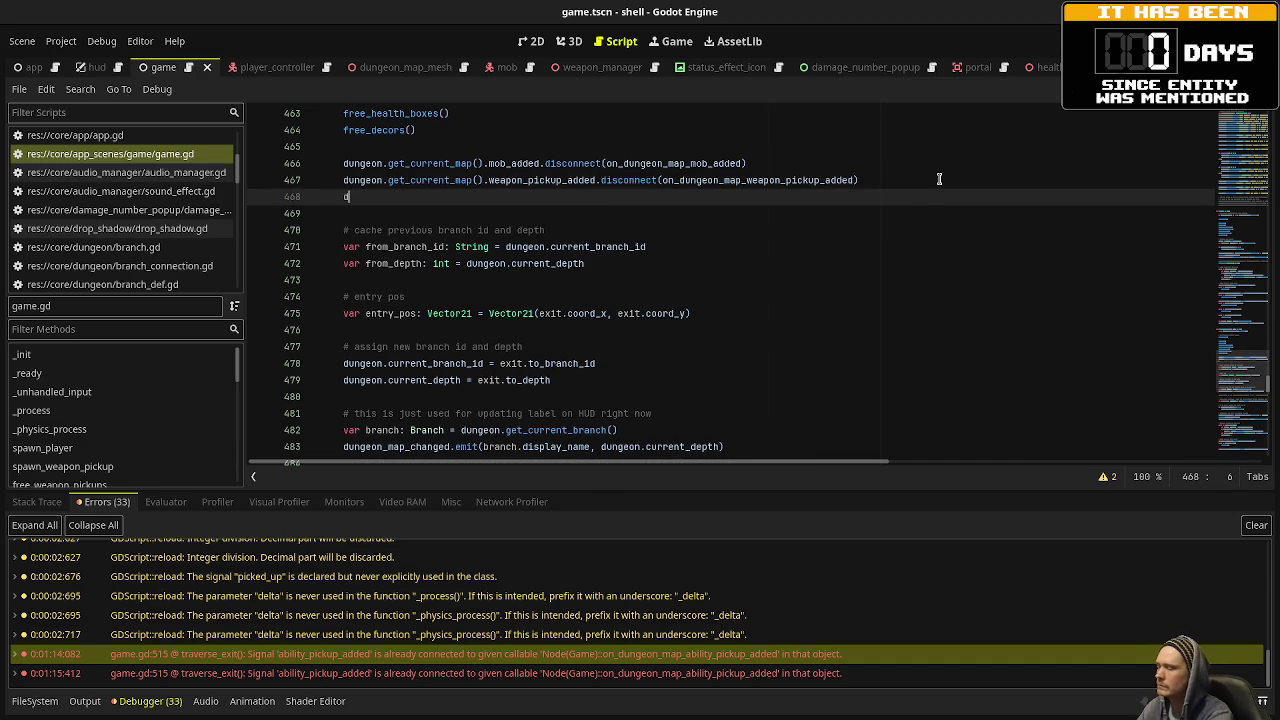
type("ungeon.get_current")
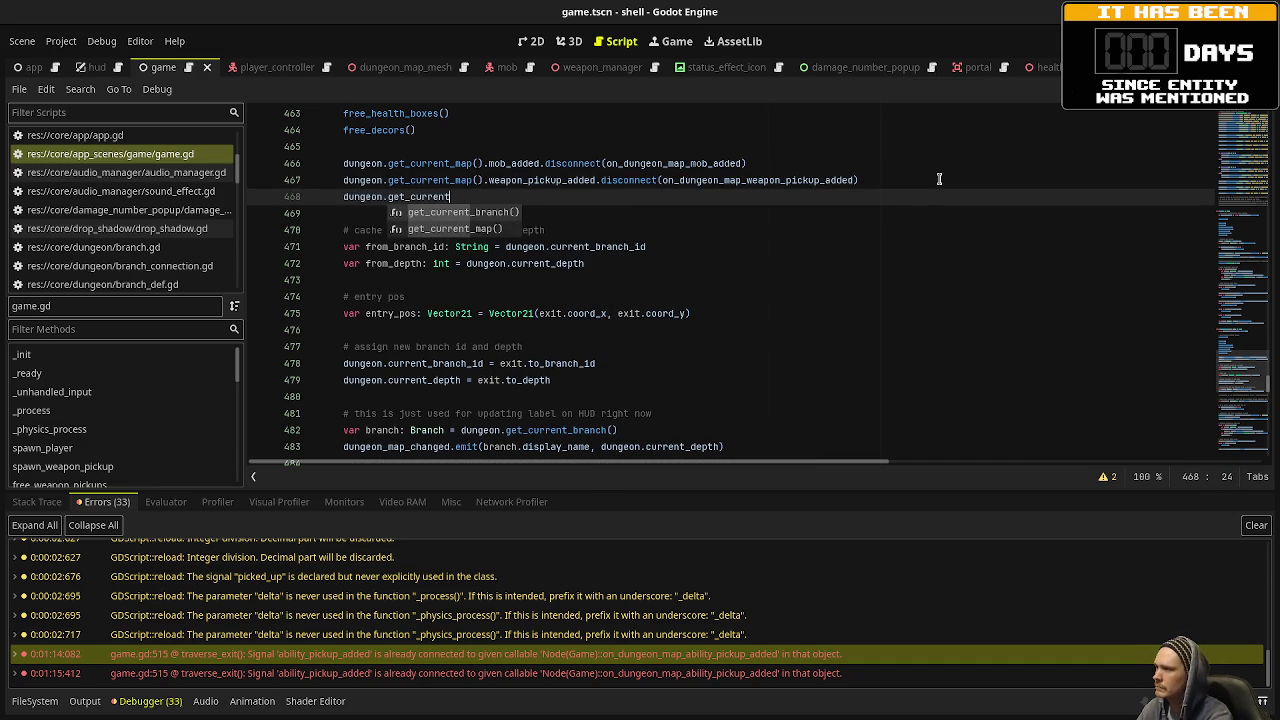
type("_map().abil")
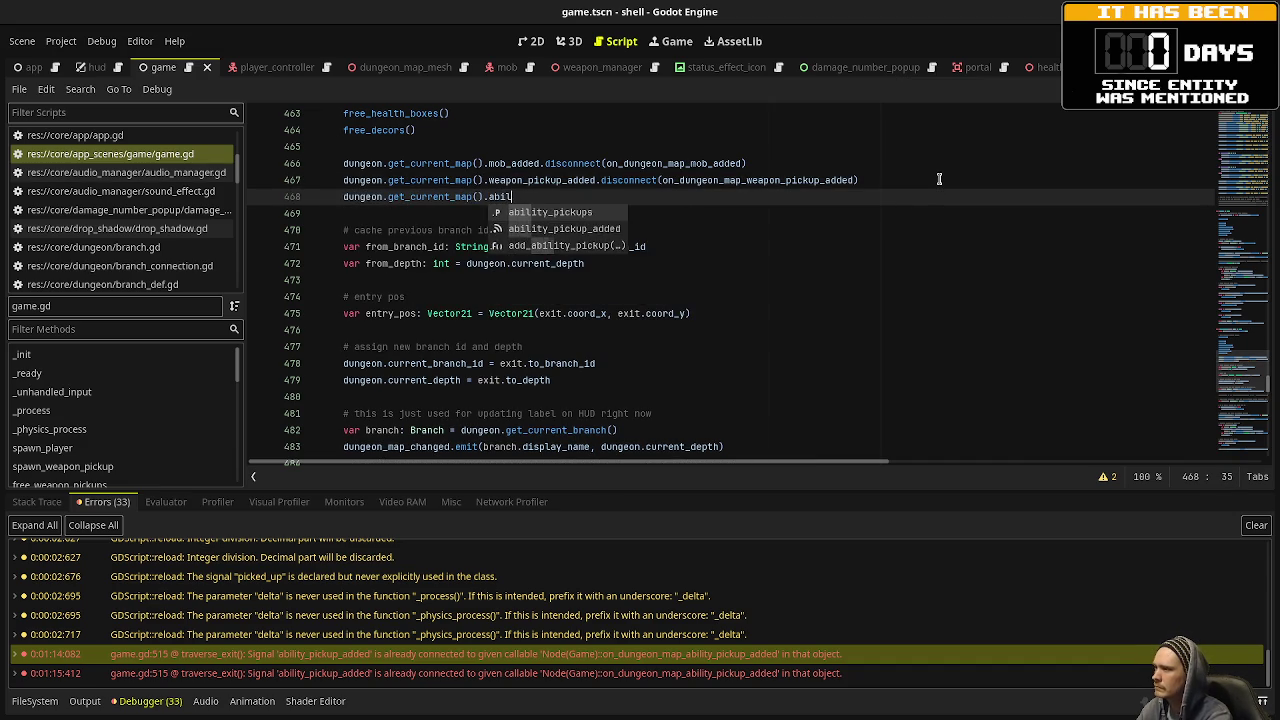
type("ity_pickup_add")
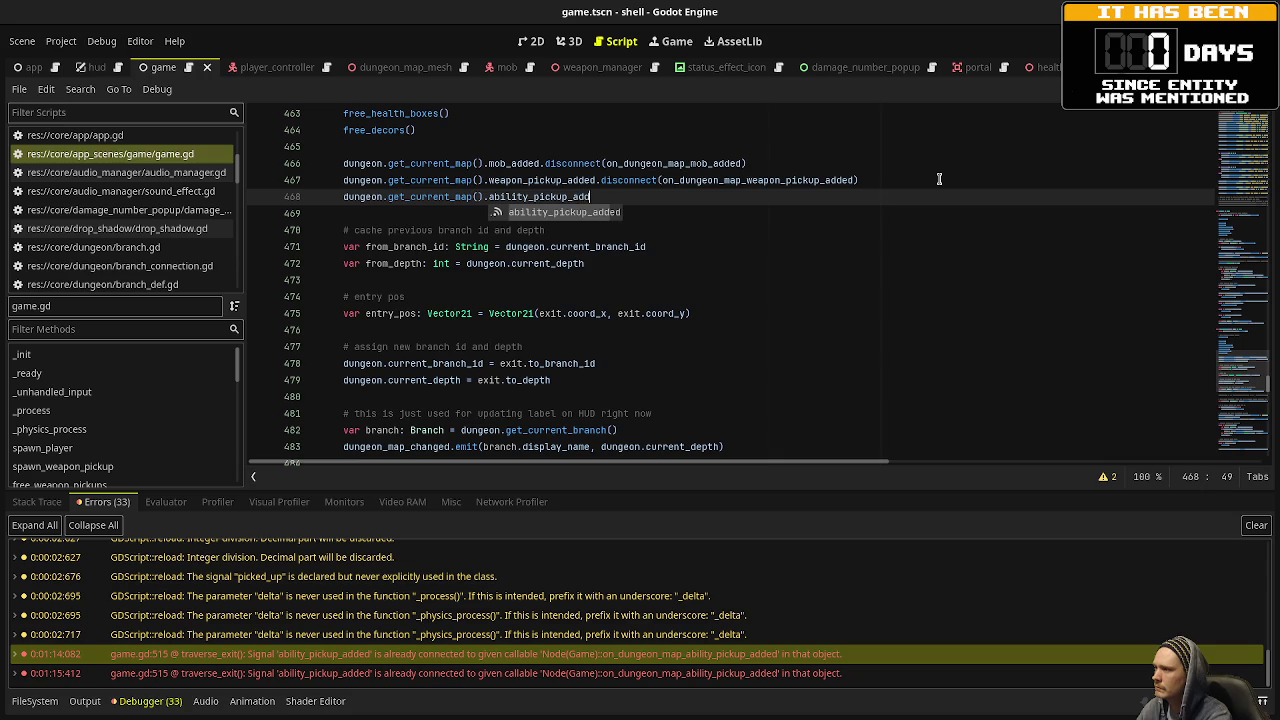
type("ed.disconnect(")
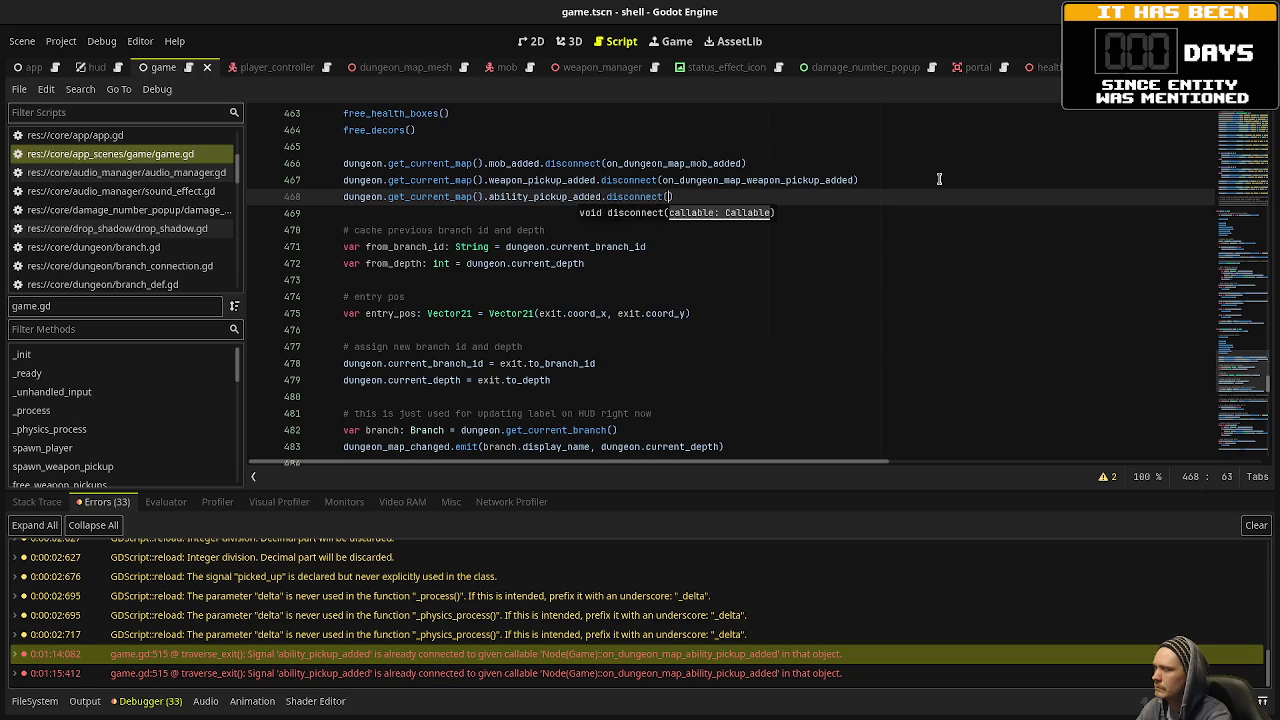
type("on_dungeon_map_")
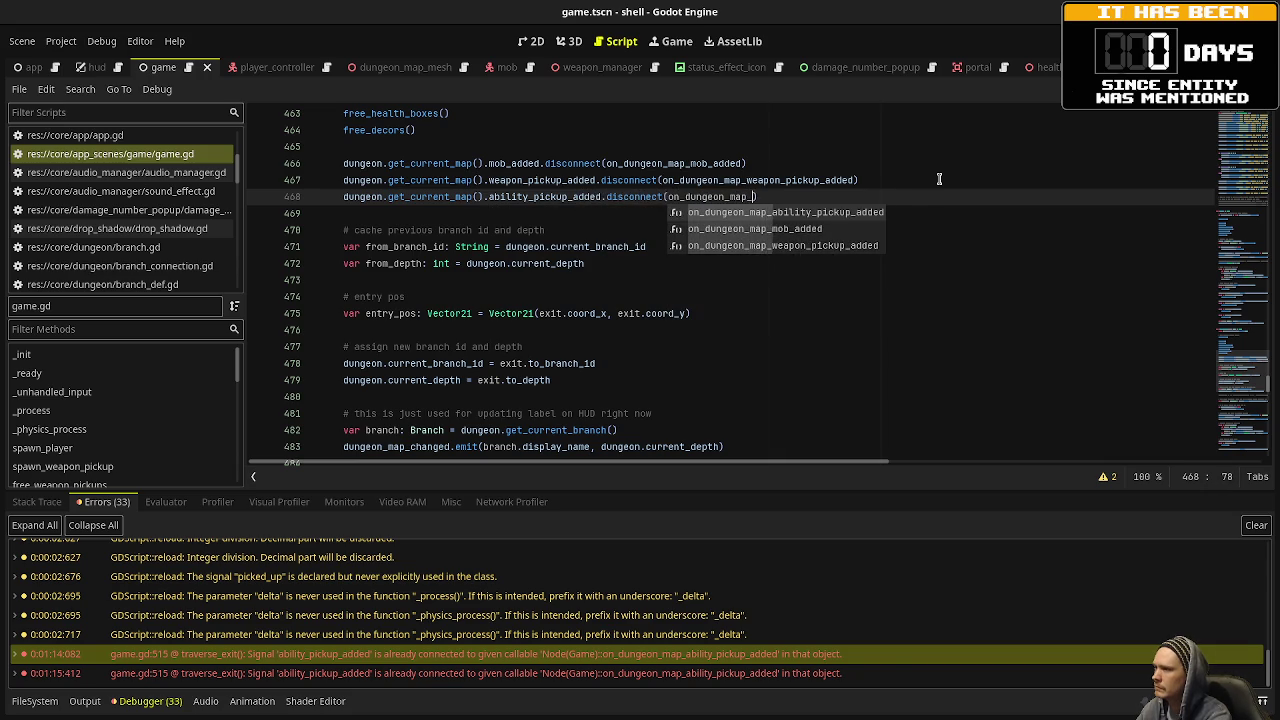
key("Return")
key("F5")
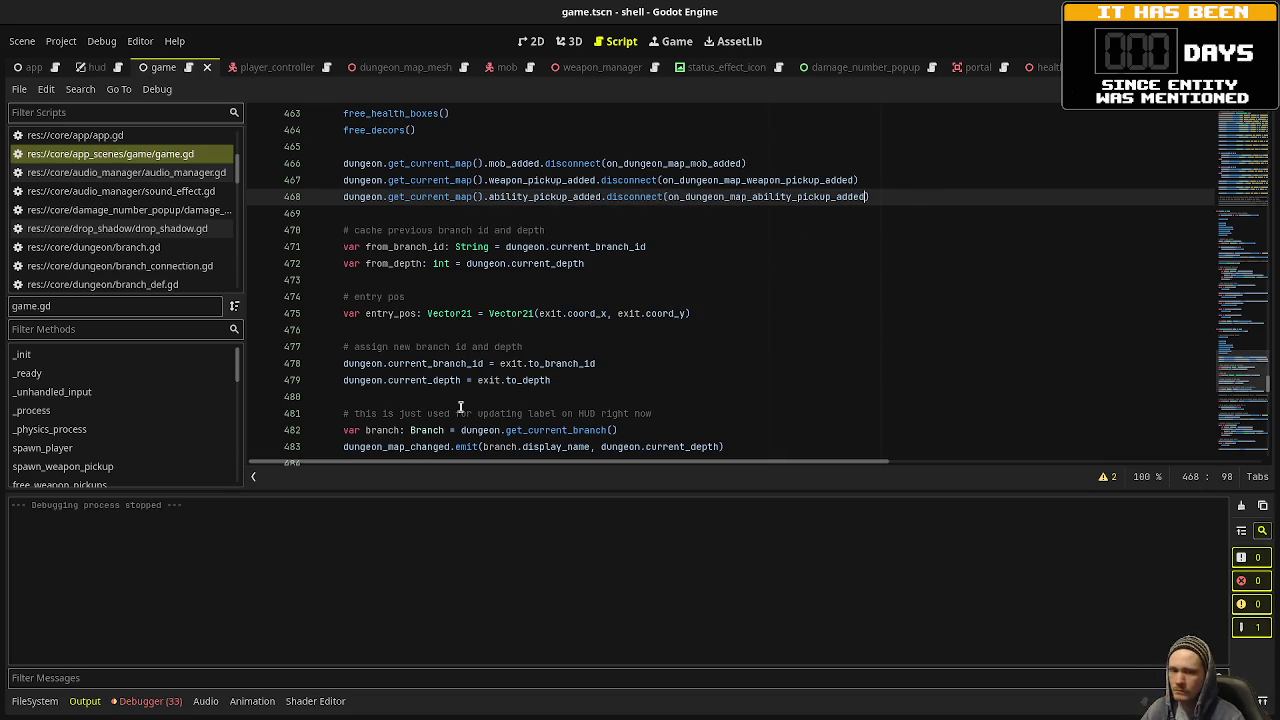
key("F5")
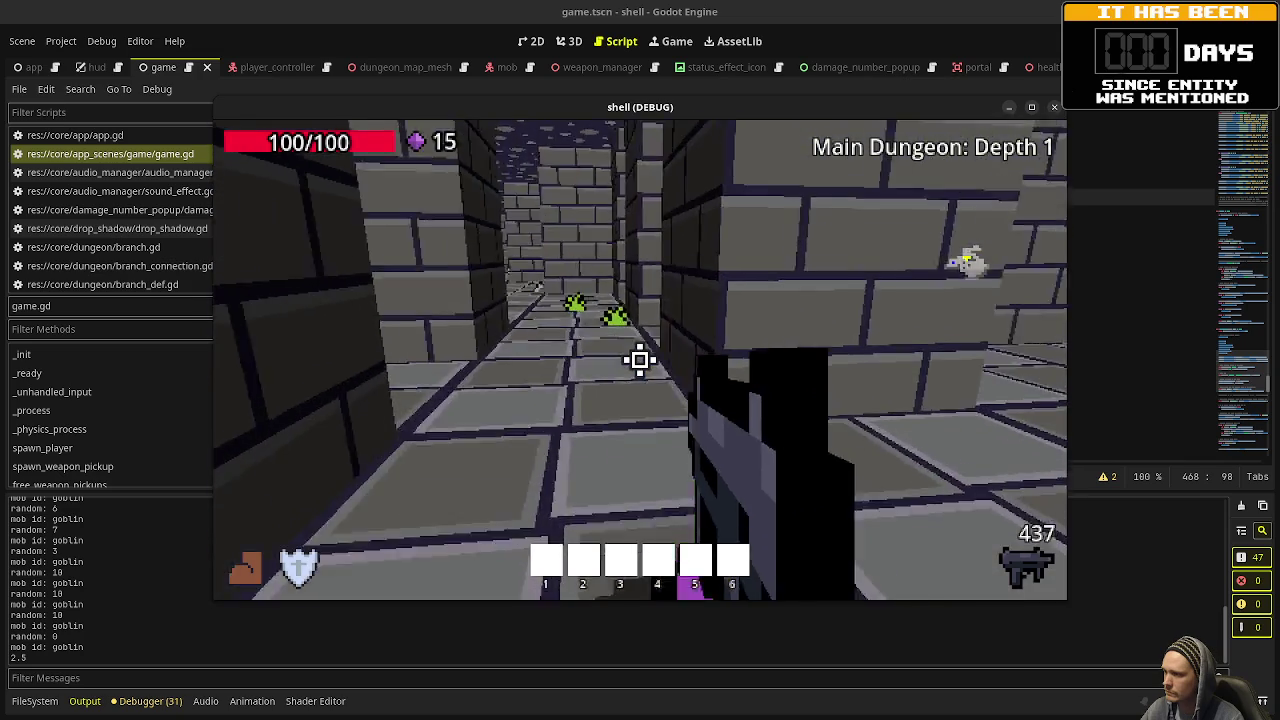
key("w")
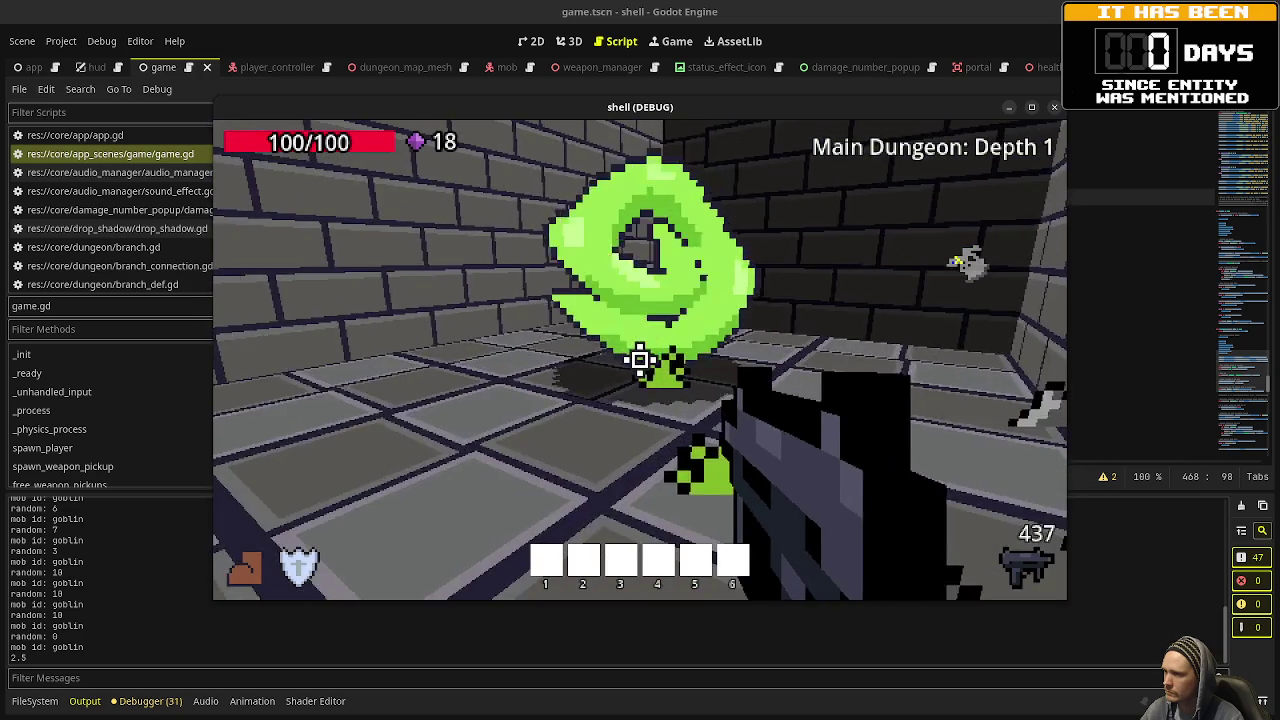
key("w")
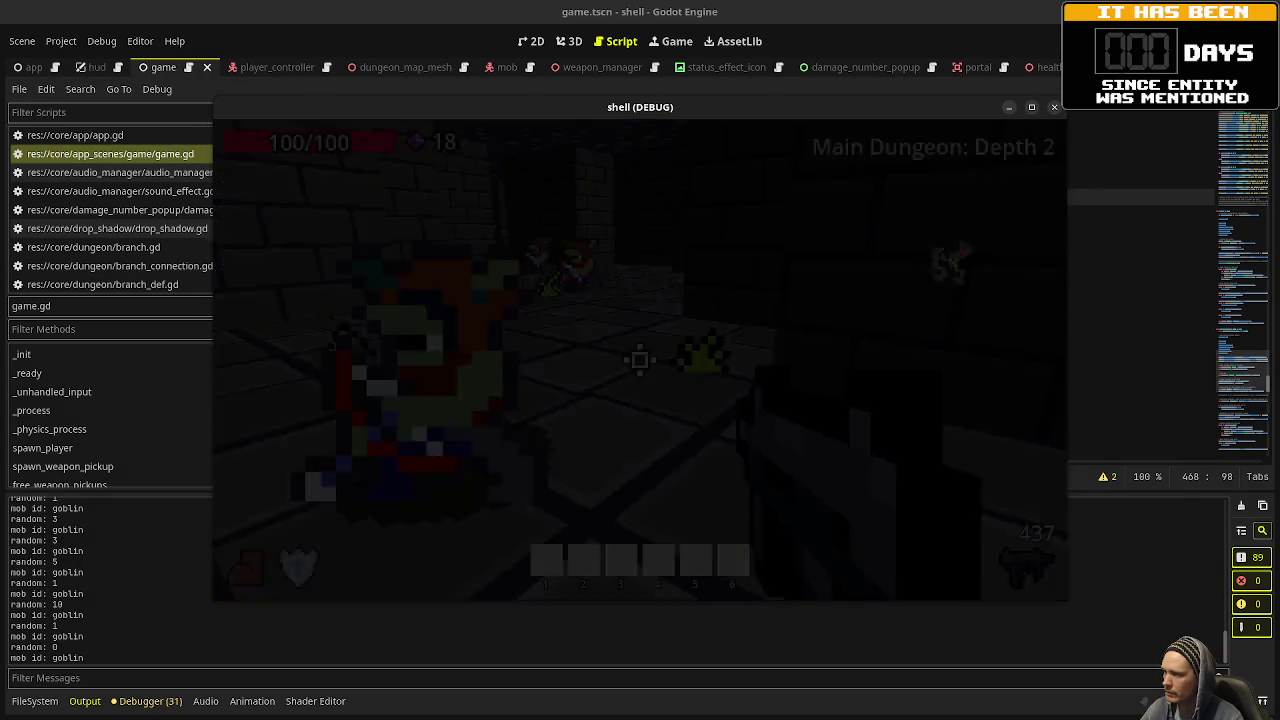
key("w")
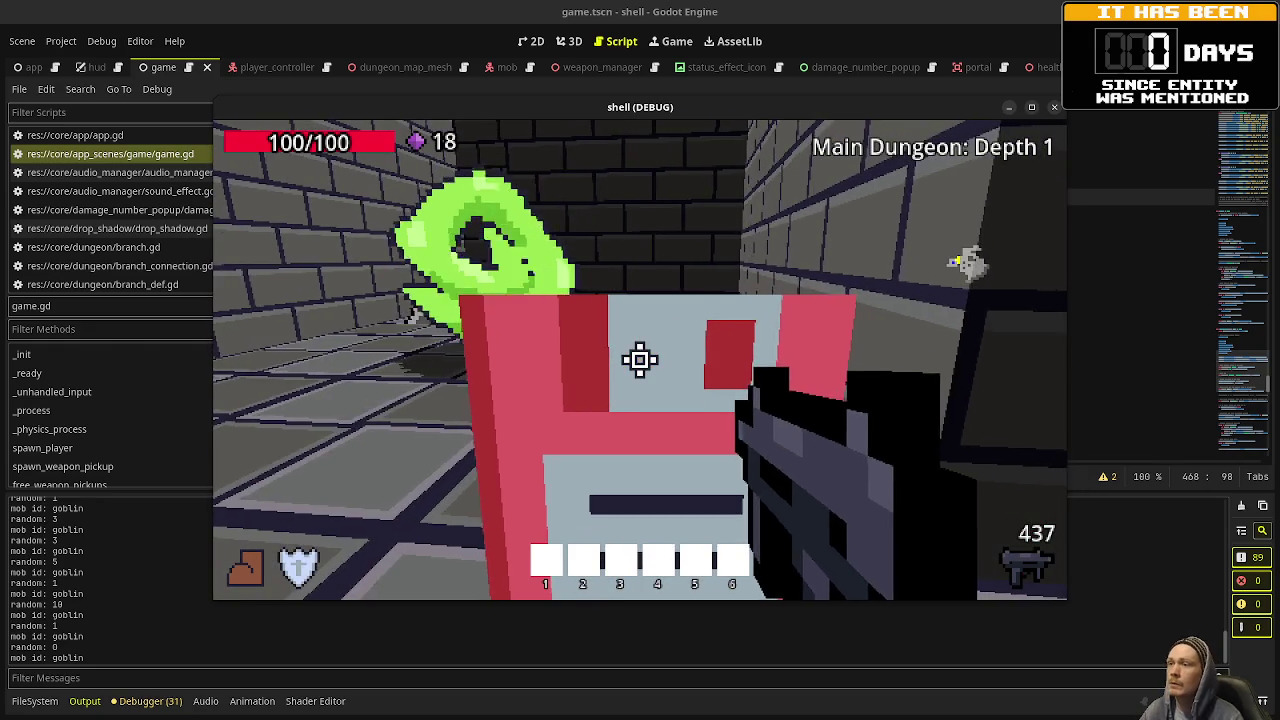
key("F8")
key("ctrl+s")
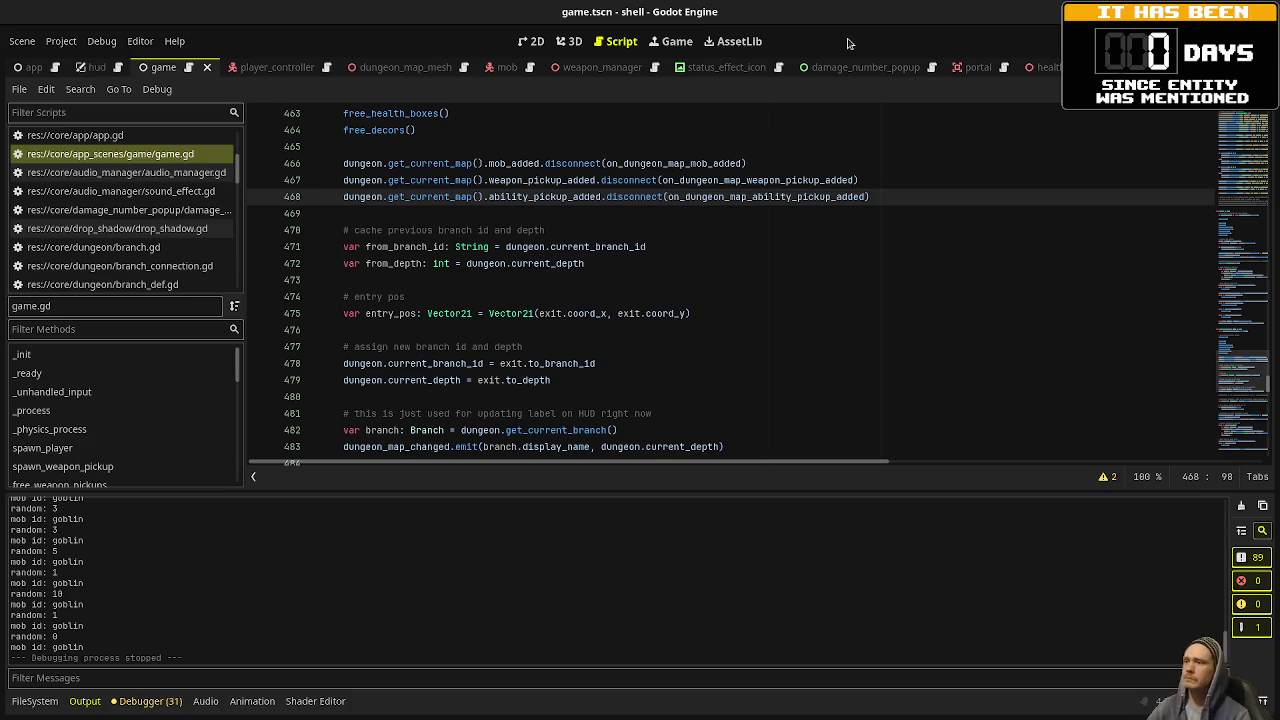
Review the ability_q and ability_e shift-check blocks in player_controller.gd.
left_click(289, 74)
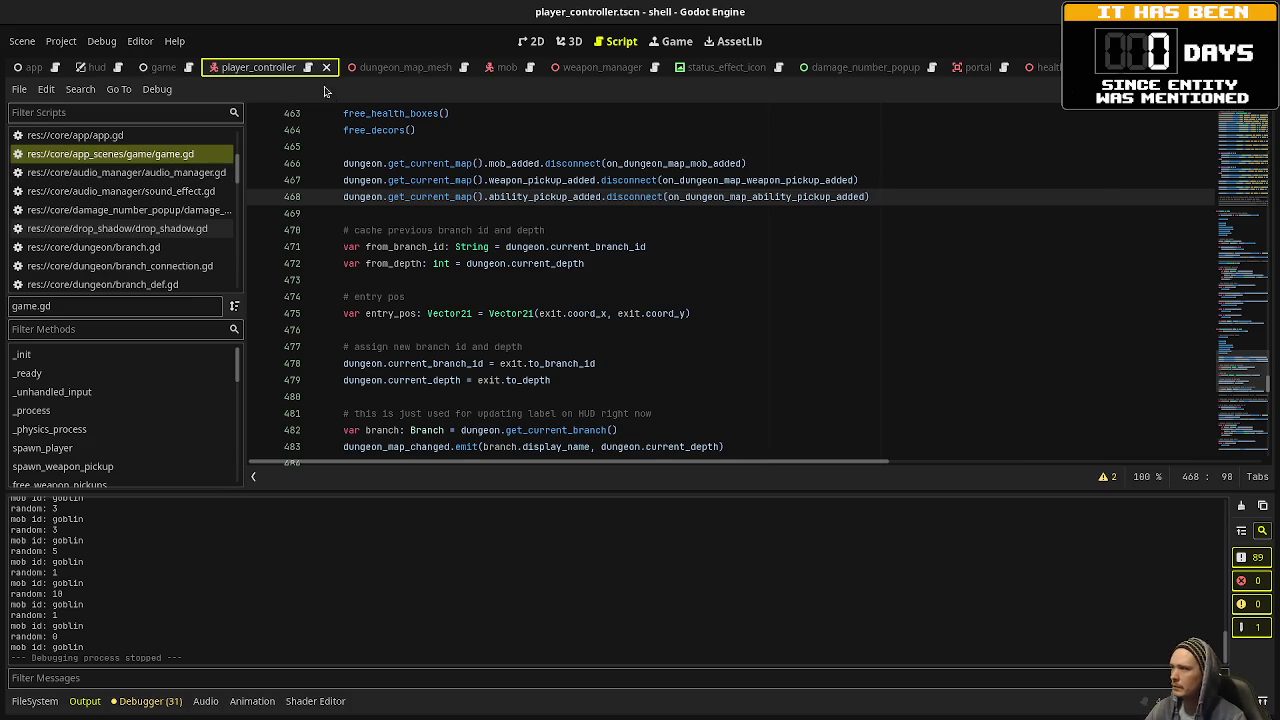
scroll(503, 272, "down", 15)
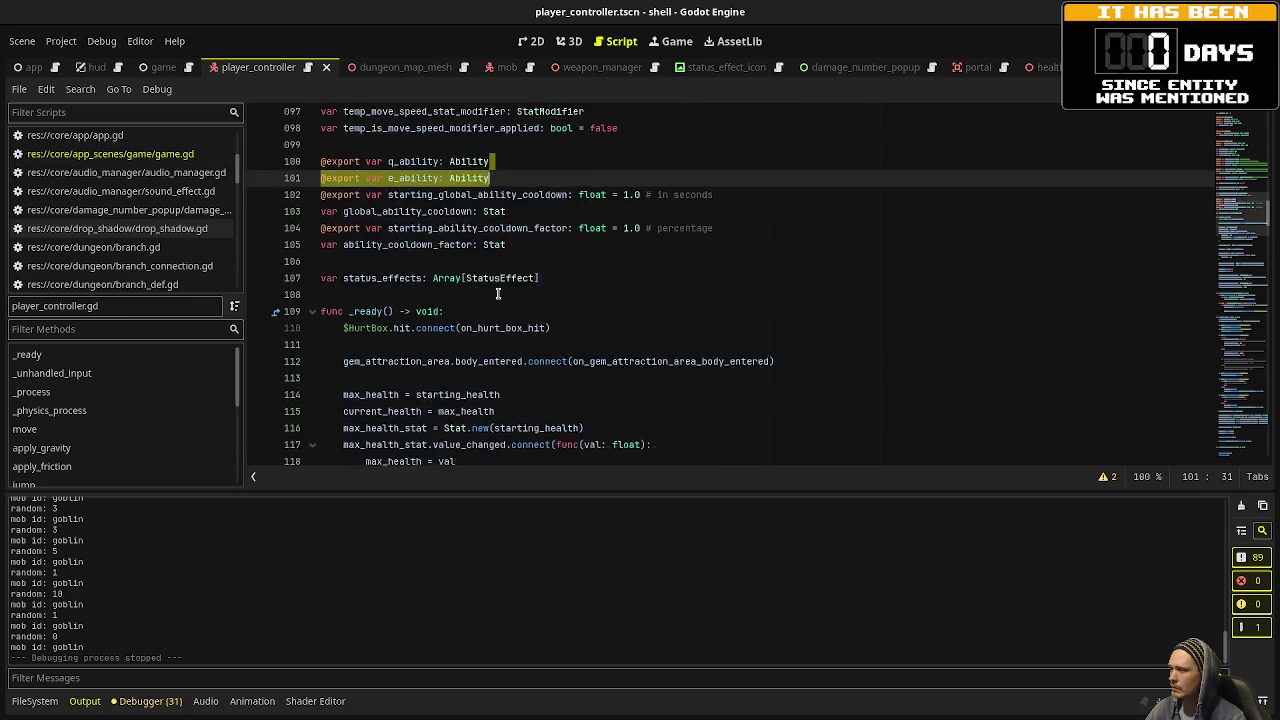
scroll(503, 272, "down", 6)
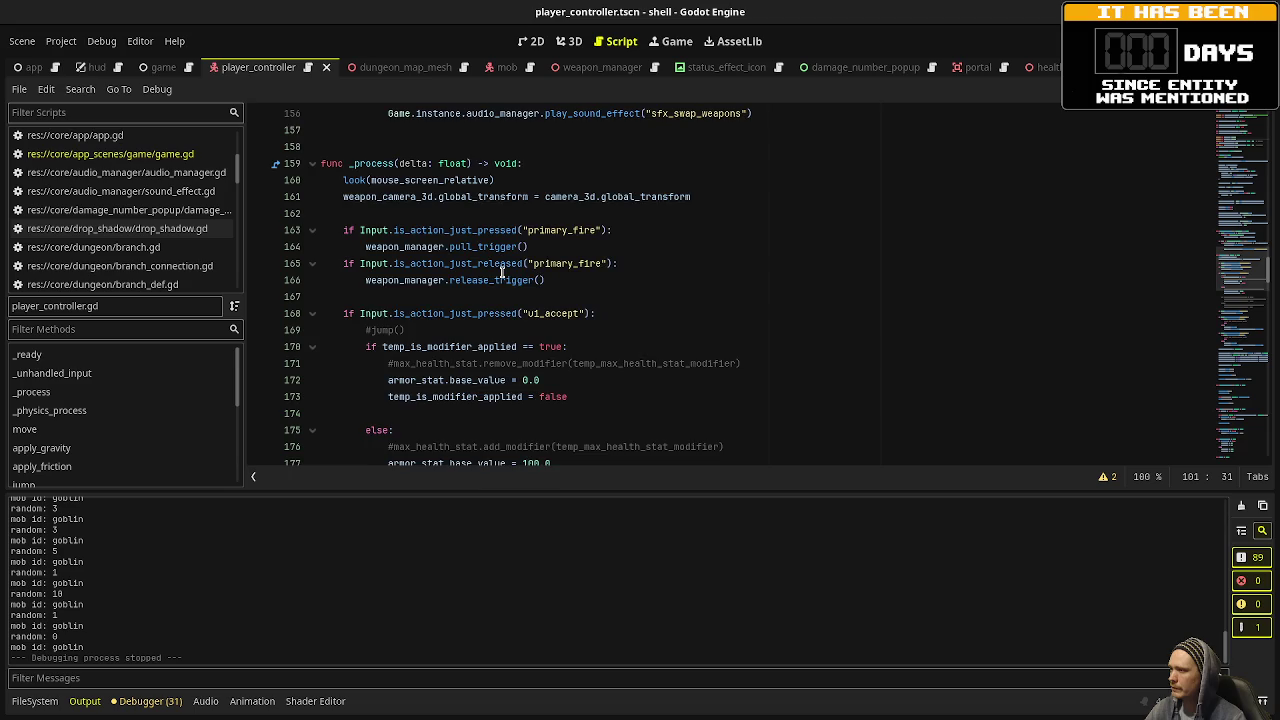
scroll(503, 272, "down", 7)
scroll(503, 272, "down", 3)
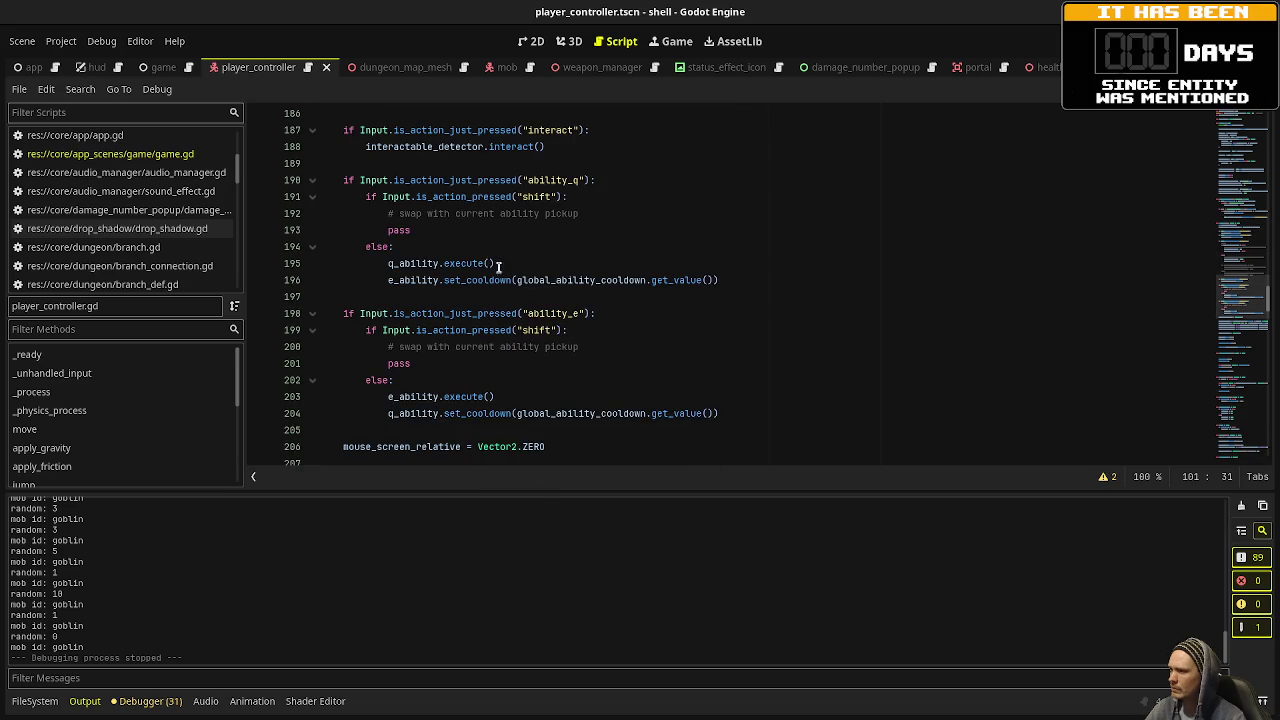
double_click(560, 180)
scroll(560, 180, "up", 3)
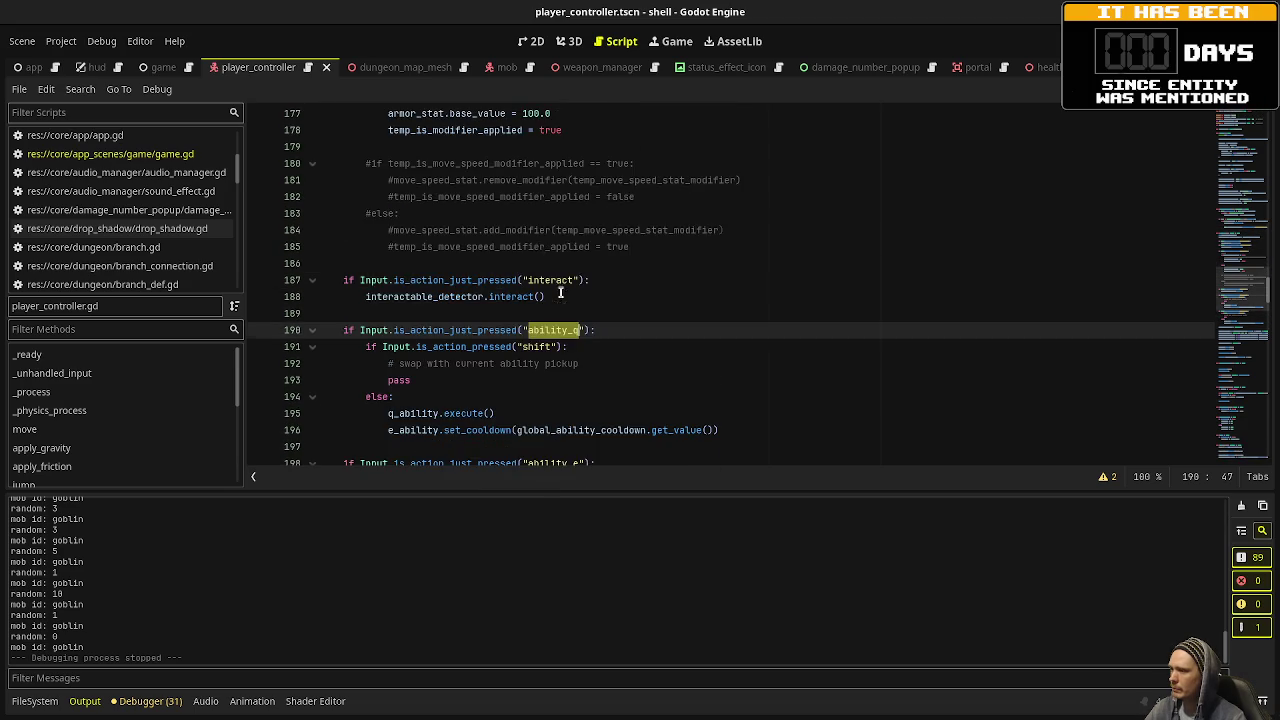
scroll(552, 260, "down", 2)
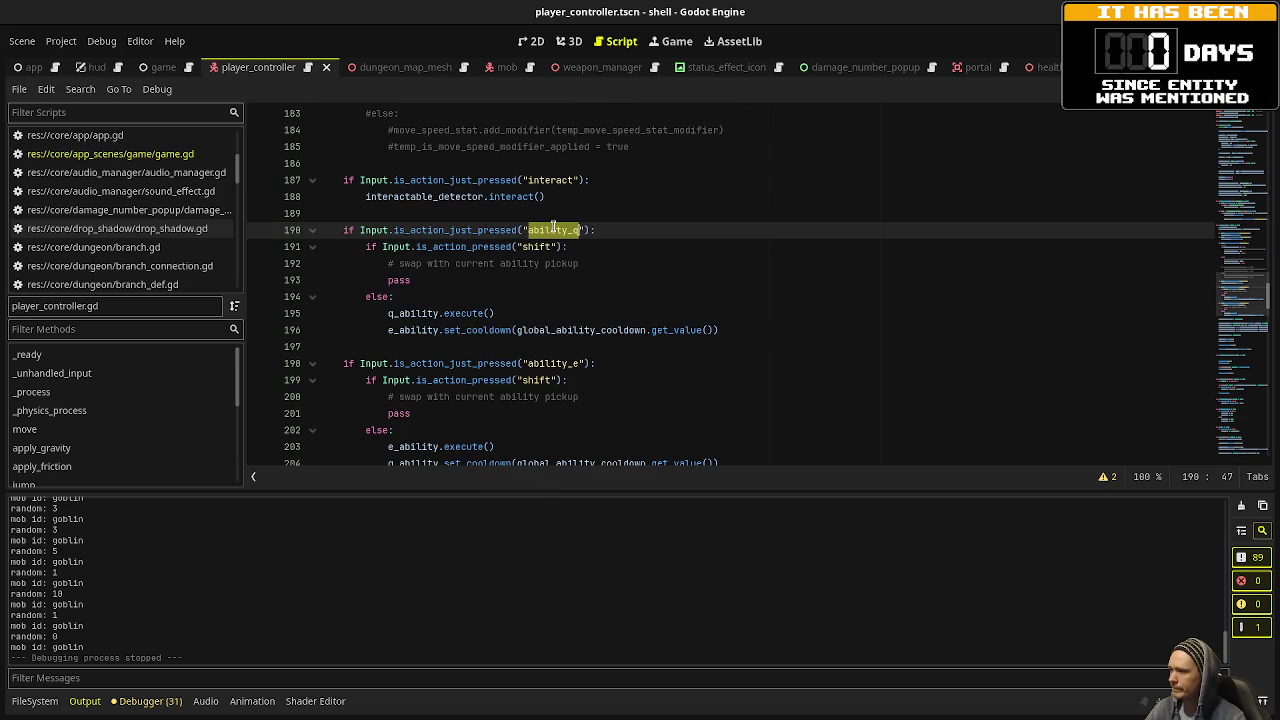
double_click(555, 364)
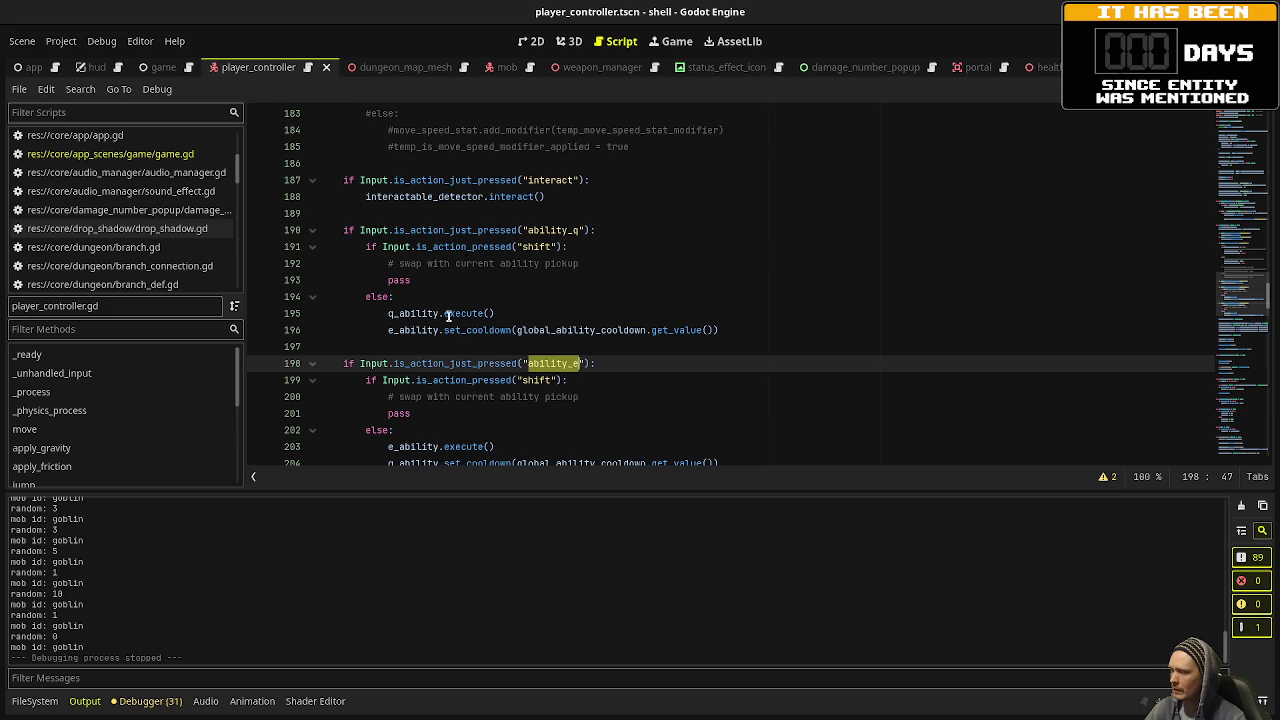
mouse_move(463, 320)
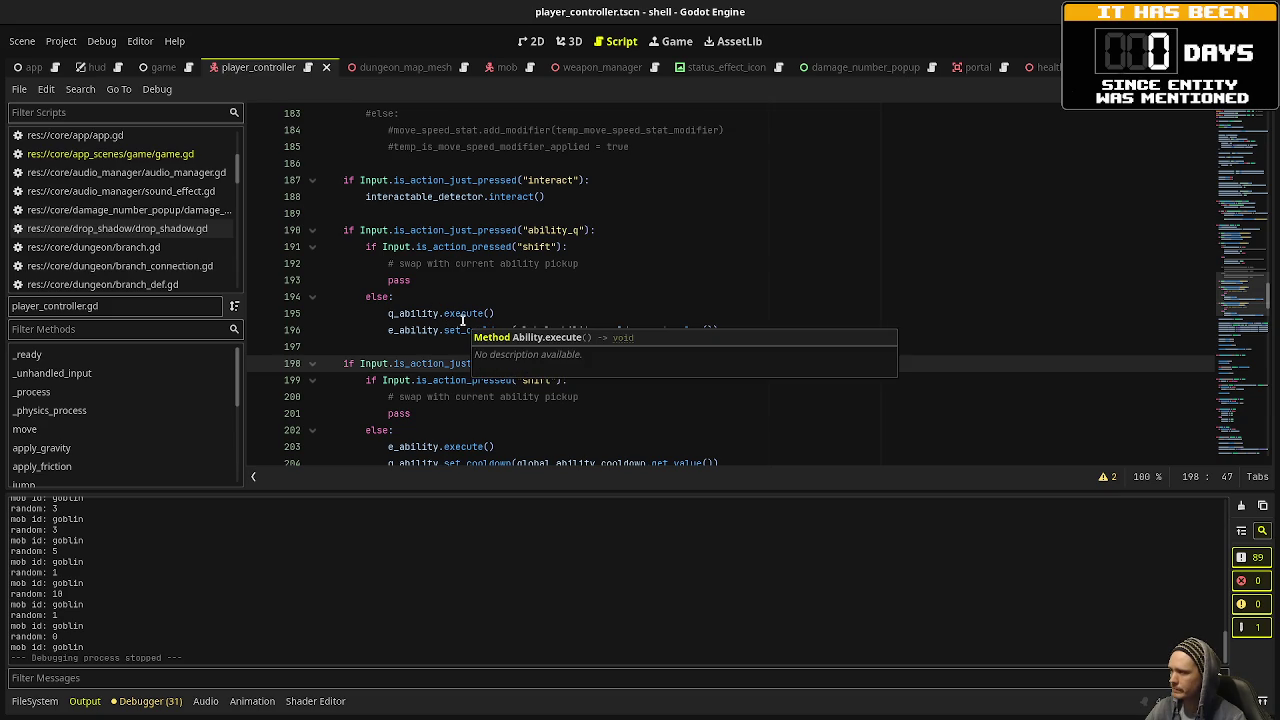
double_click(537, 247)
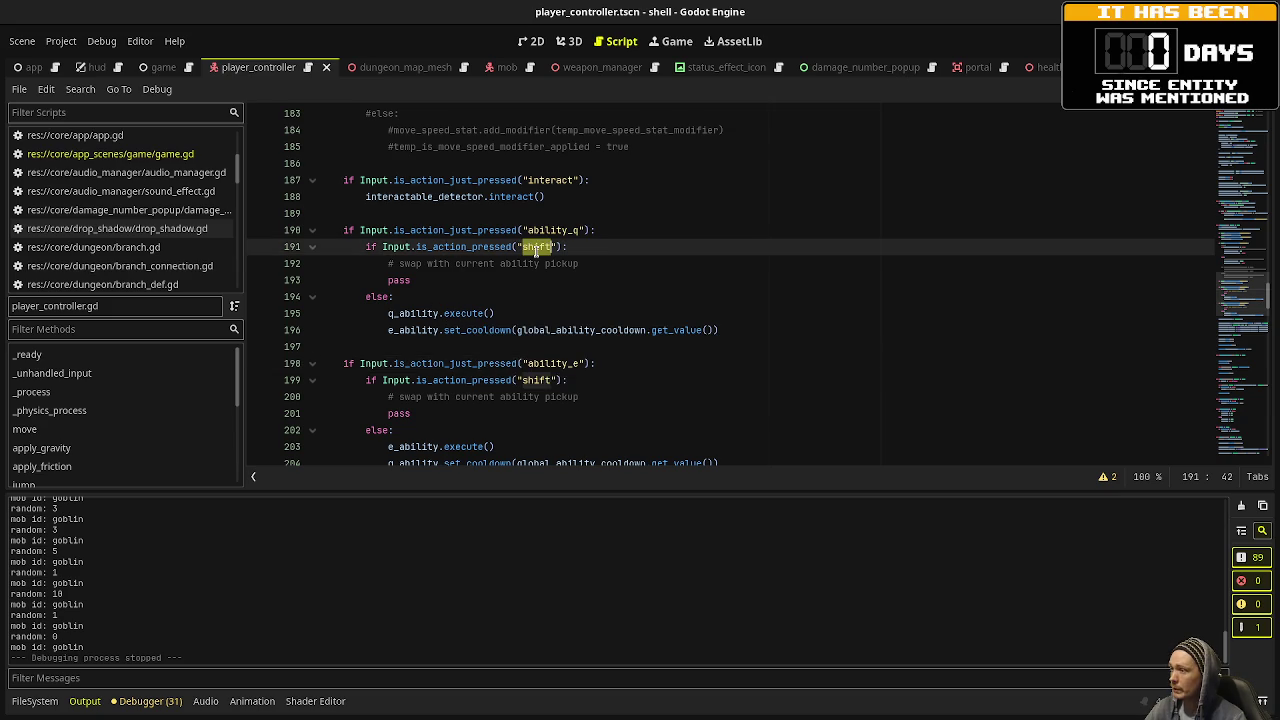
left_click(603, 270)
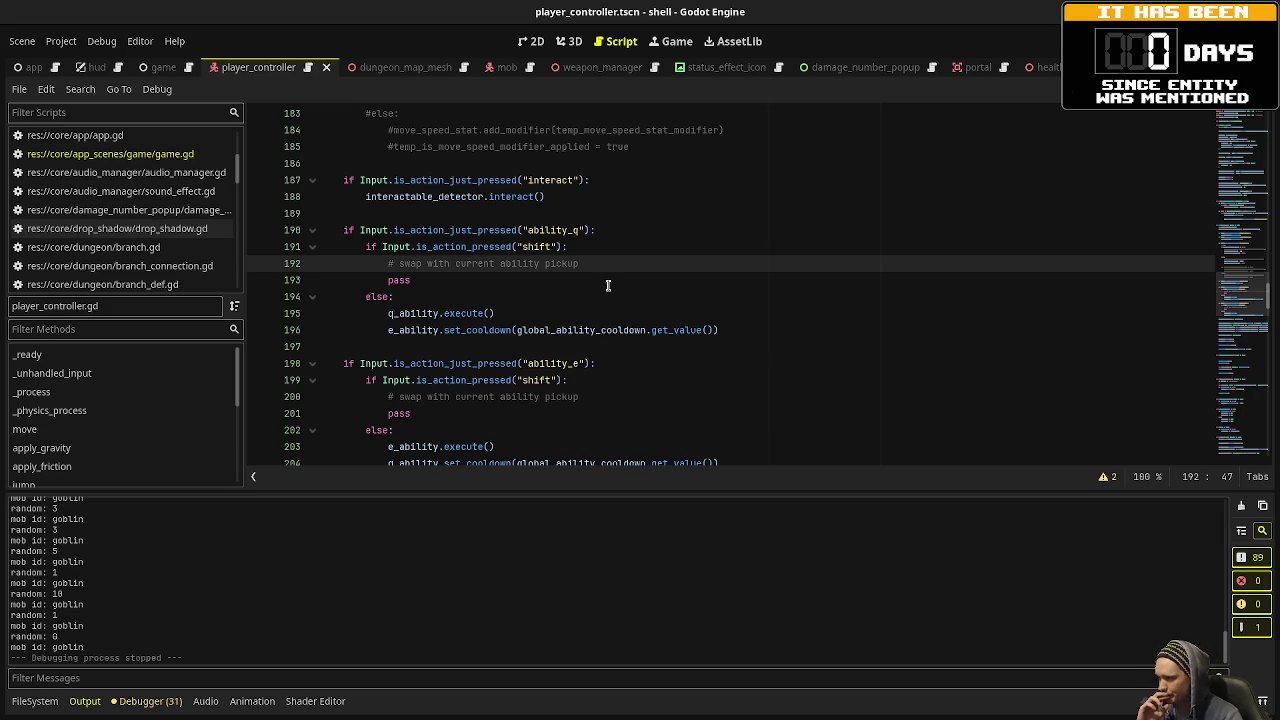
Turn off distraction-free mode with Ctrl+Shift+F11 to restore the Scene and Inspector docks.
scroll(593, 296, "up", 1)
left_click_drag(571, 246, 330, 213)
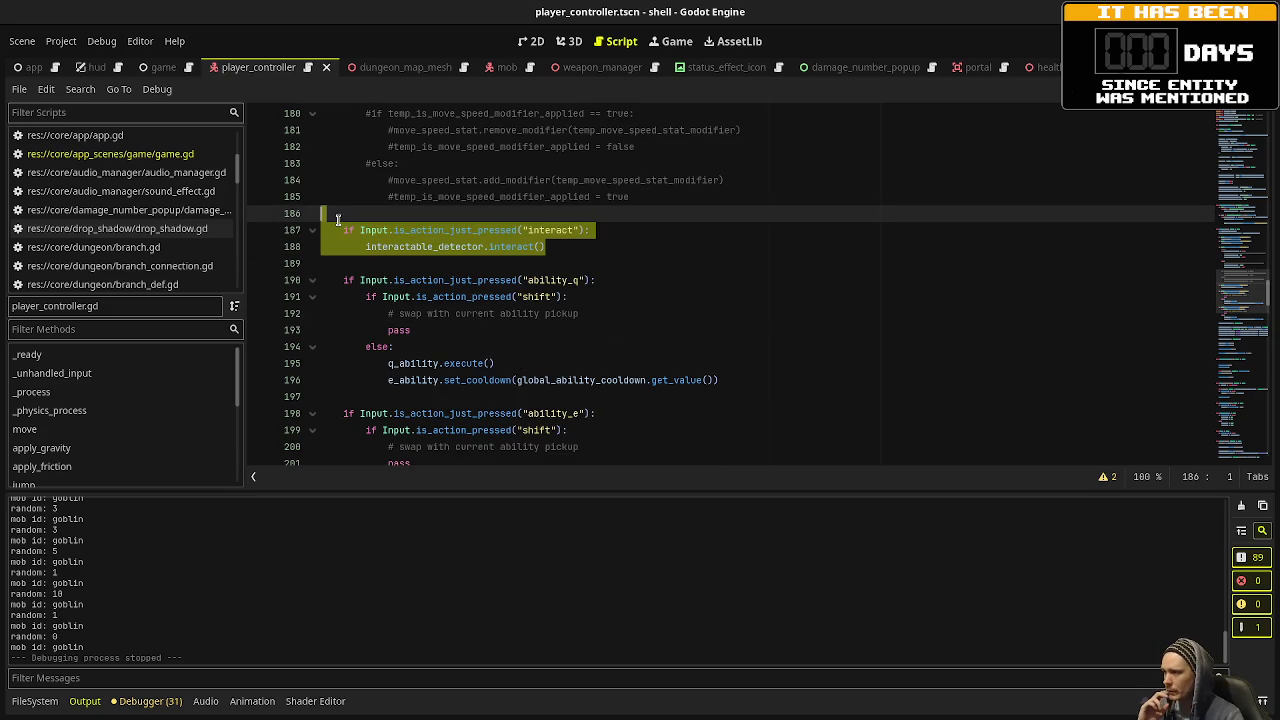
left_click(775, 236)
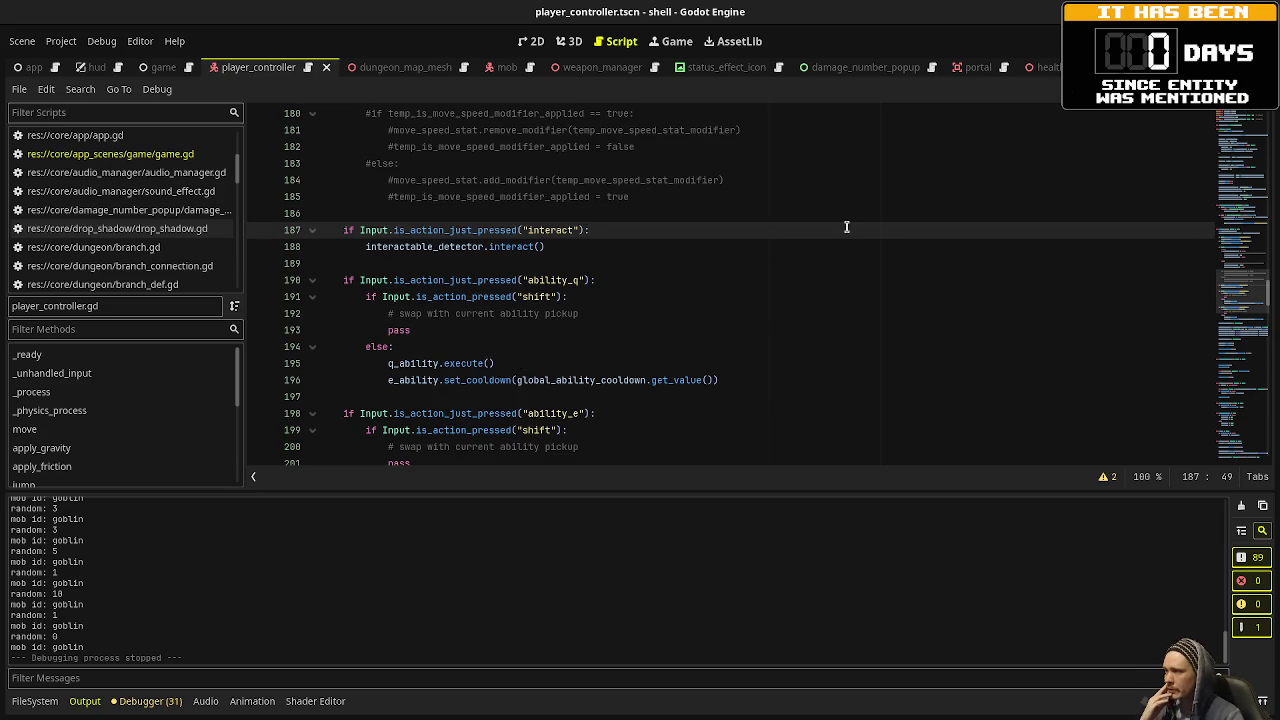
mouse_move(1045, 67)
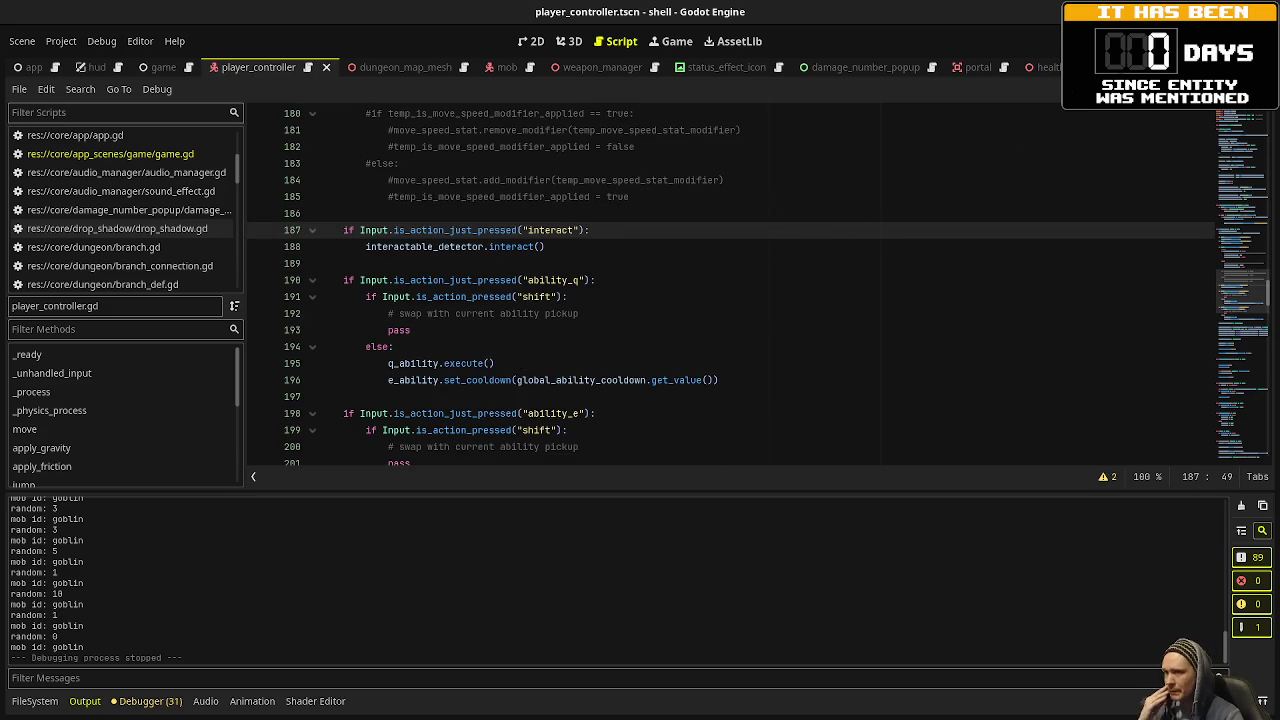
key("ctrl+shift+F11")
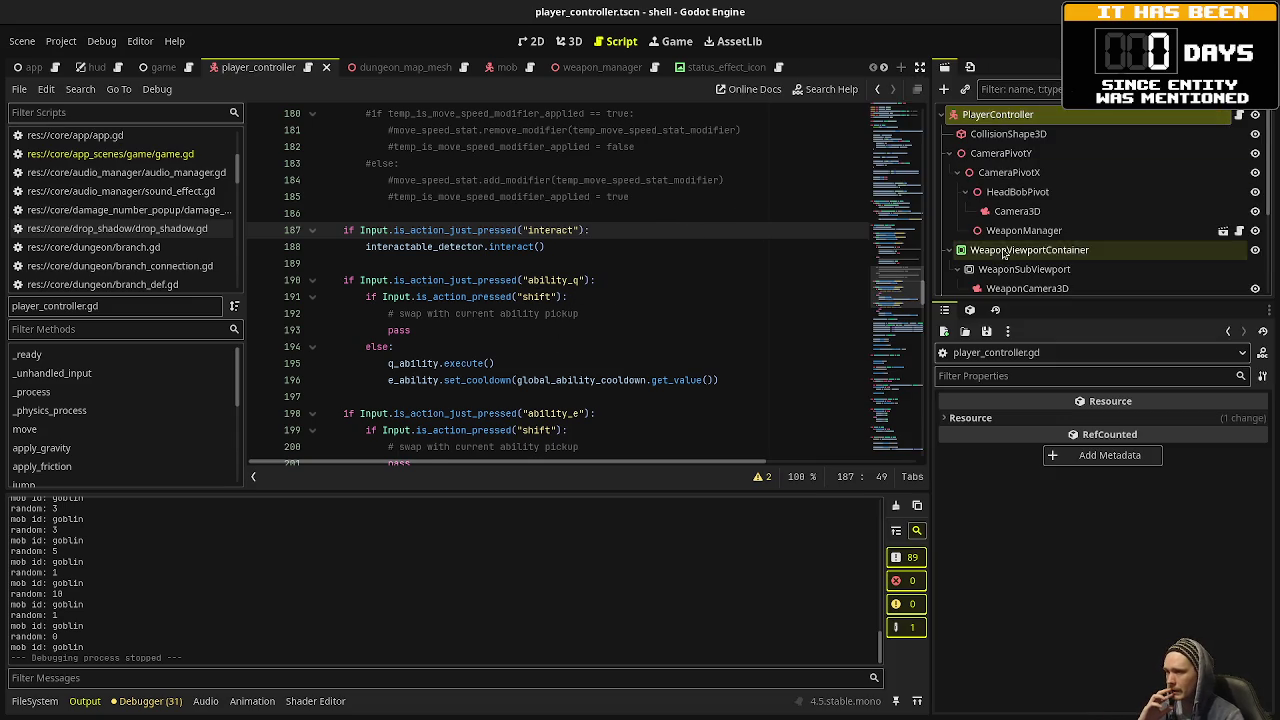
Switch to the weapon_pickup scene and open its script.
scroll(1020, 240, "down", 5)
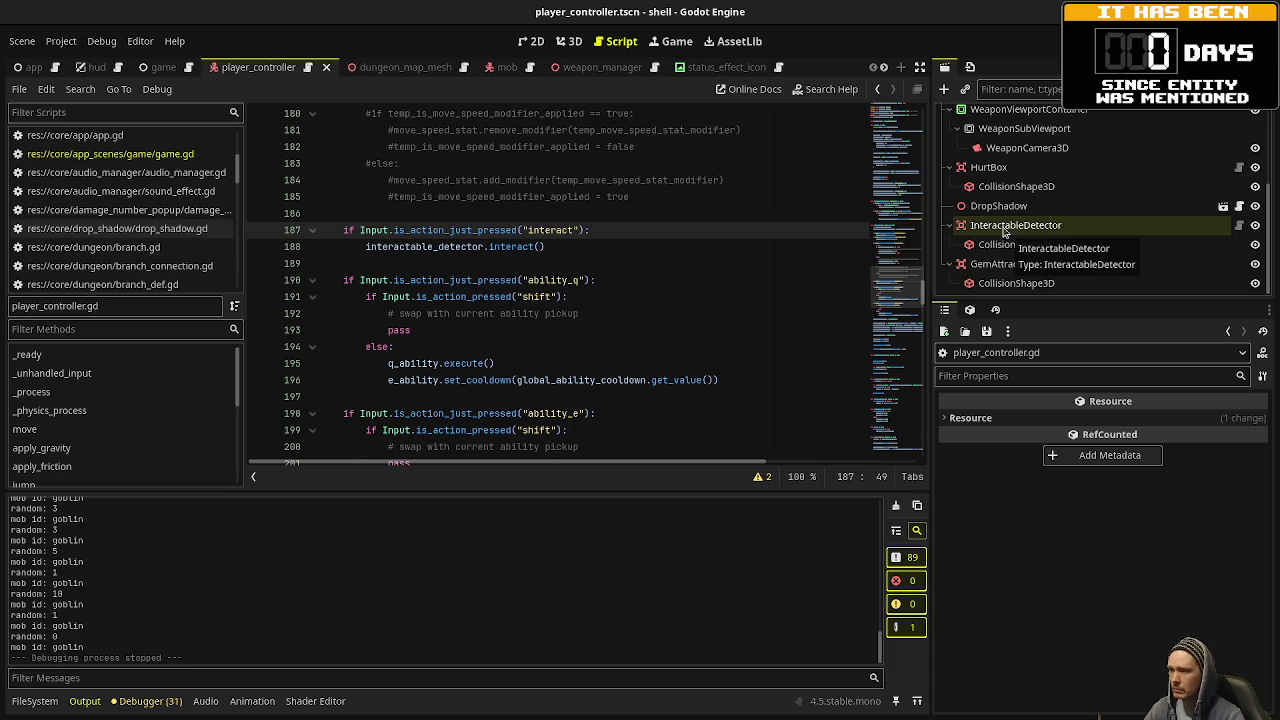
scroll(591, 70, "down", 7)
scroll(591, 70, "down", 1)
left_click(591, 70)
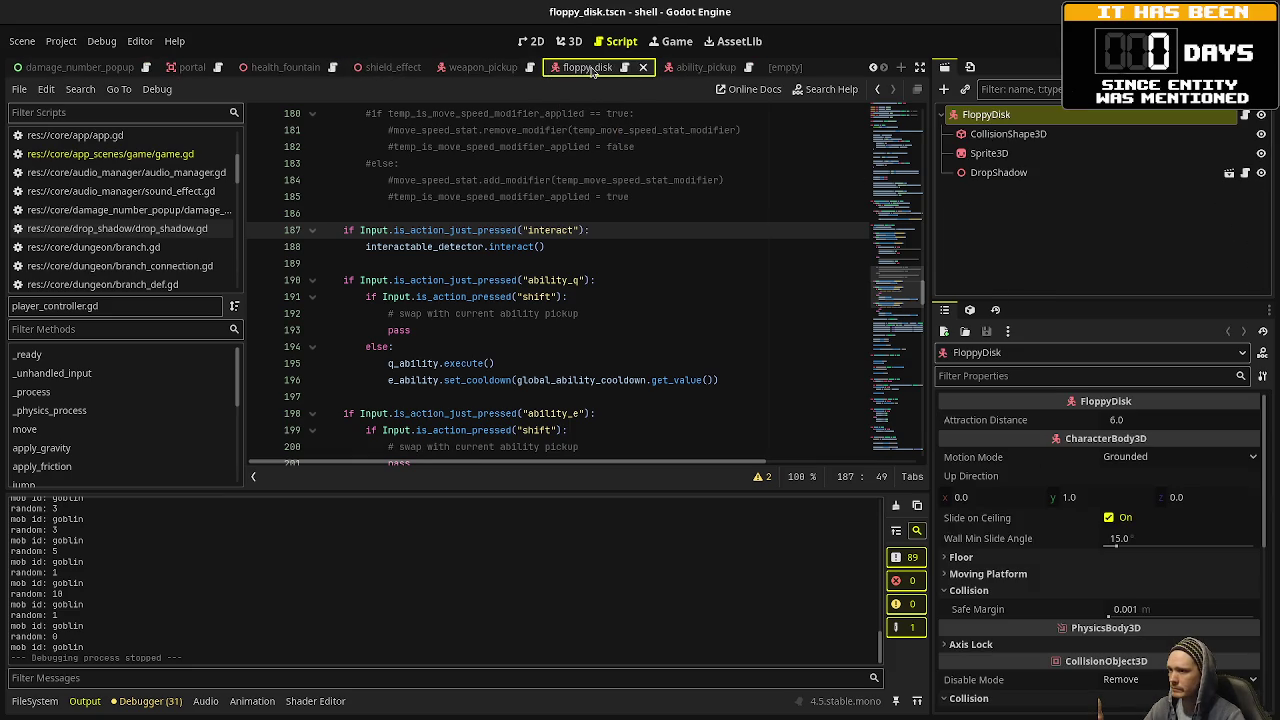
left_click(503, 70)
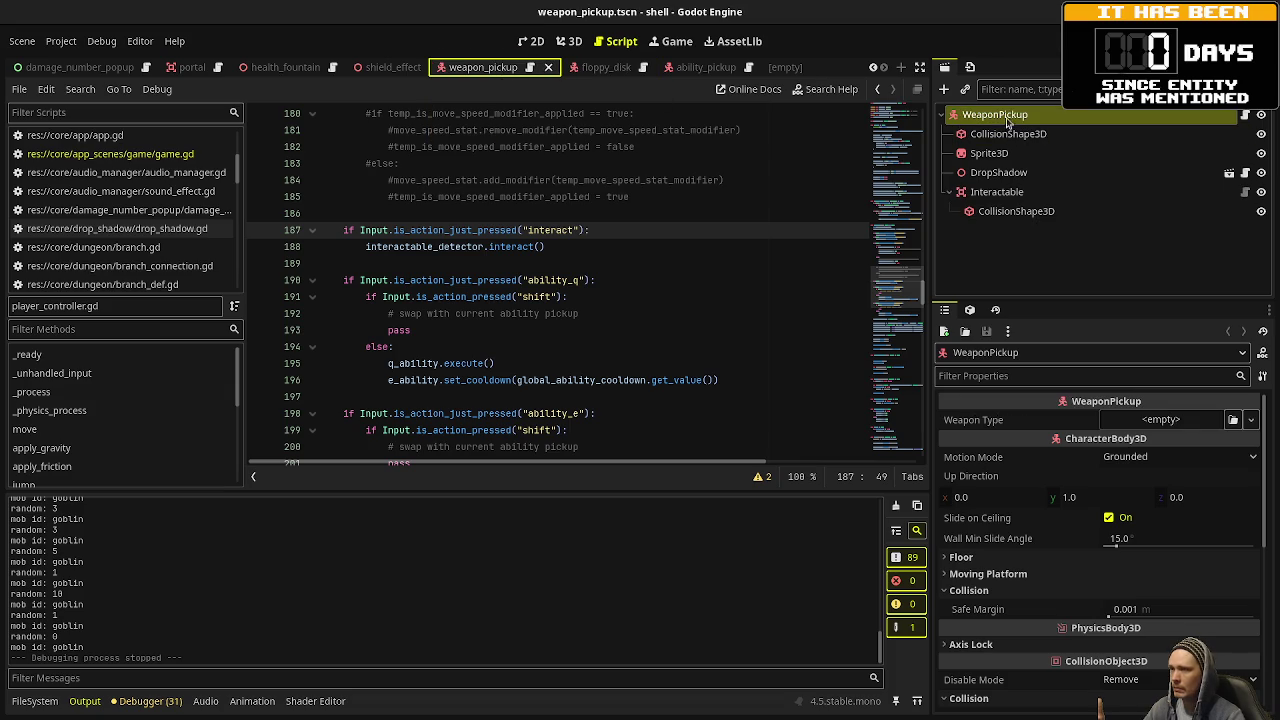
left_click(568, 41)
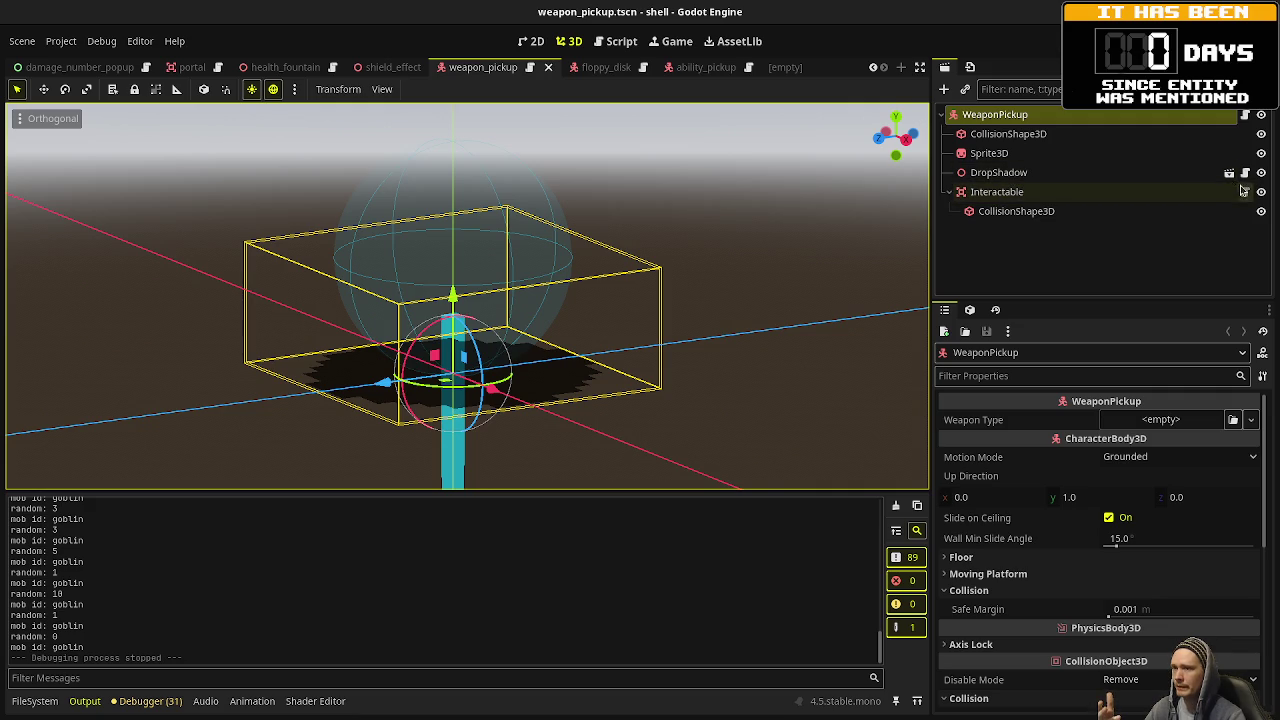
left_click(1244, 115)
Trace the interact call through interactable_detector.gd, then return to weapon_pickup.gd's on_interactable_interact.
scroll(592, 260, "up", 10)
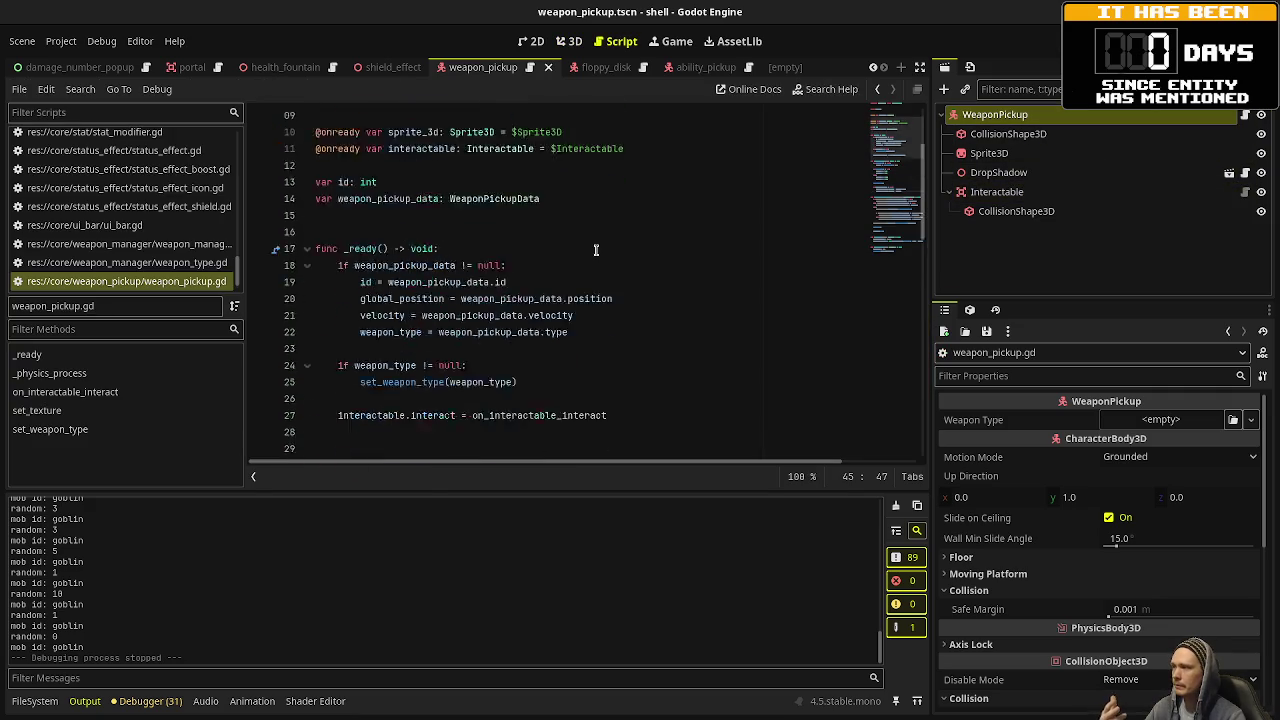
scroll(596, 249, "down", 5)
scroll(453, 290, "up", 1)
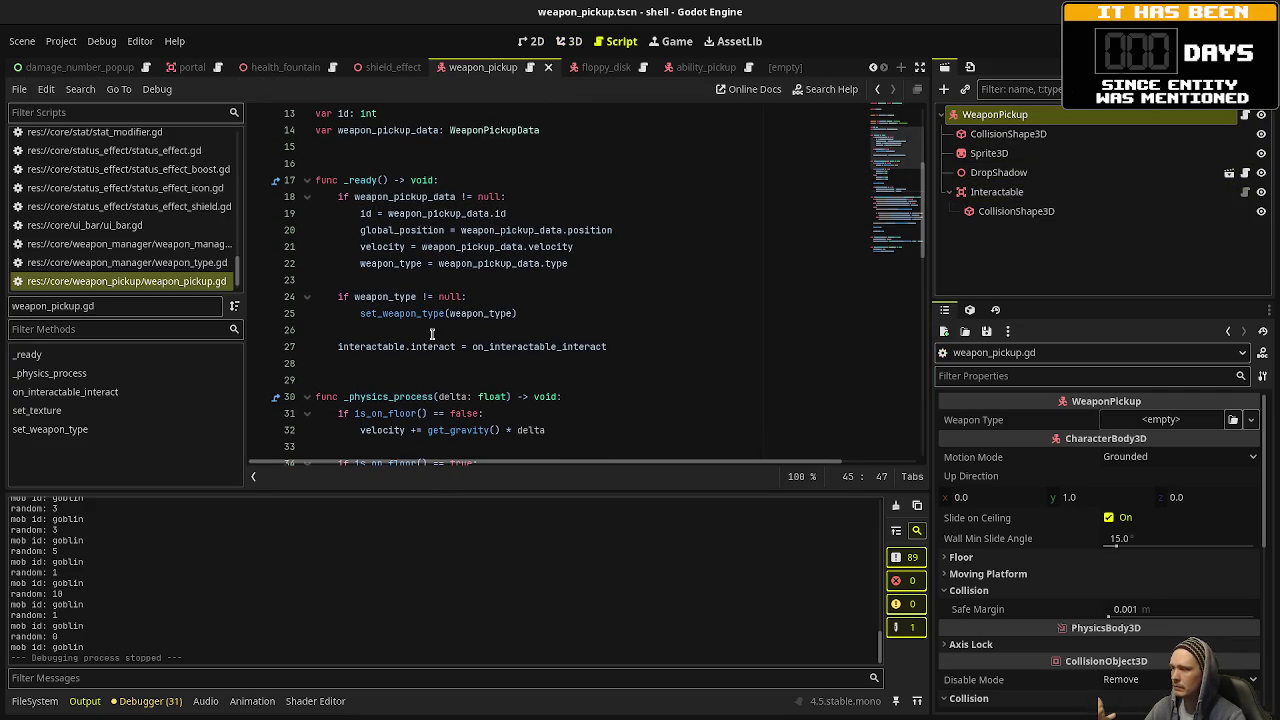
double_click(372, 347)
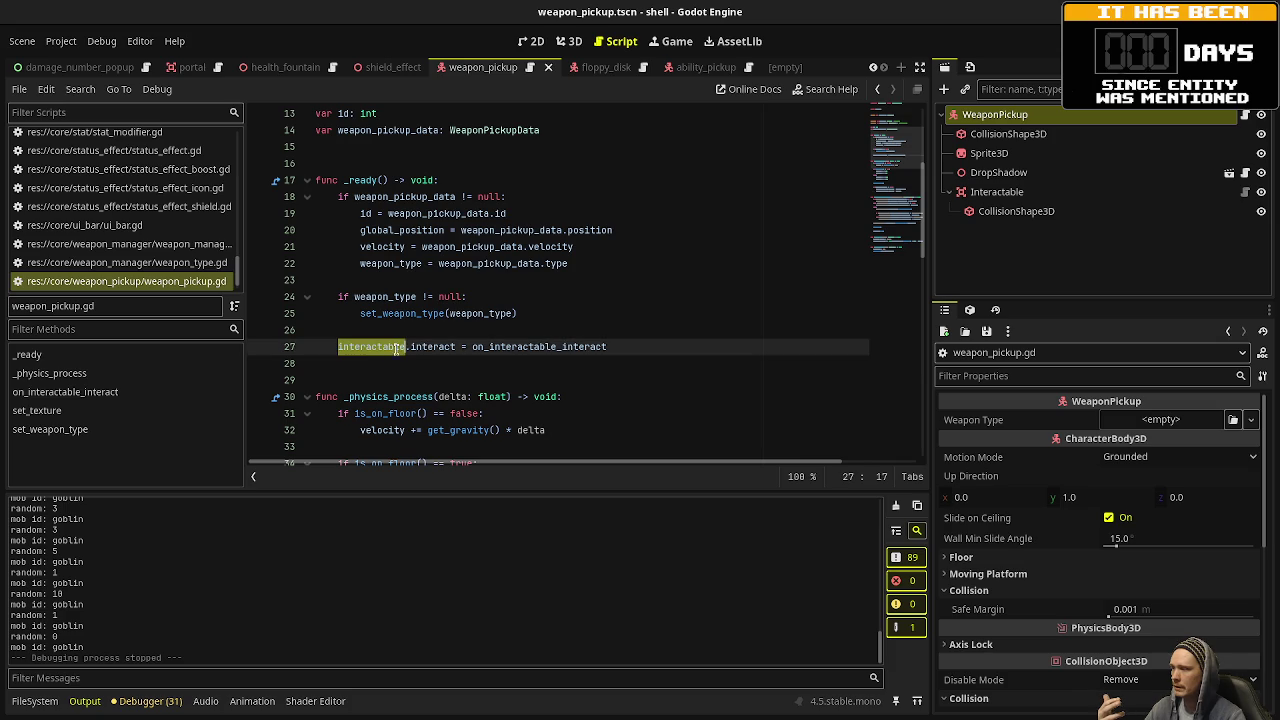
left_click(1024, 193)
key("alt+Left")
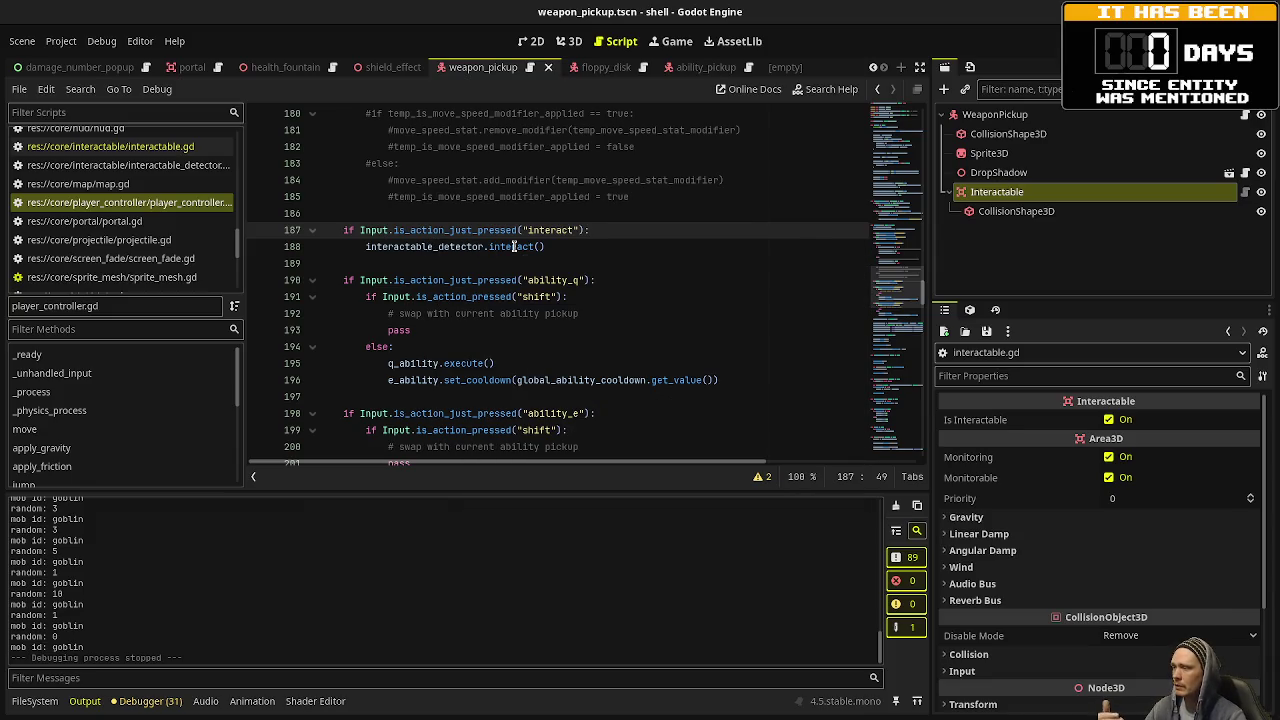
double_click(513, 246)
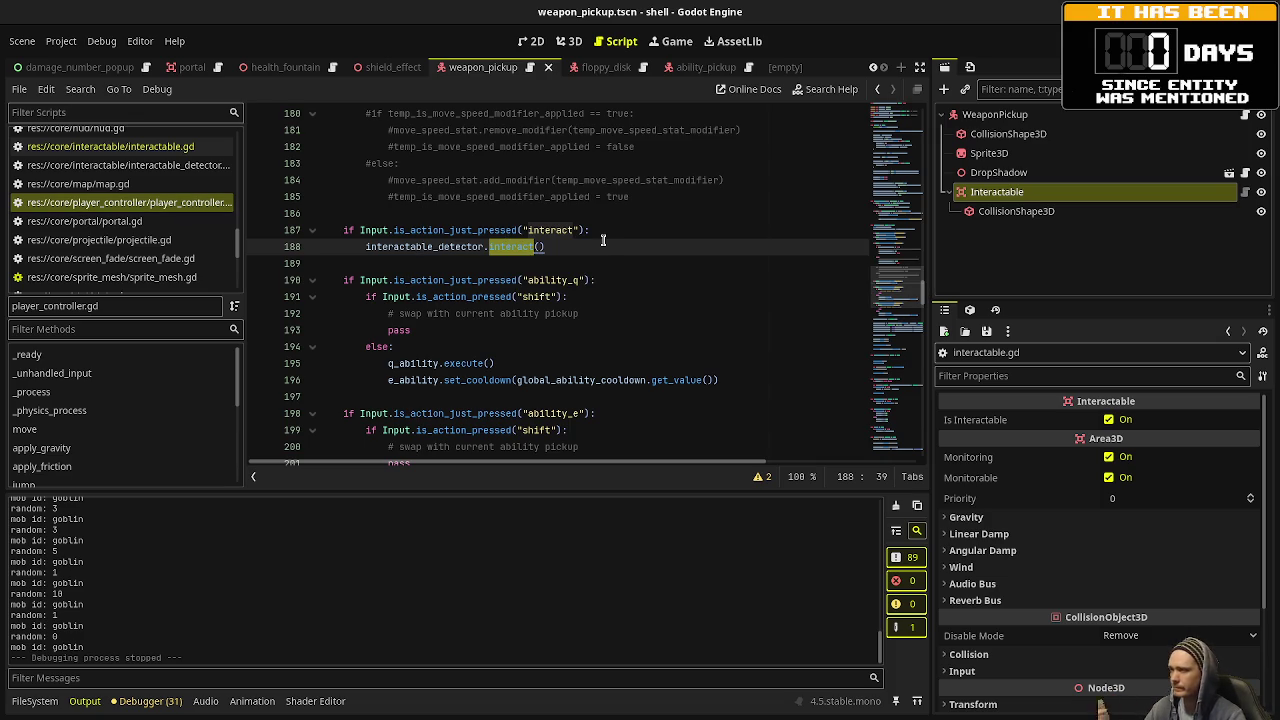
key("alt+Left")
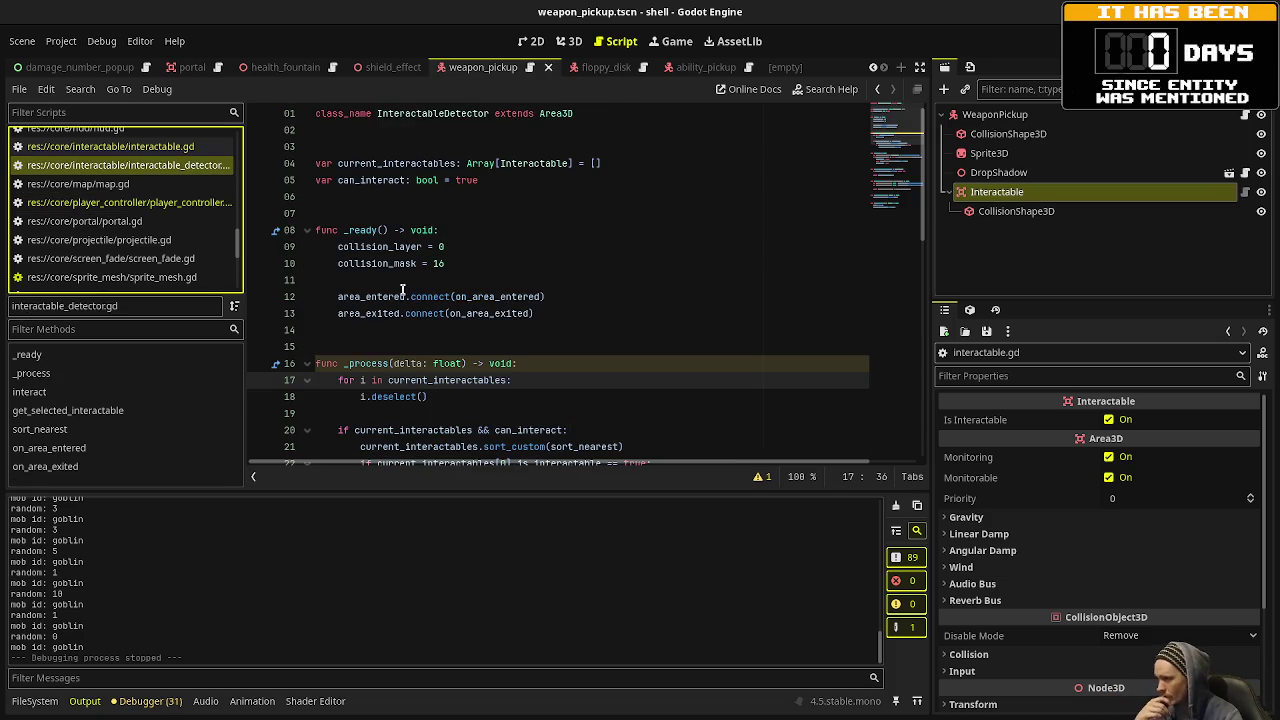
scroll(424, 339, "down", 5)
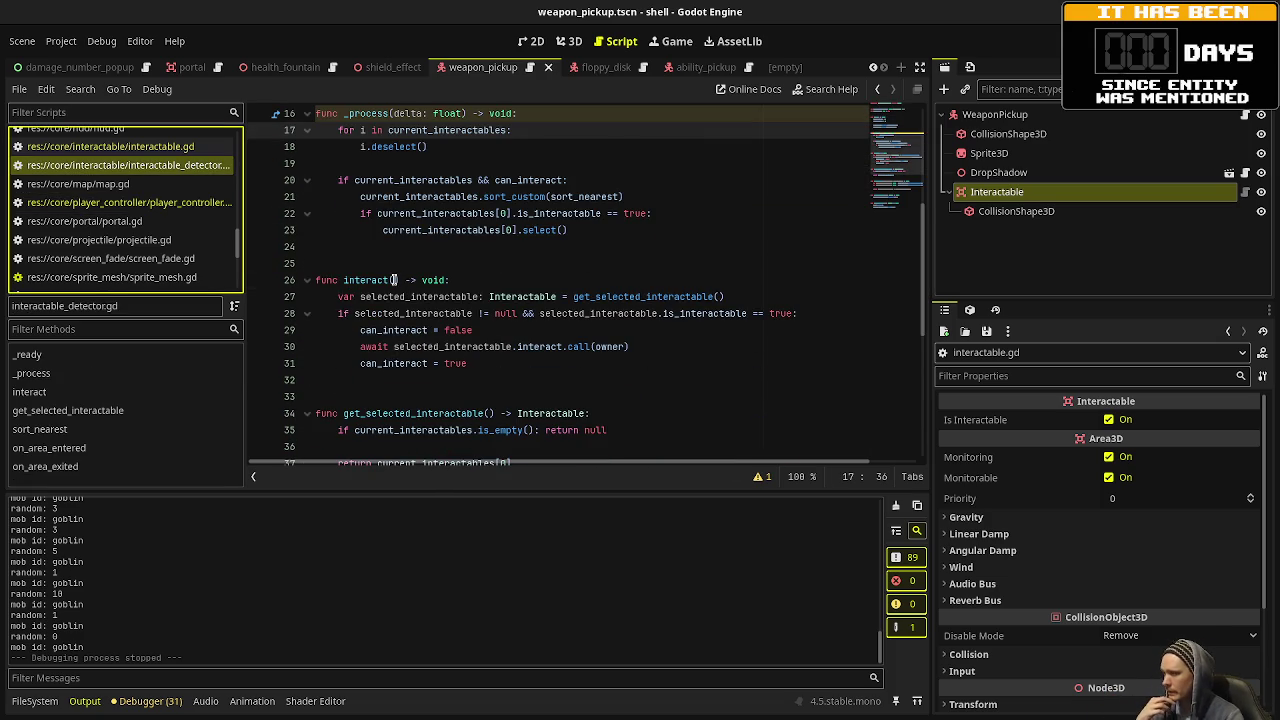
double_click(540, 346)
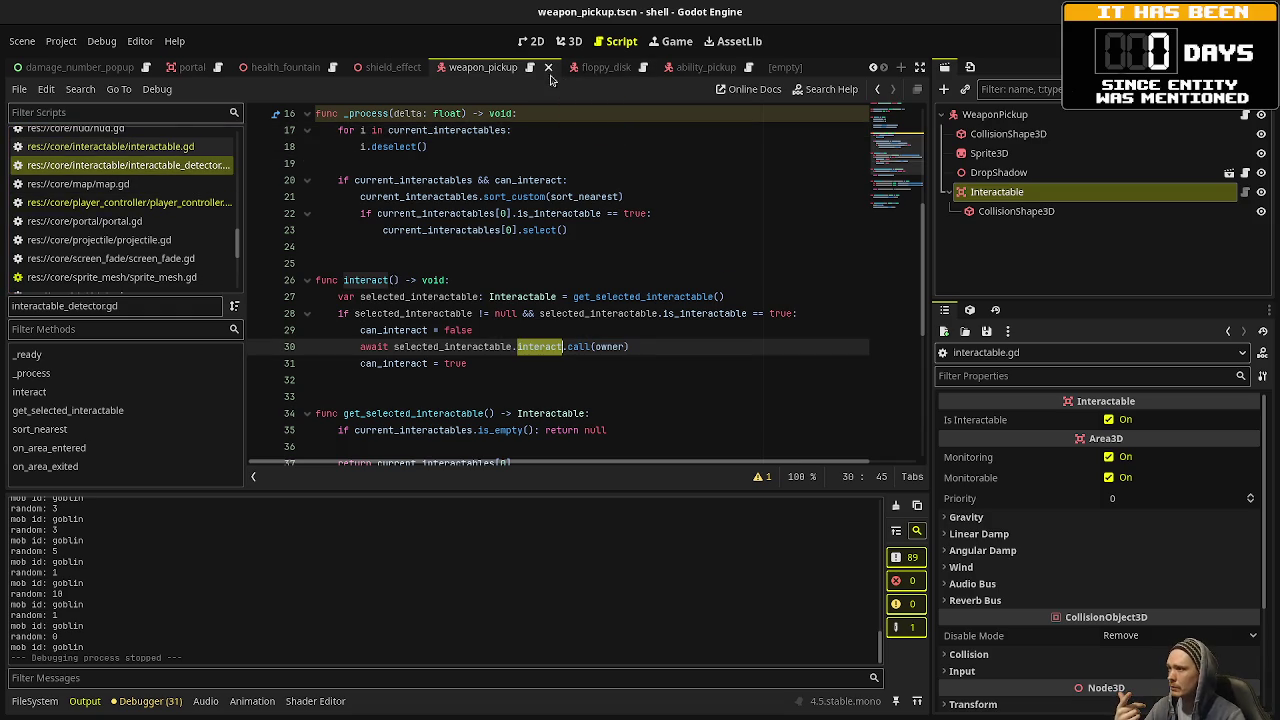
key("alt+Left")
scroll(462, 320, "down", 6)
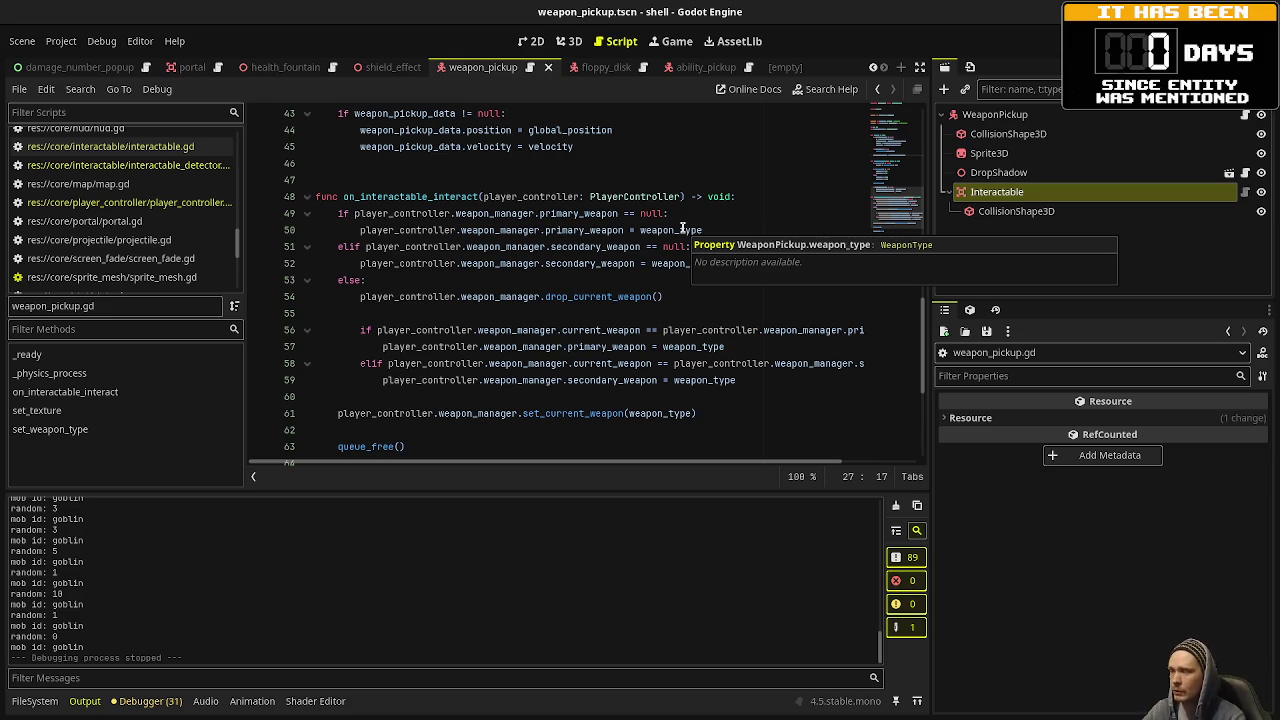
left_click(693, 68)
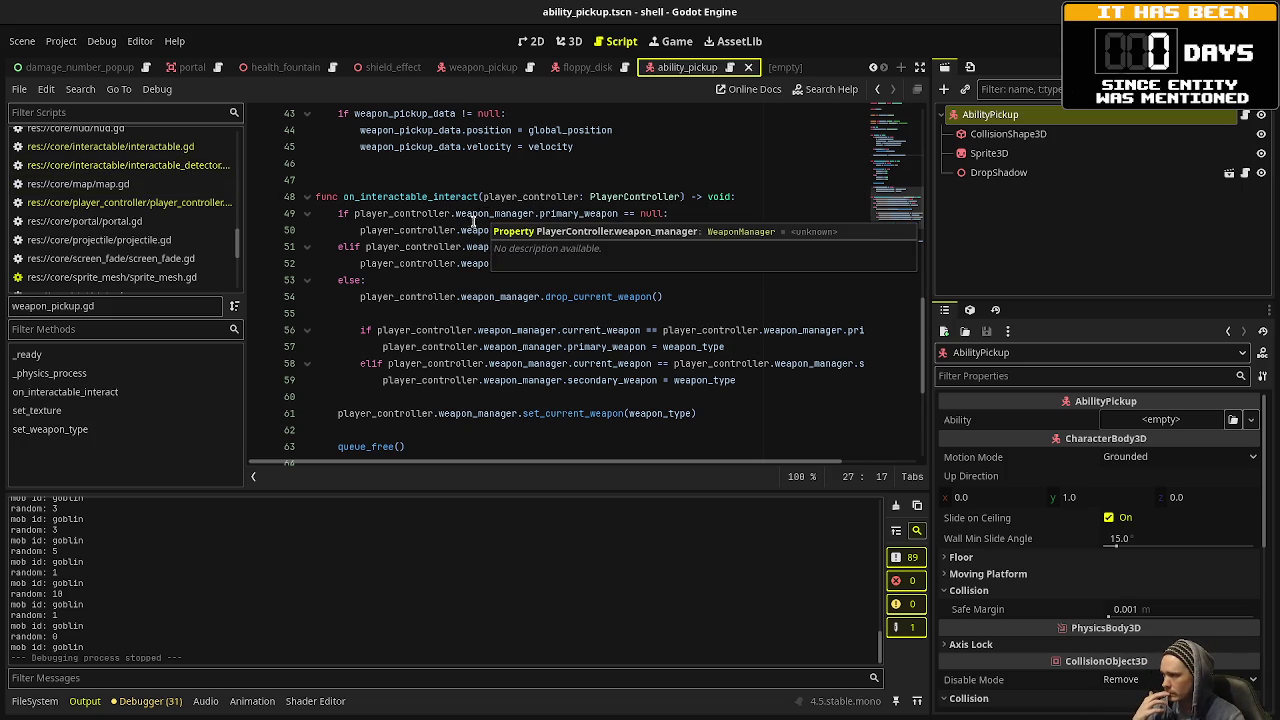
Enable collision layer 9 on the AbilityPickup root node and save the ability_pickup scene.
mouse_move(466, 226)
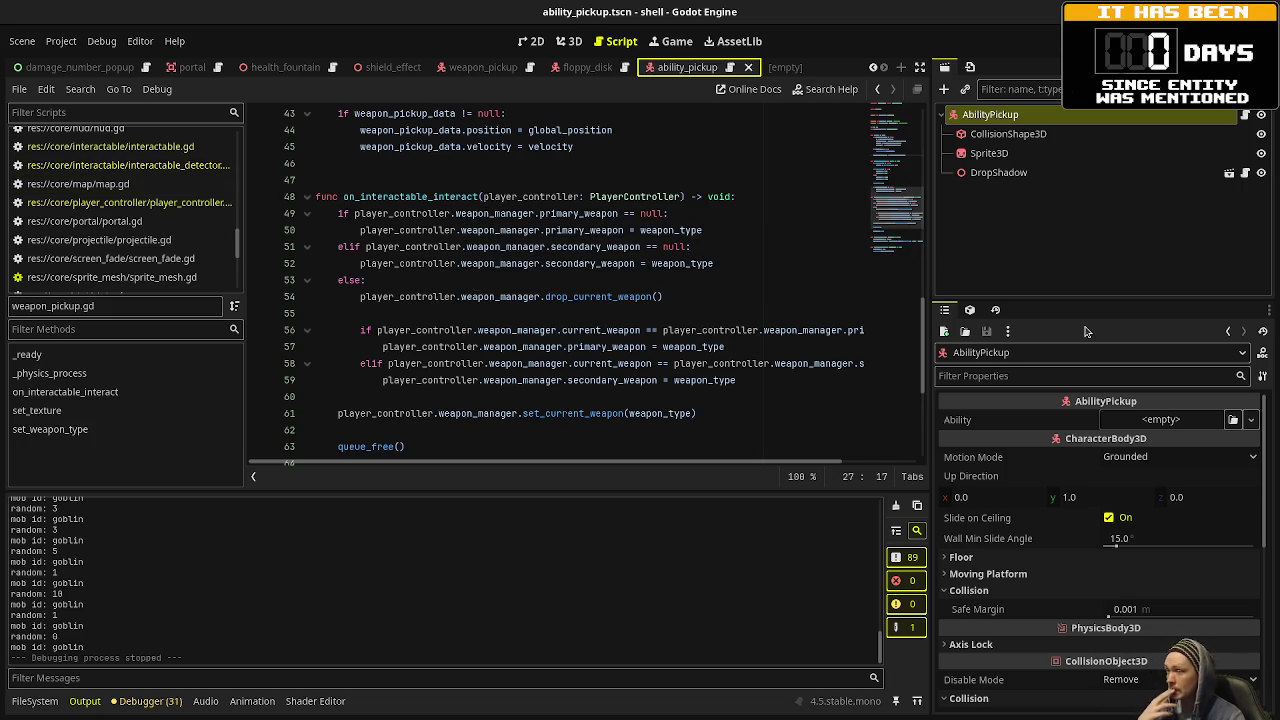
left_click(1008, 133)
left_click(990, 114)
scroll(1048, 460, "down", 5)
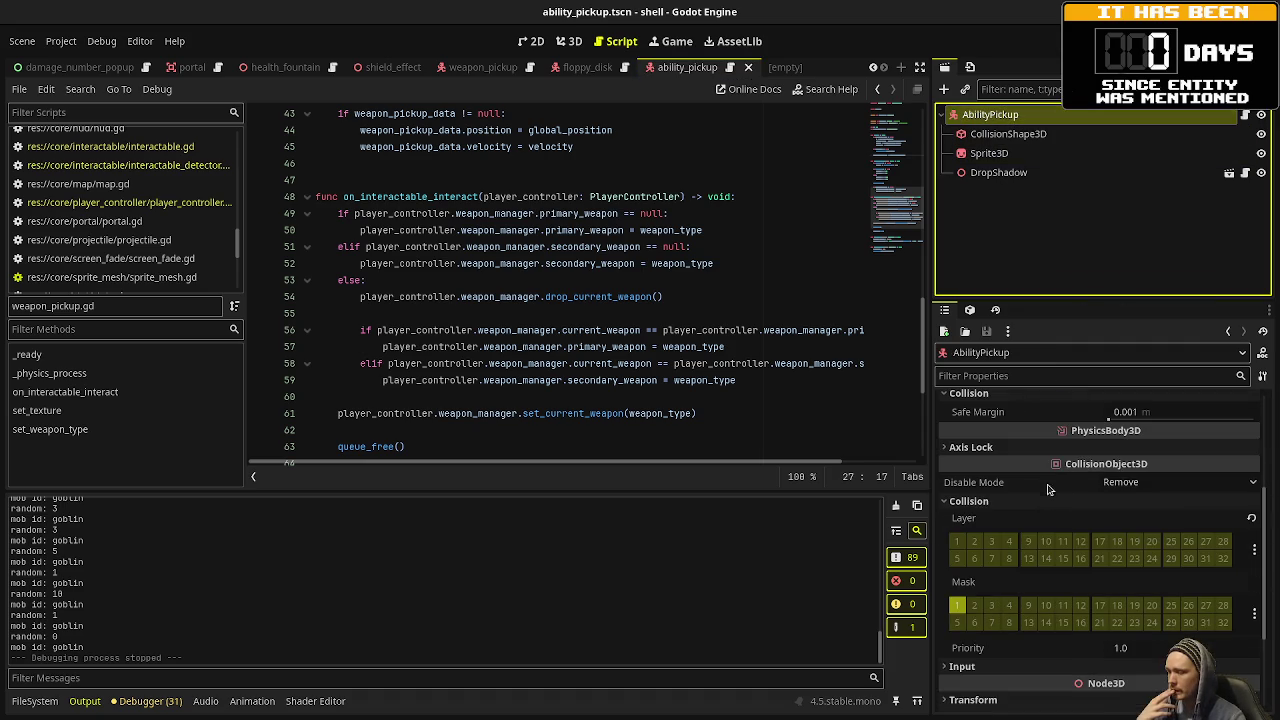
left_click(1028, 541)
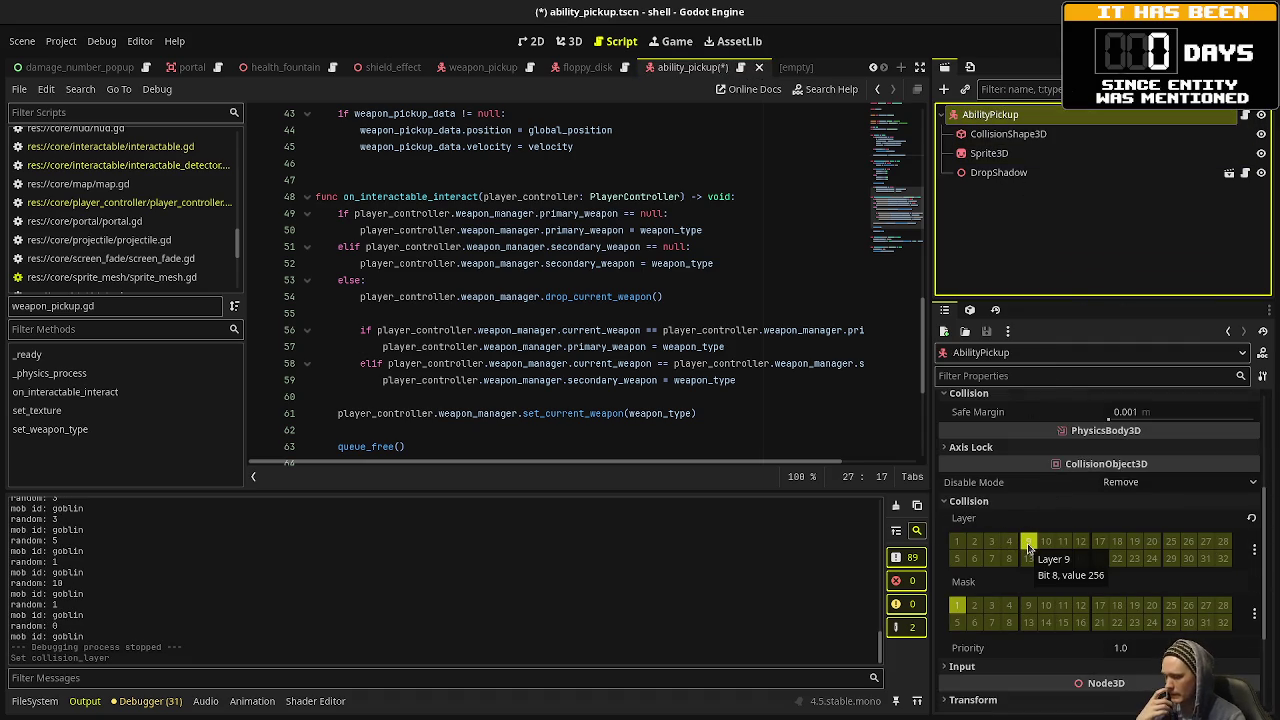
left_click(672, 296)
key("ctrl+s")
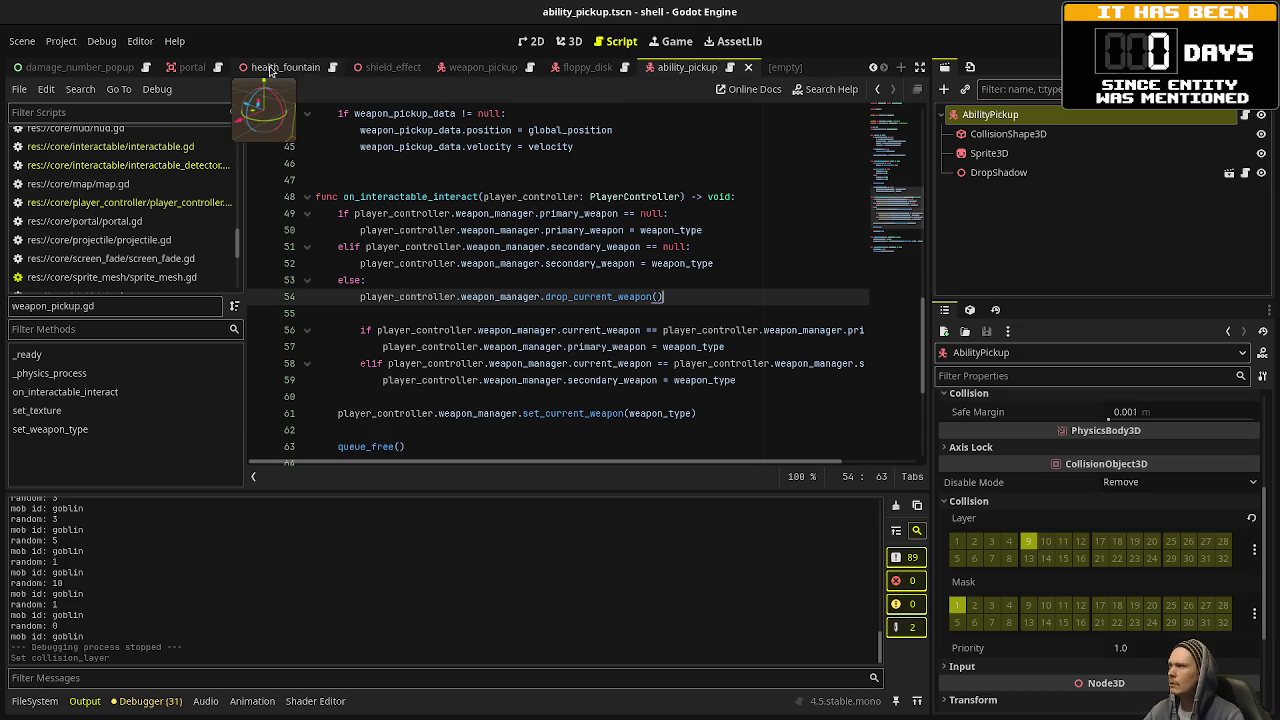
Add an Area3D child named AbilityPickupDetector to the PlayerController.
scroll(272, 68, "up", 5)
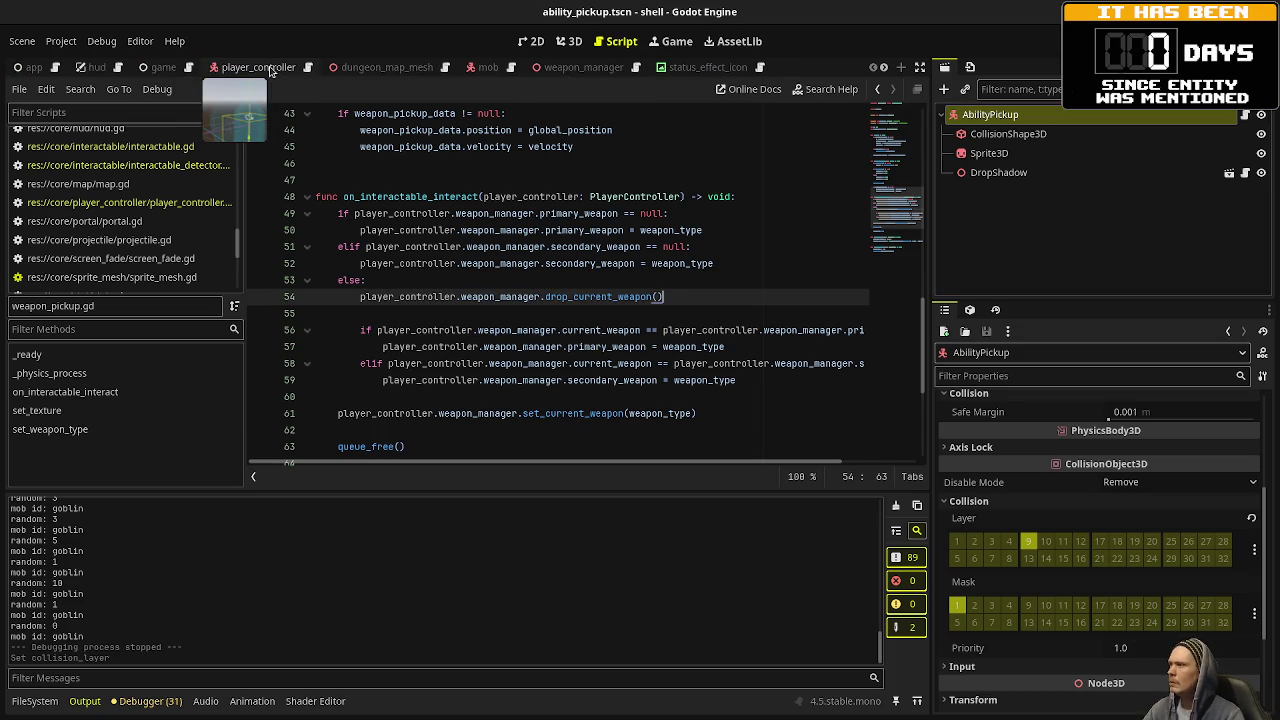
left_click(258, 67)
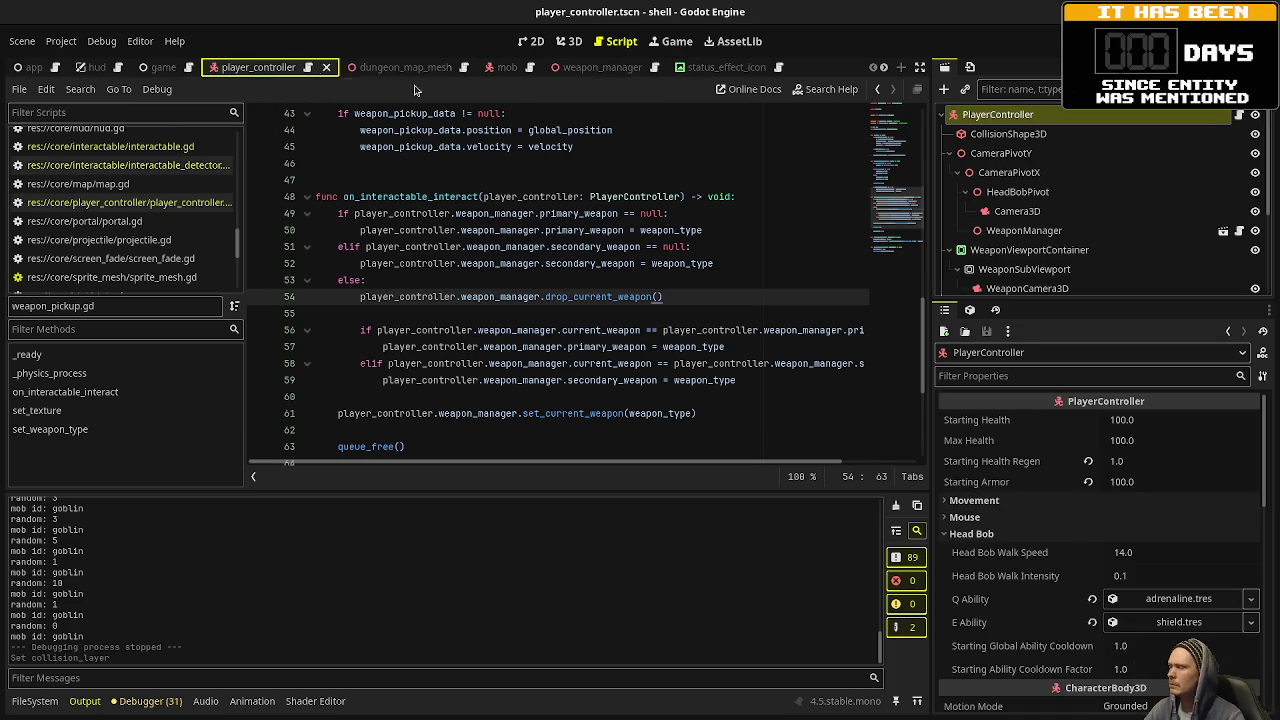
scroll(990, 200, "down", 3)
scroll(985, 170, "up", 3)
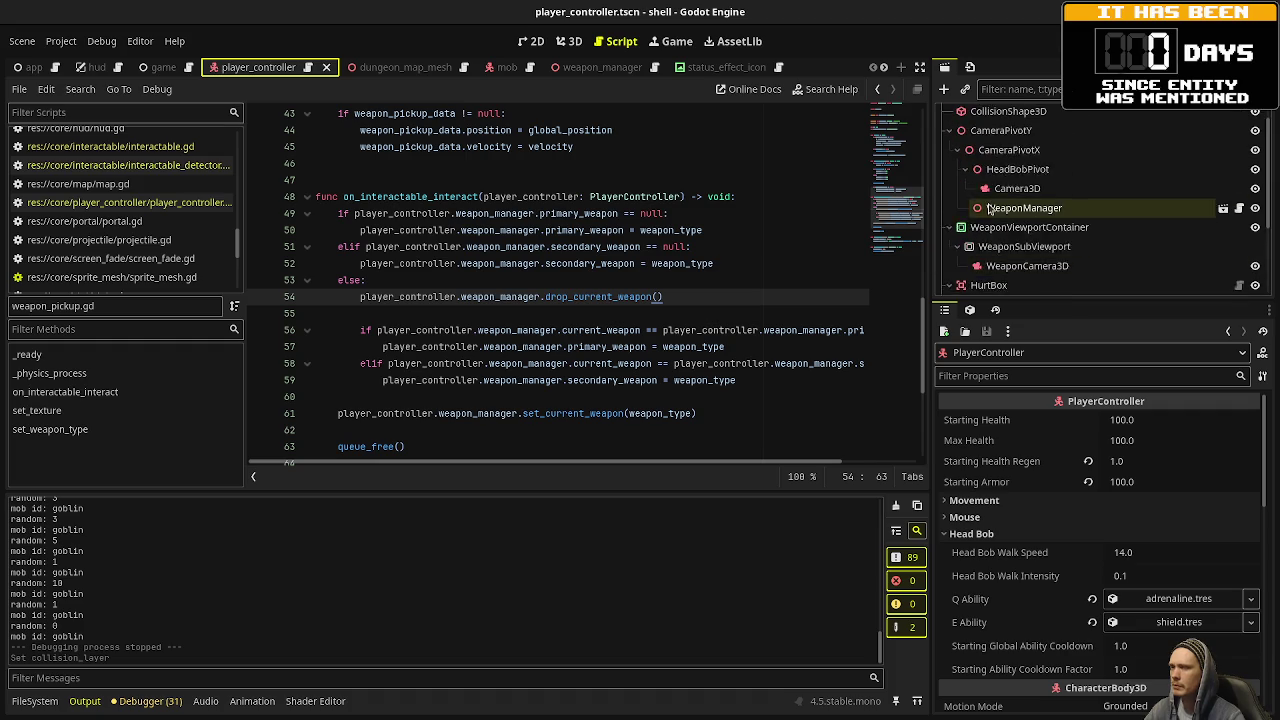
left_click(980, 133)
left_click(977, 116)
key("ctrl+a")
type("area")
key("Return")
key("F2")
type("A")
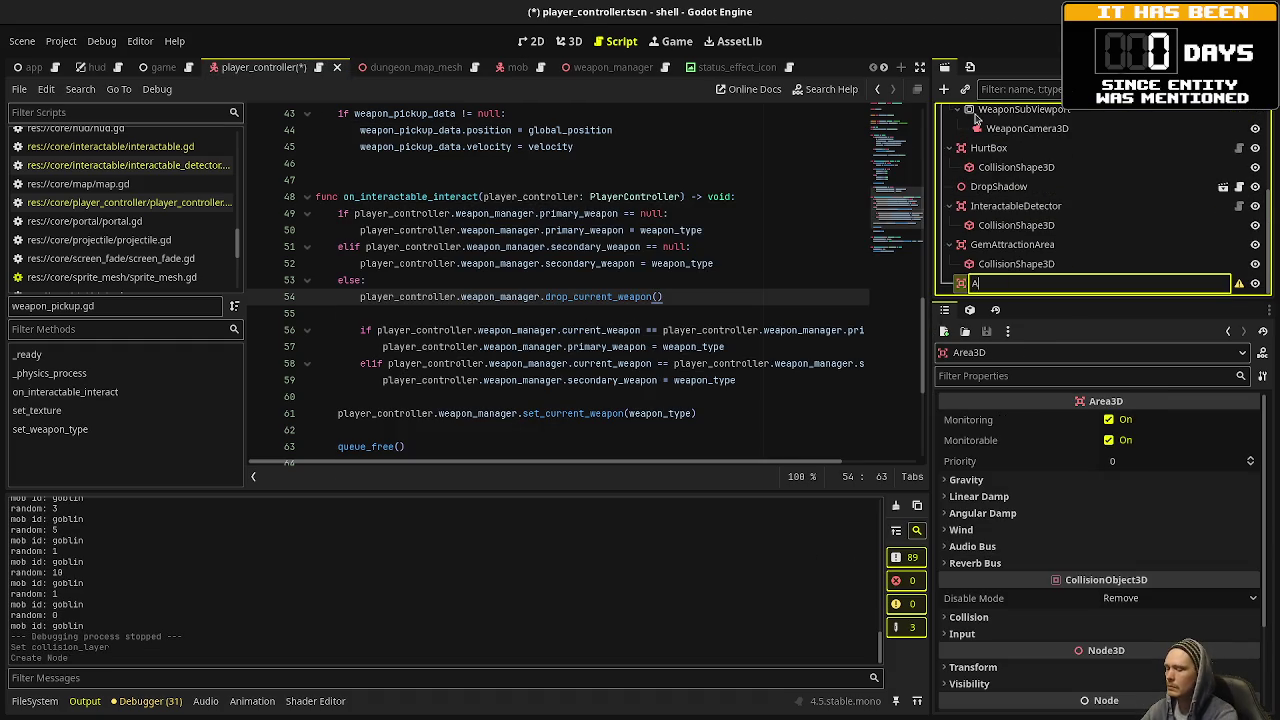
type("bilityPickupDe")
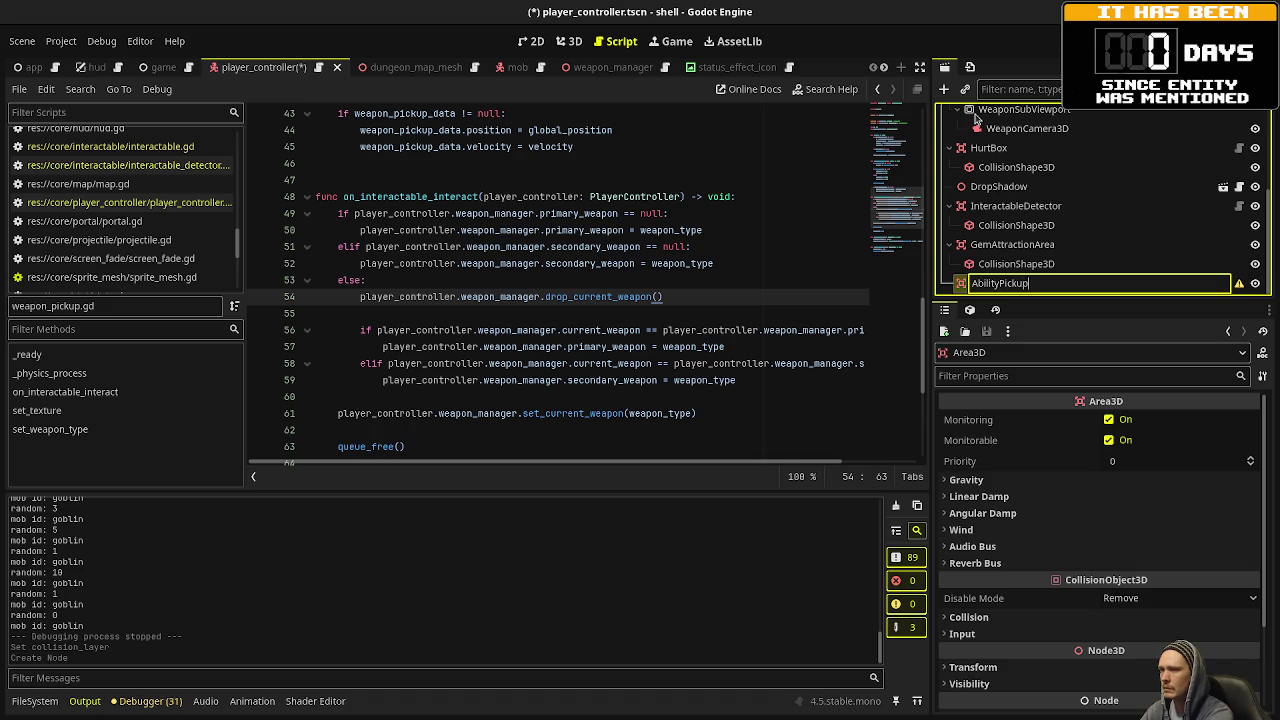
type("tector")
key("Return")
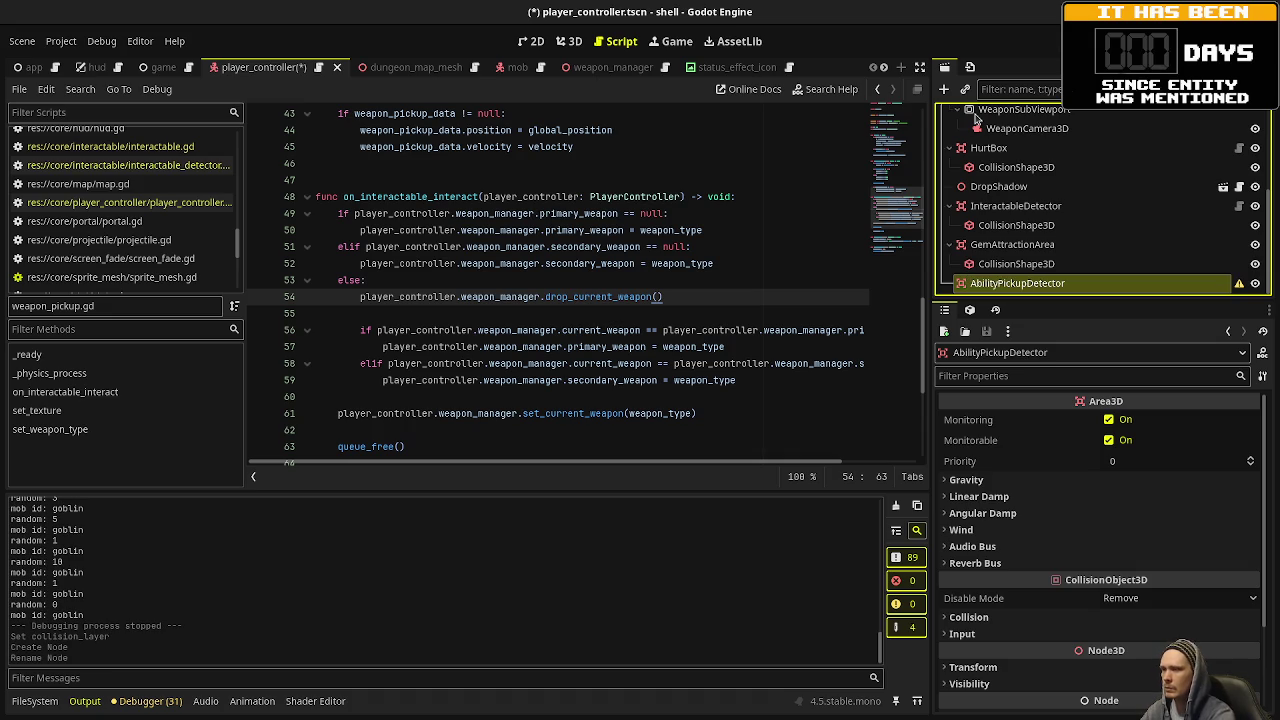
Set AbilityPickupDetector's collision mask to 9 only, clear layer 1, and save.
left_click(969, 617)
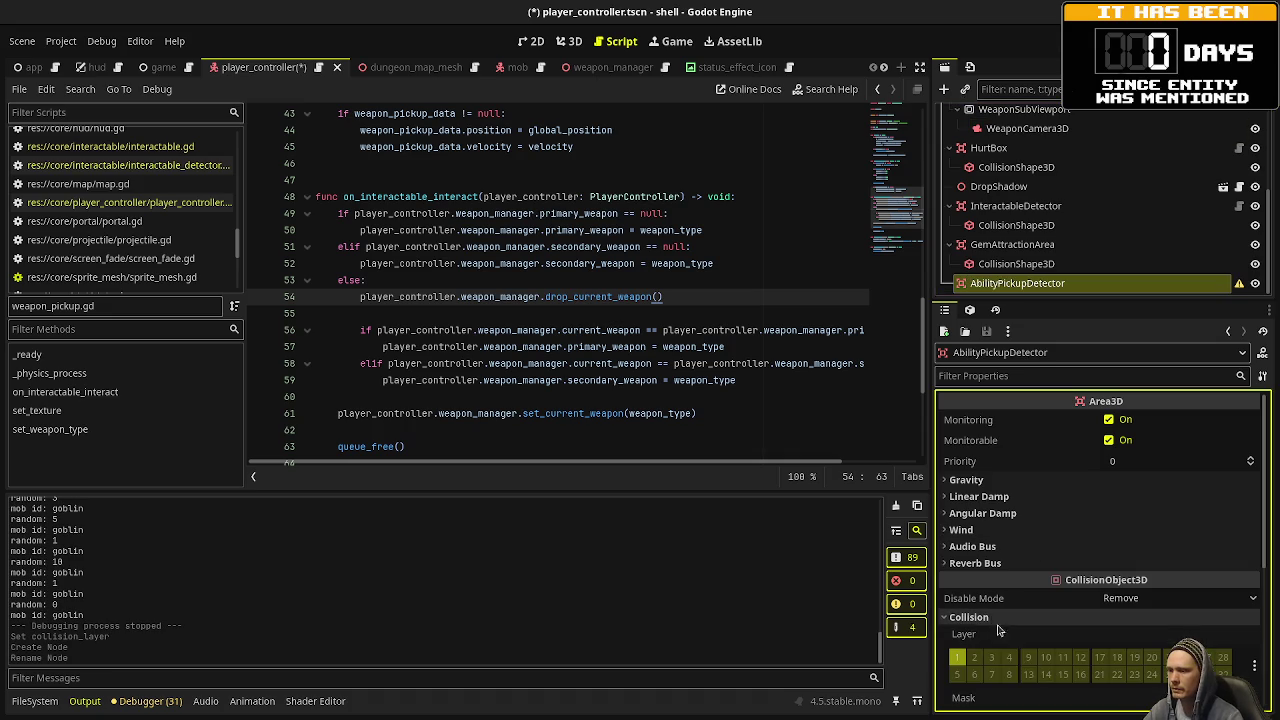
scroll(1033, 655, "down", 2)
left_click(1030, 645)
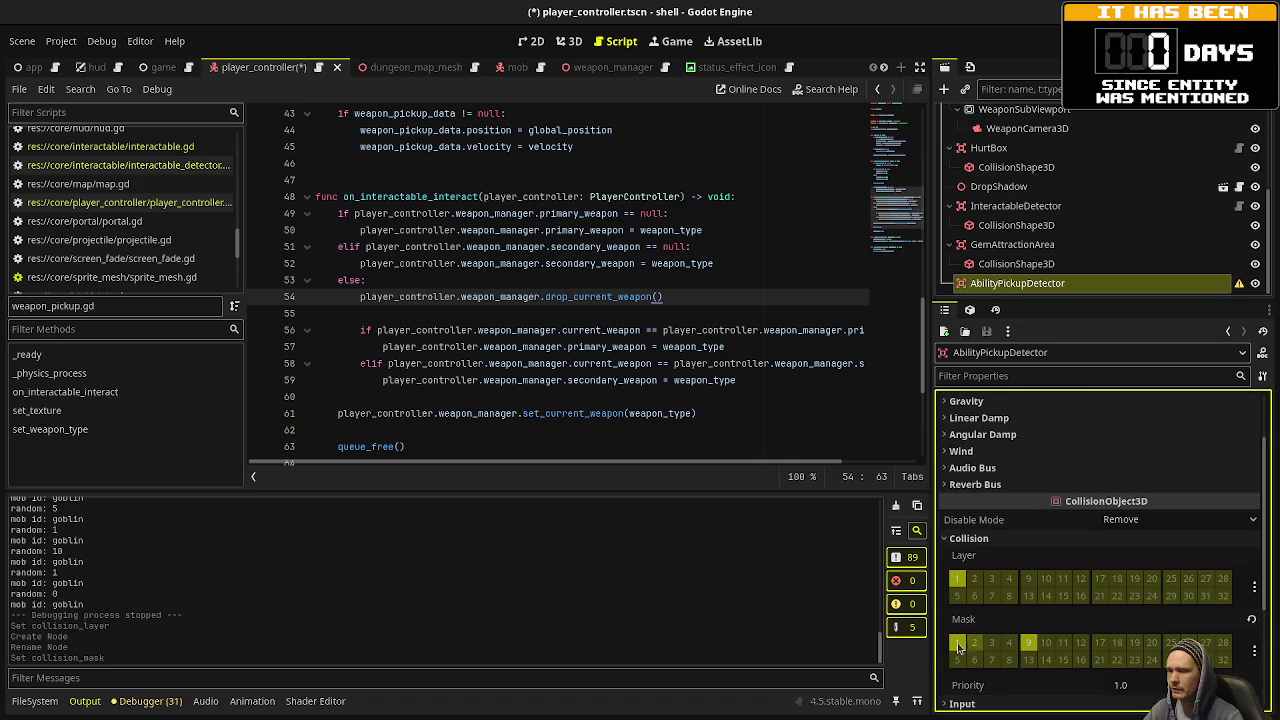
left_click(956, 645)
left_click(957, 579)
key("ctrl+s")
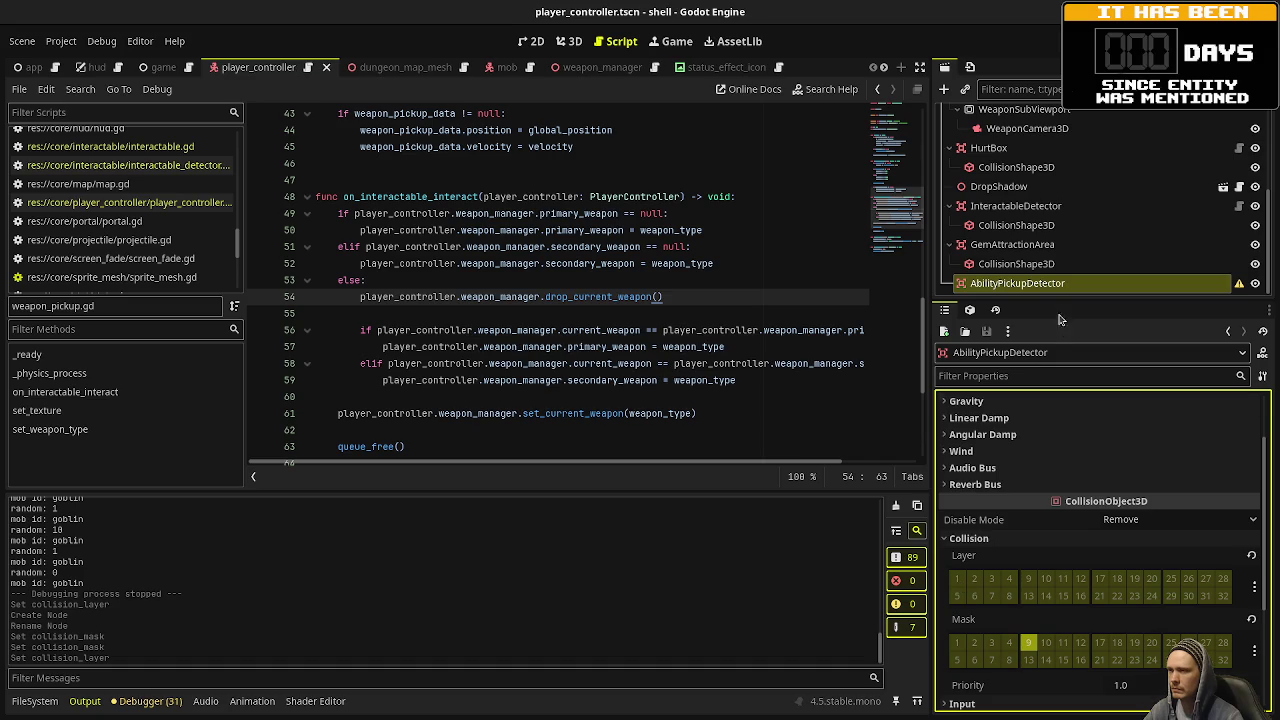
Copy the InteractableDetector's collision shape under AbilityPickupDetector, make its sphere unique, and save.
right_click(1006, 226)
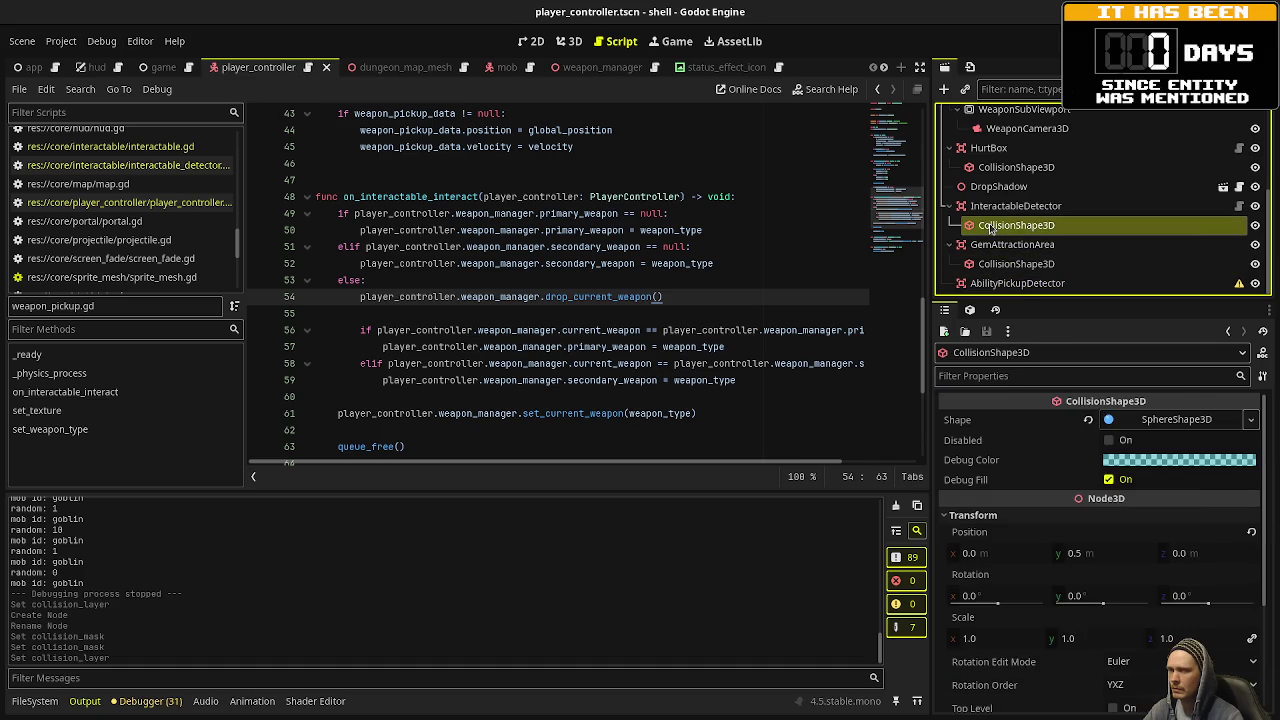
left_click(1000, 302)
right_click(990, 284)
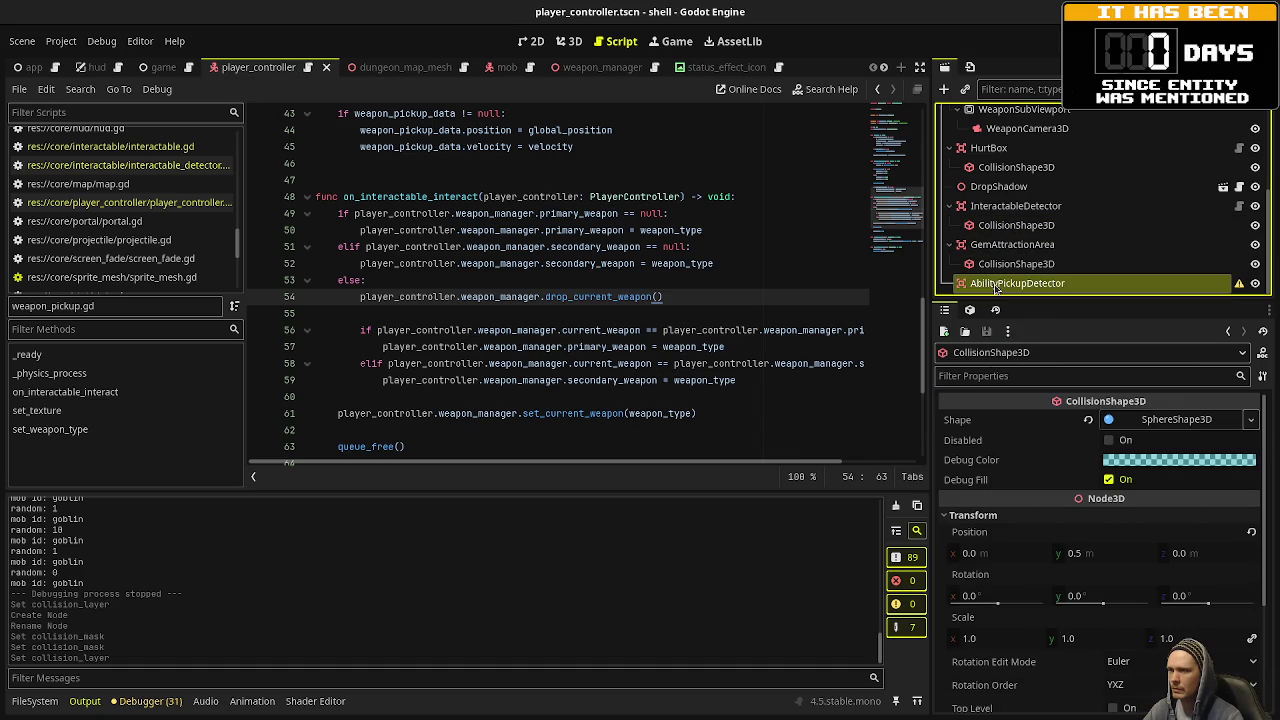
left_click(1036, 378)
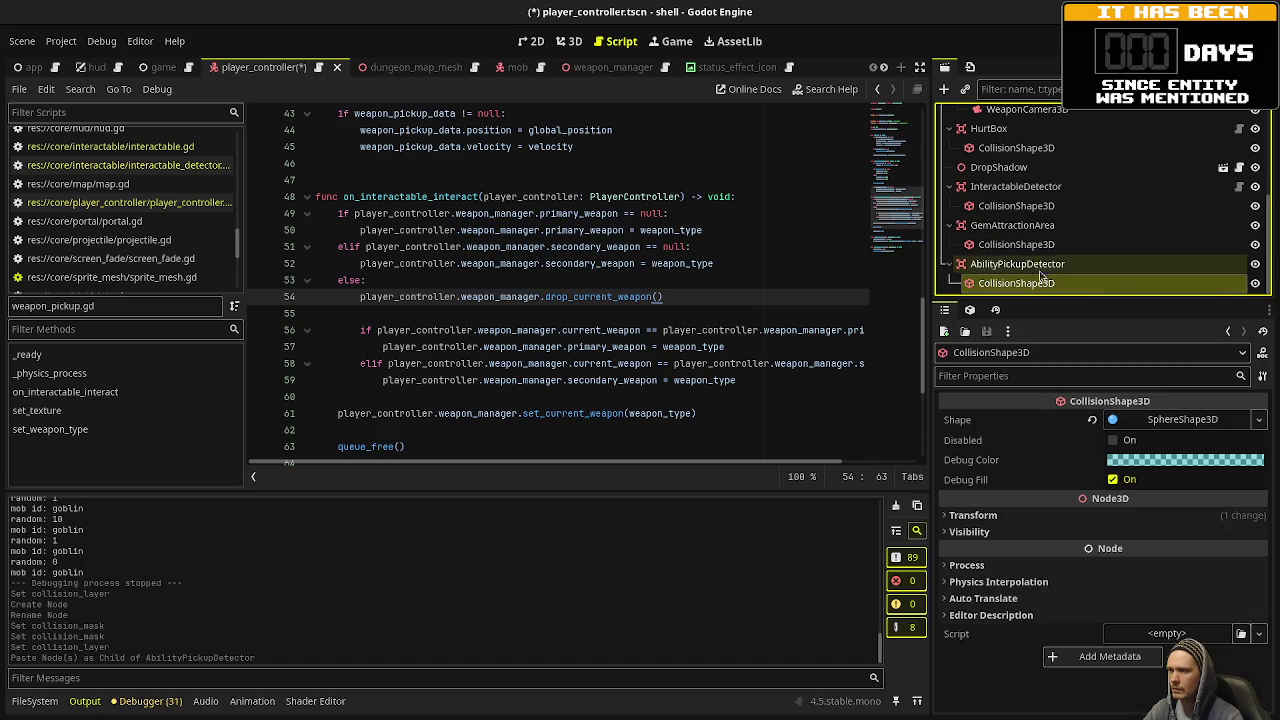
left_click(1248, 419)
left_click(1160, 646)
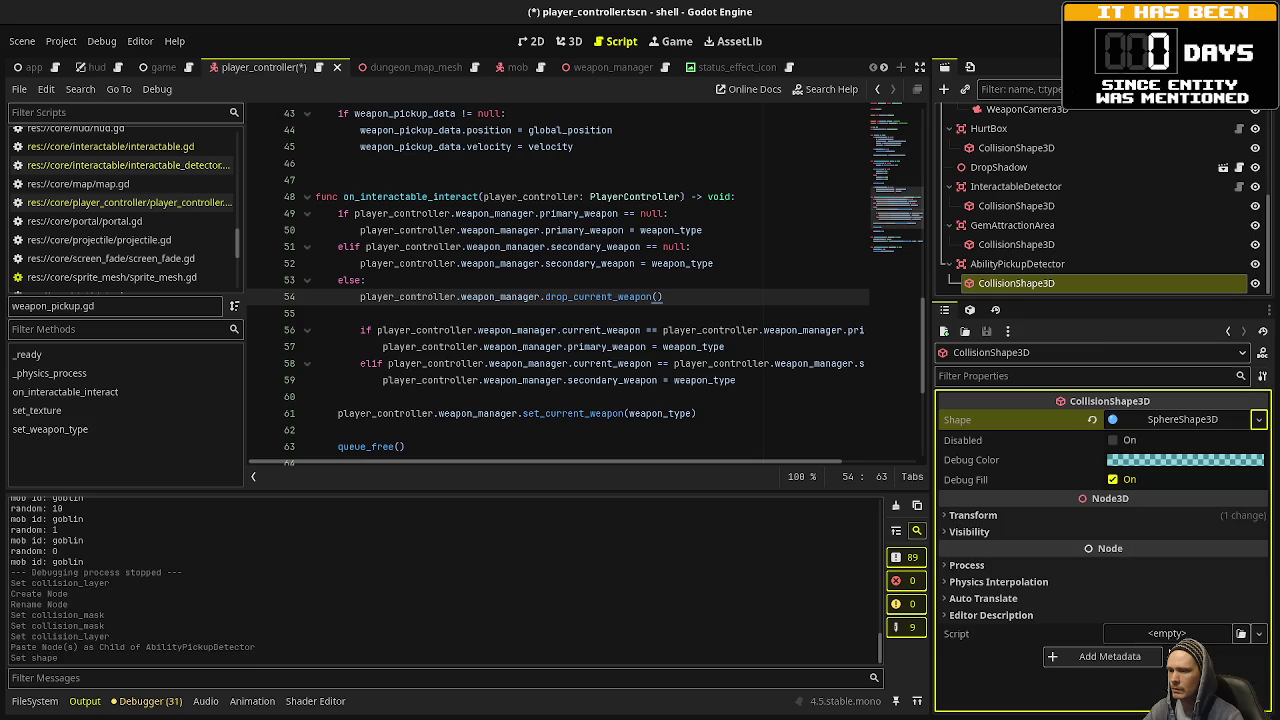
key("ctrl+s")
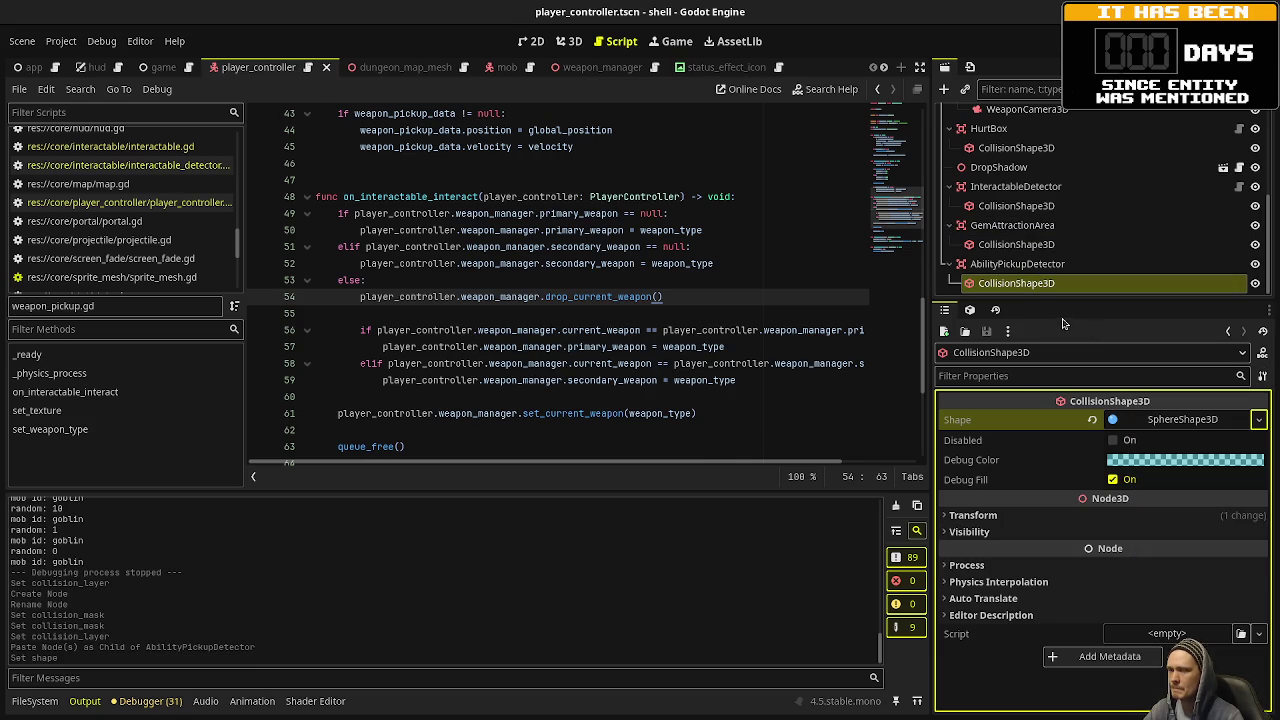
left_click(1017, 264)
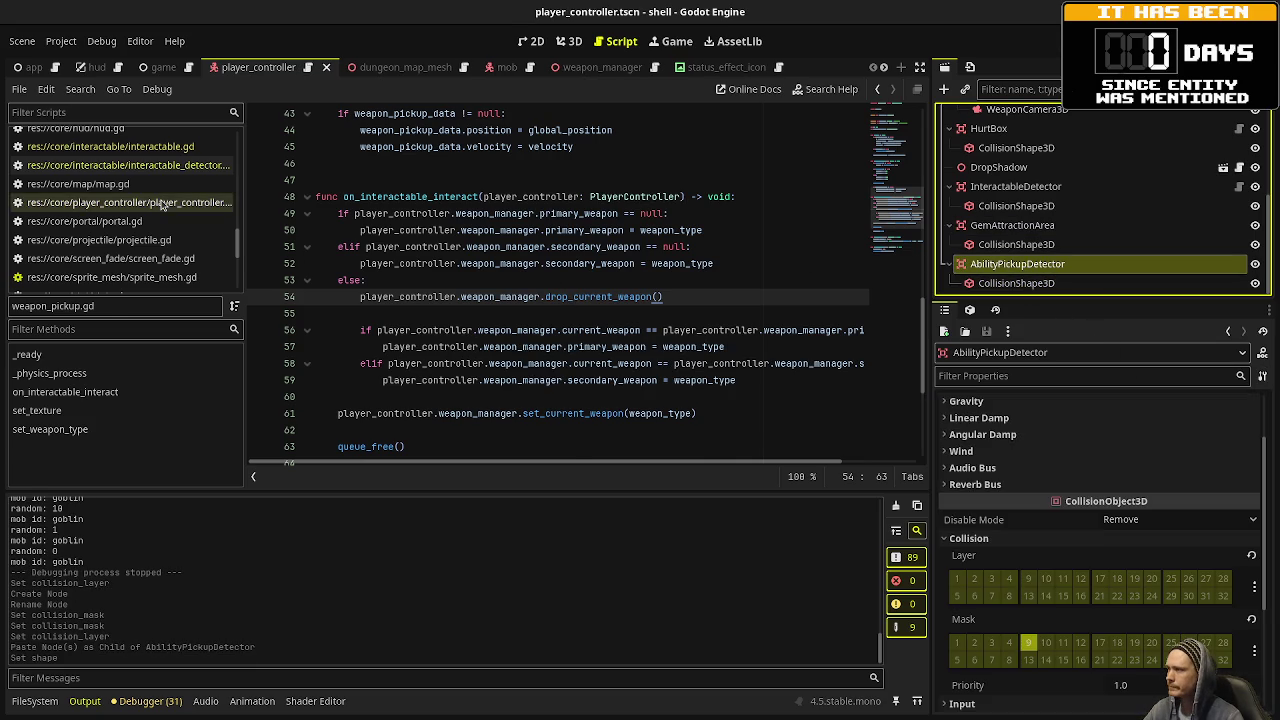
left_click(161, 204)
scroll(660, 280, "up", 5)
left_click(903, 160)
scroll(628, 294, "down", 8)
scroll(628, 294, "down", 13)
scroll(628, 294, "down", 7)
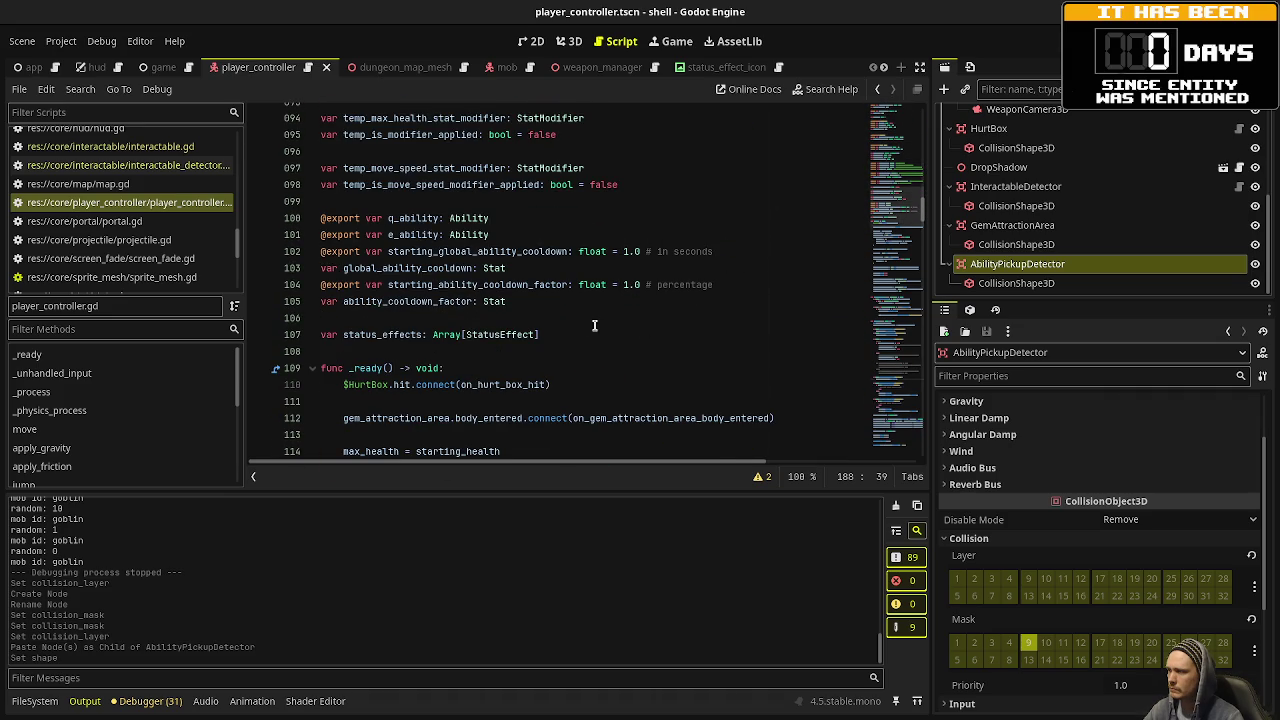
left_click(588, 330)
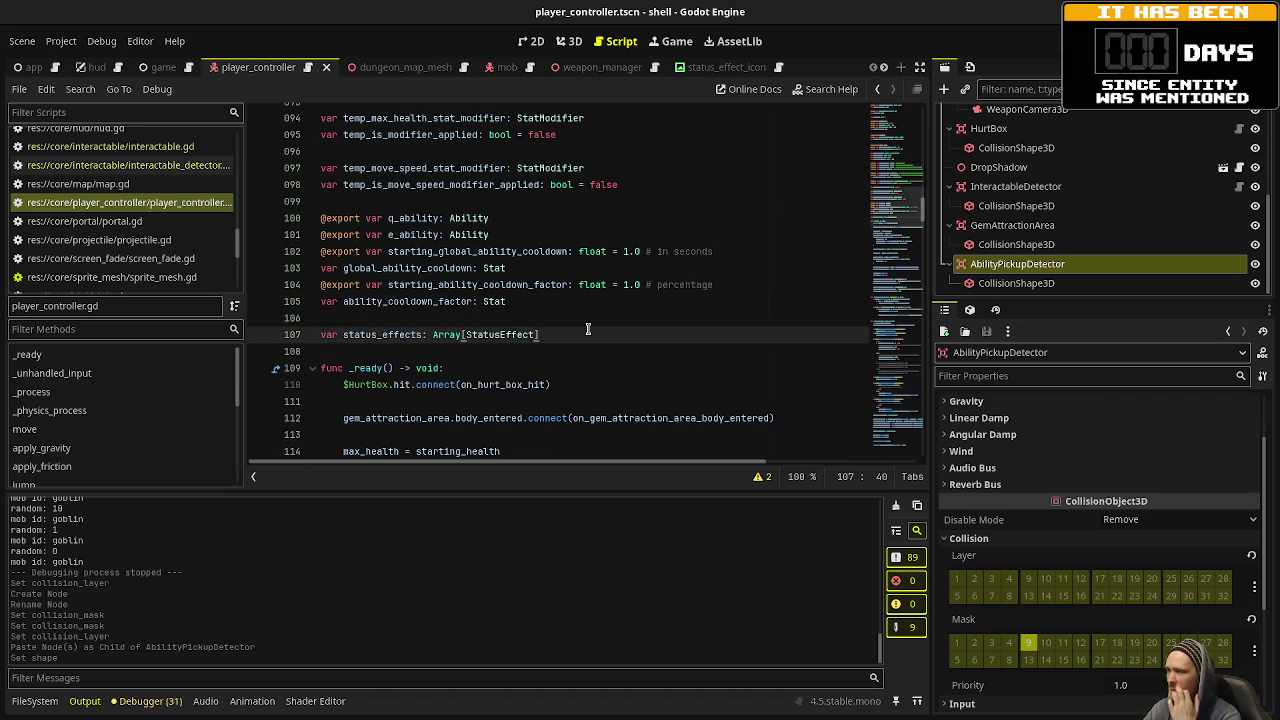
key("Return")
key("Return")
mouse_move(1017, 264)
left_mouse_down()
mouse_move(595, 287)
mouse_move(431, 369)
left_mouse_up()
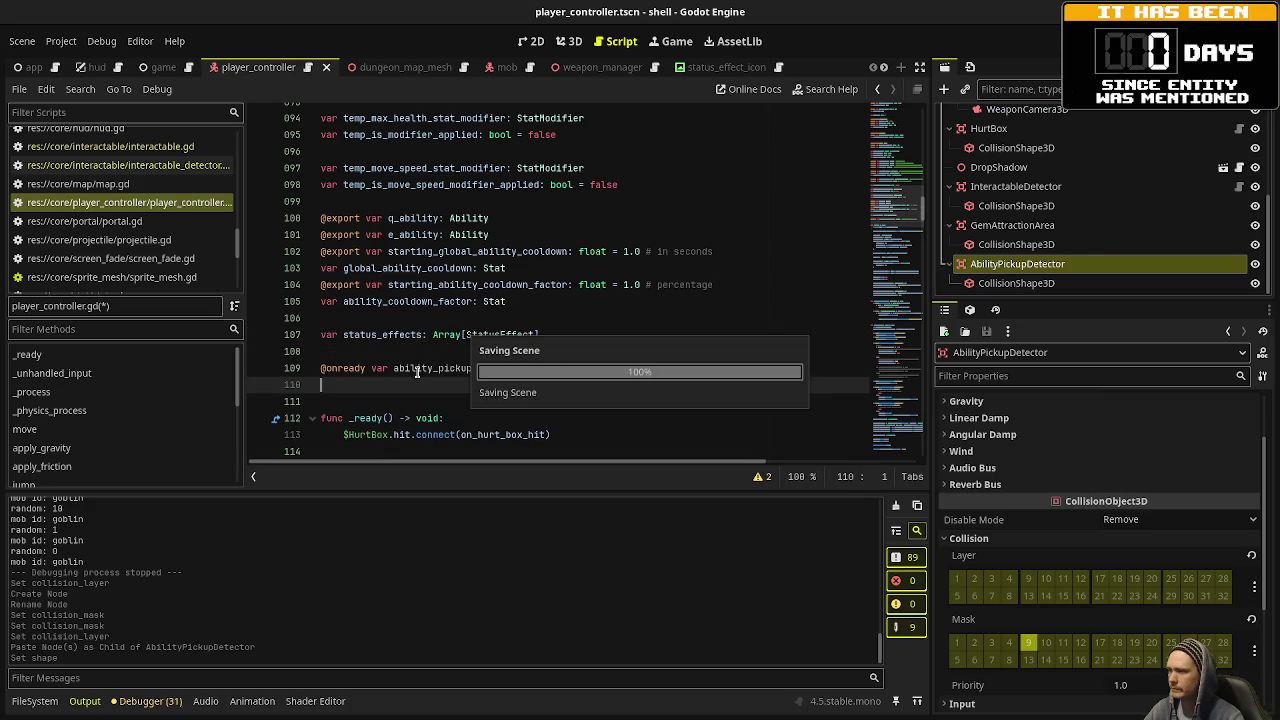
double_click(445, 369)
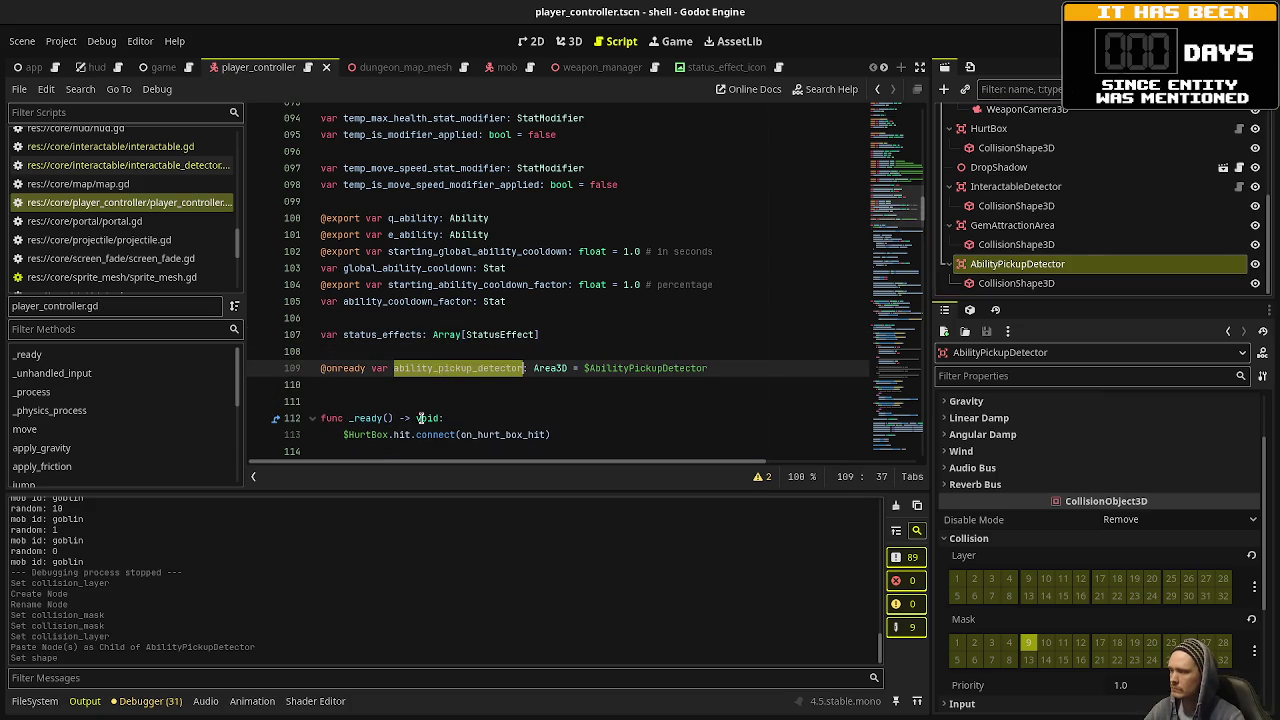
In _ready, connect area_entered and area_exited to on_ability_pickup_detector_area_entered/exited.
scroll(481, 370, "down", 7)
scroll(481, 370, "down", 6)
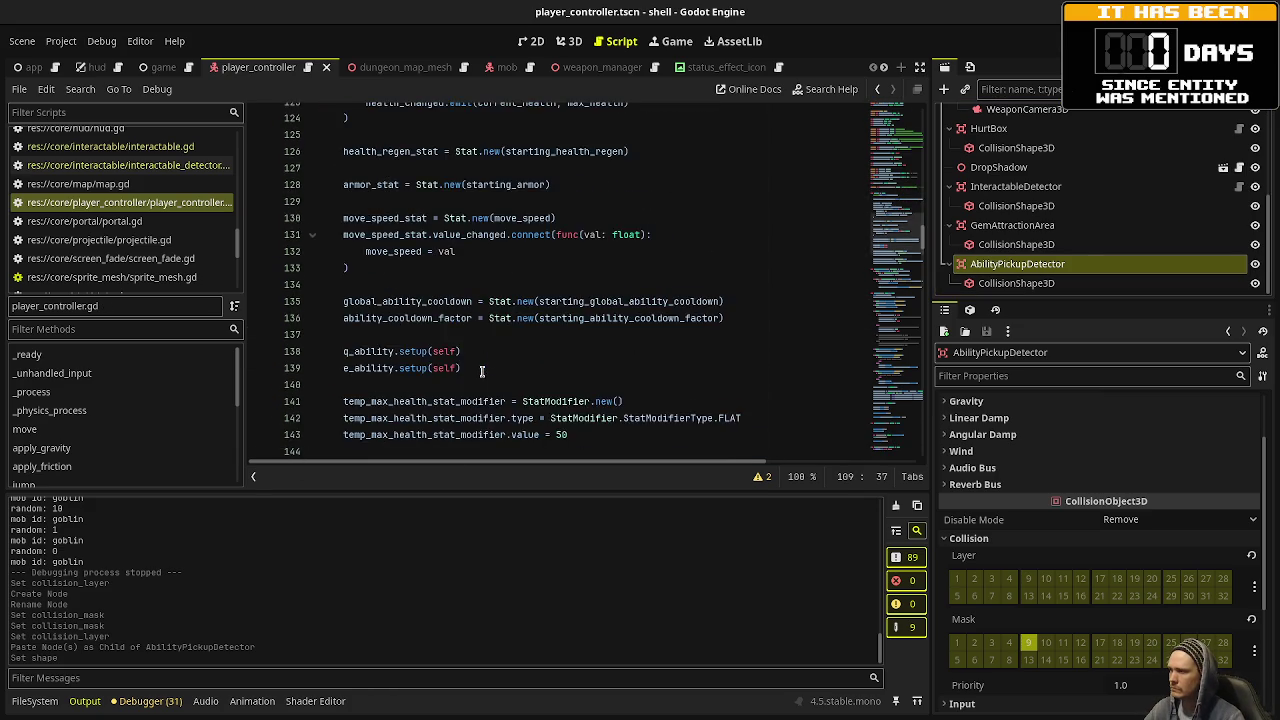
left_click(613, 353)
key("Return")
key("Return")
type("ability_pickup_detector")
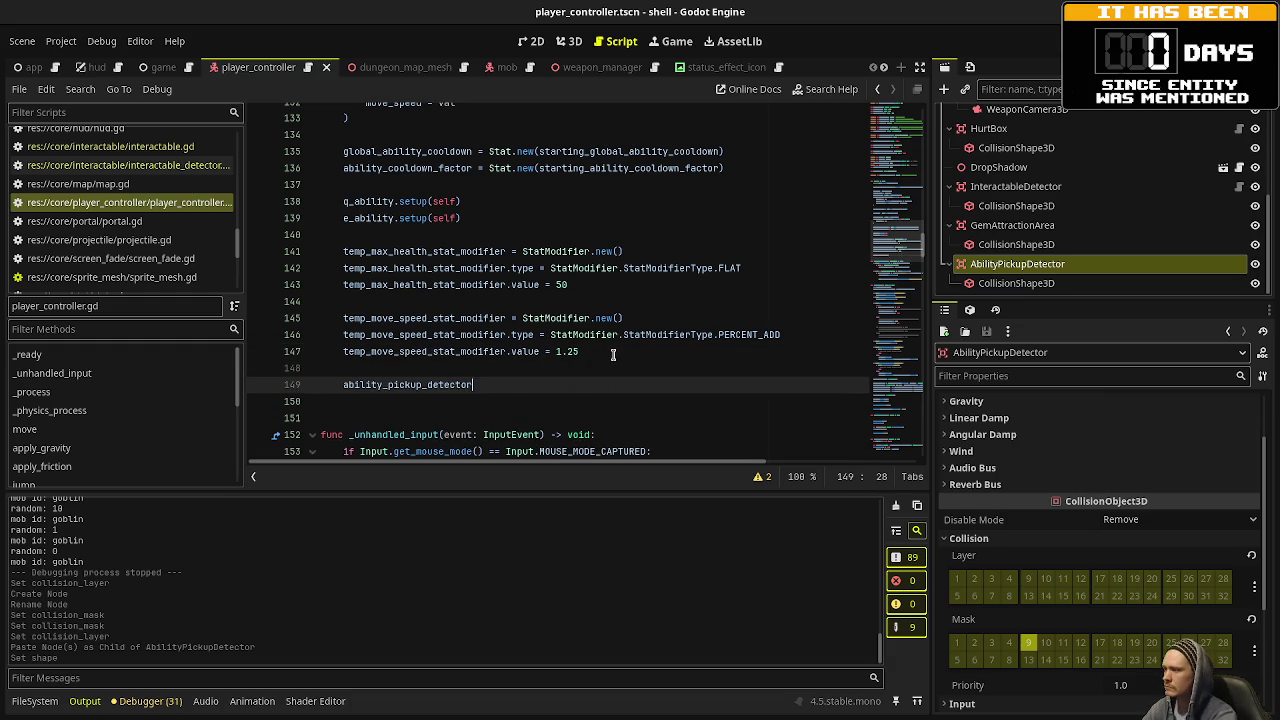
type(".area_entered")
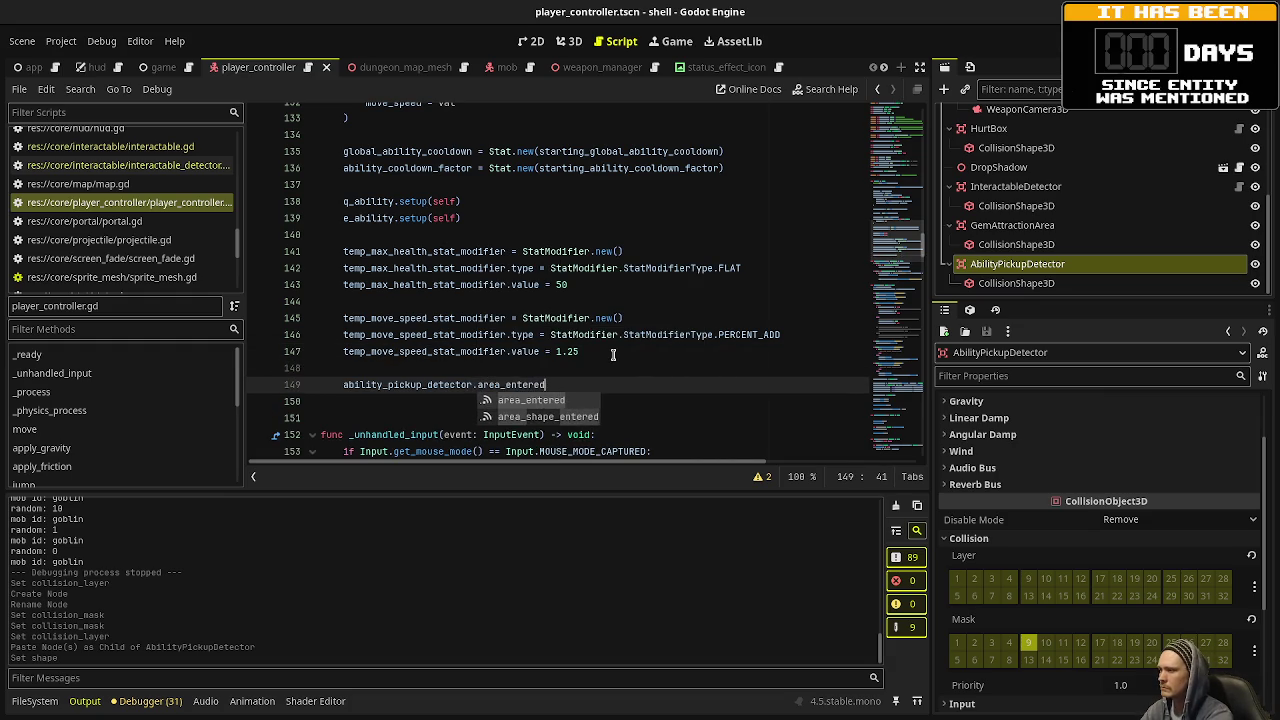
type(".connect(o")
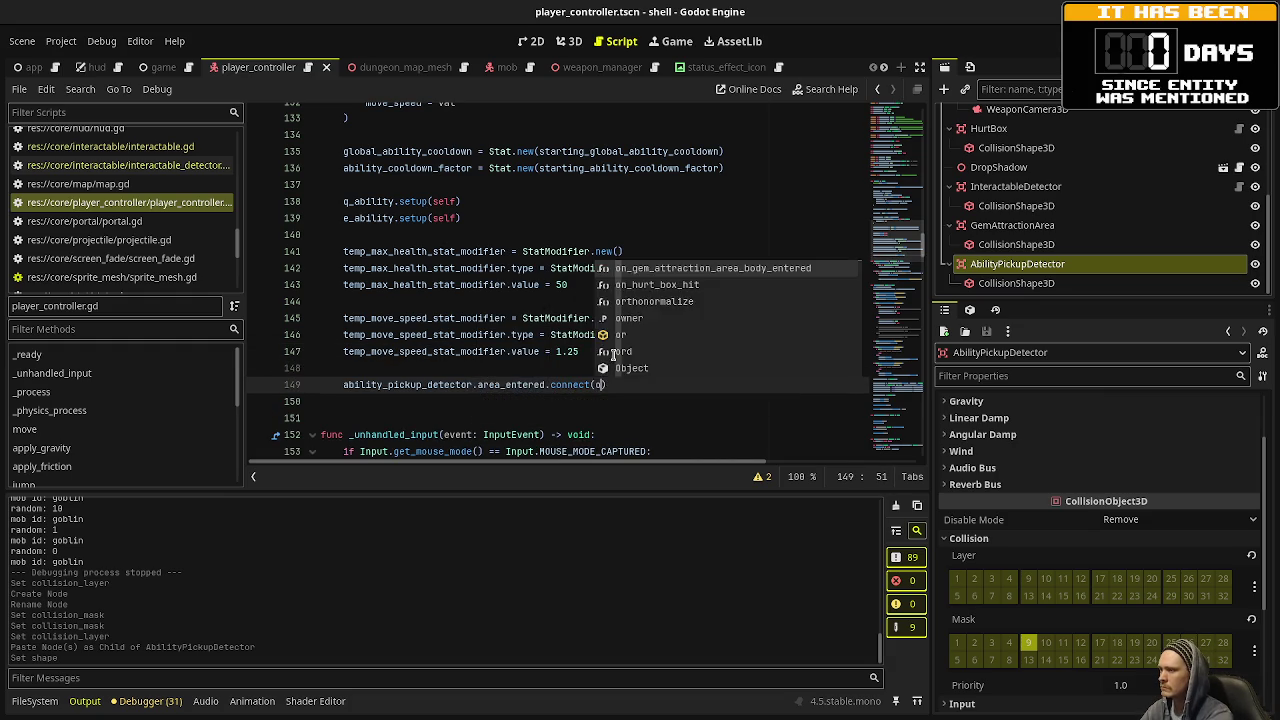
type("n_ability_pickup")
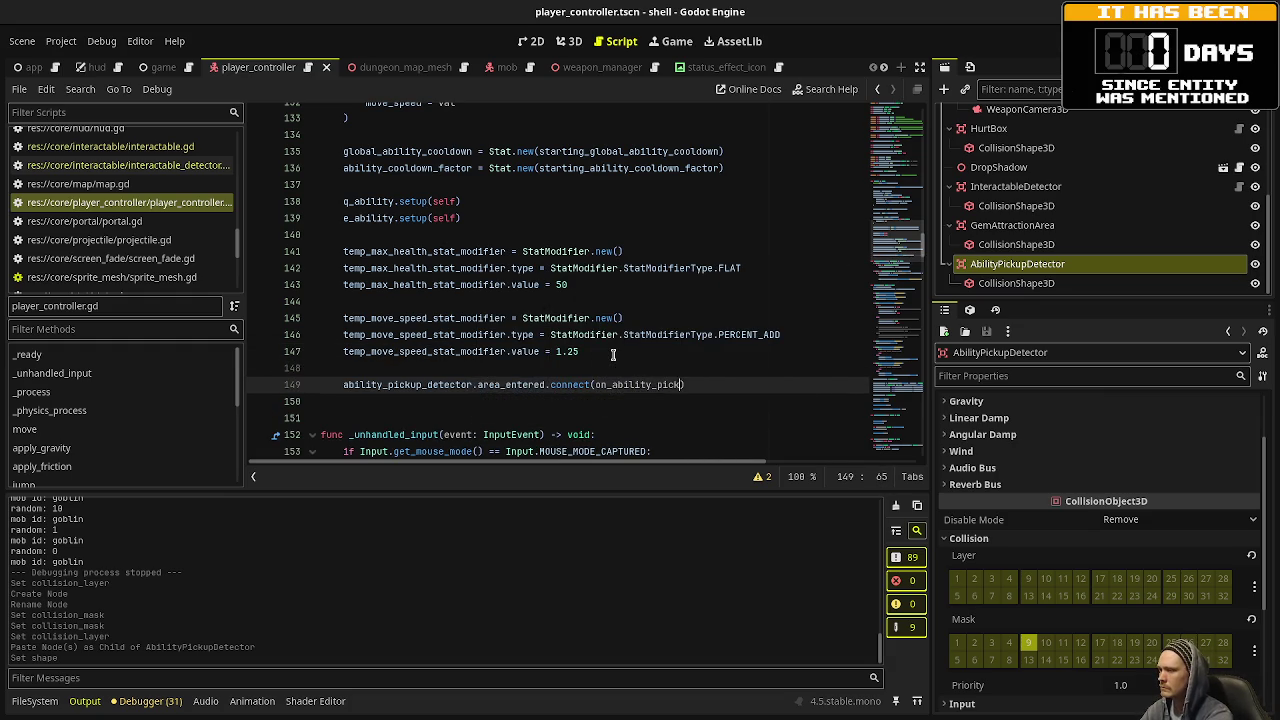
type("_detector_")
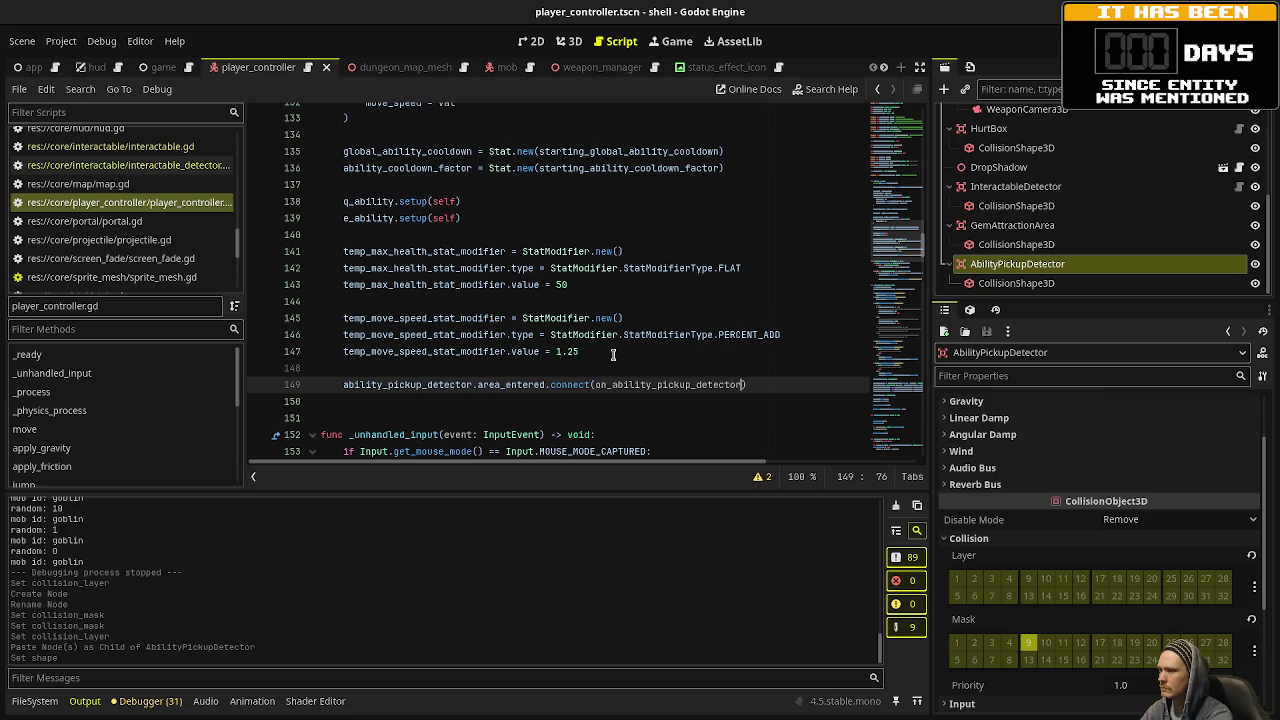
type("area_entered")
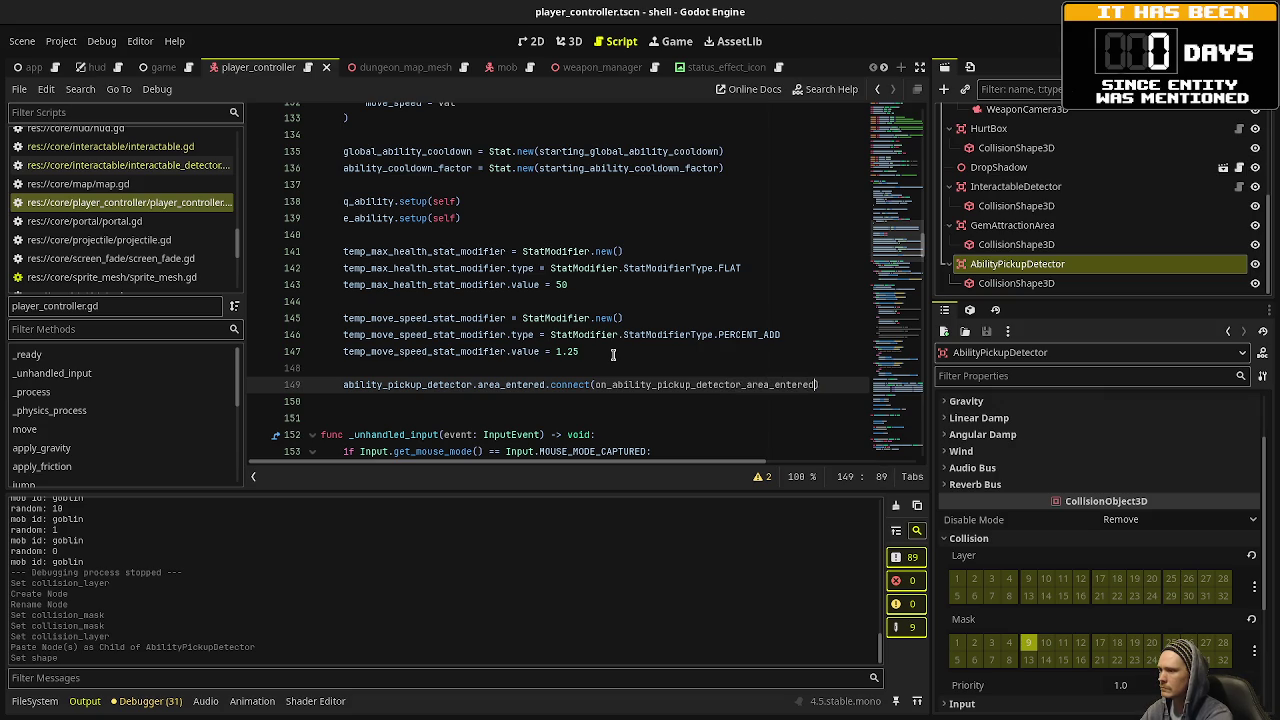
key("Return")
type("a")
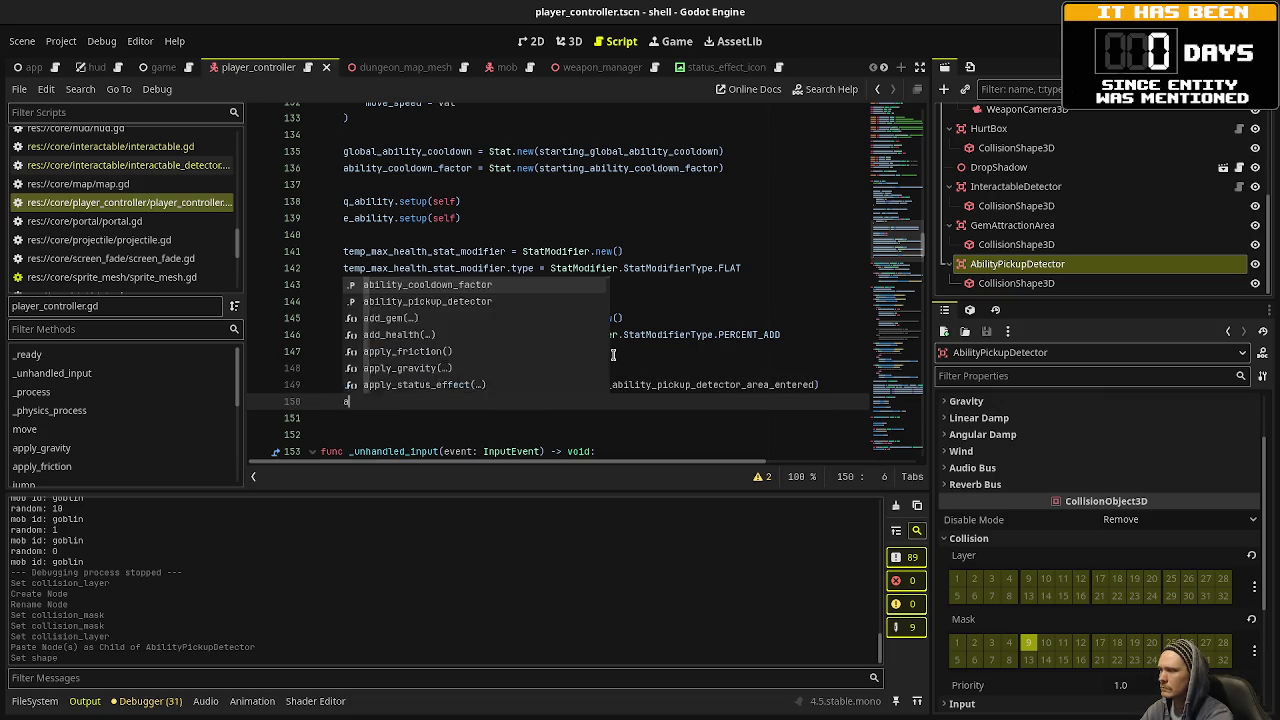
type("bility_pickup_")
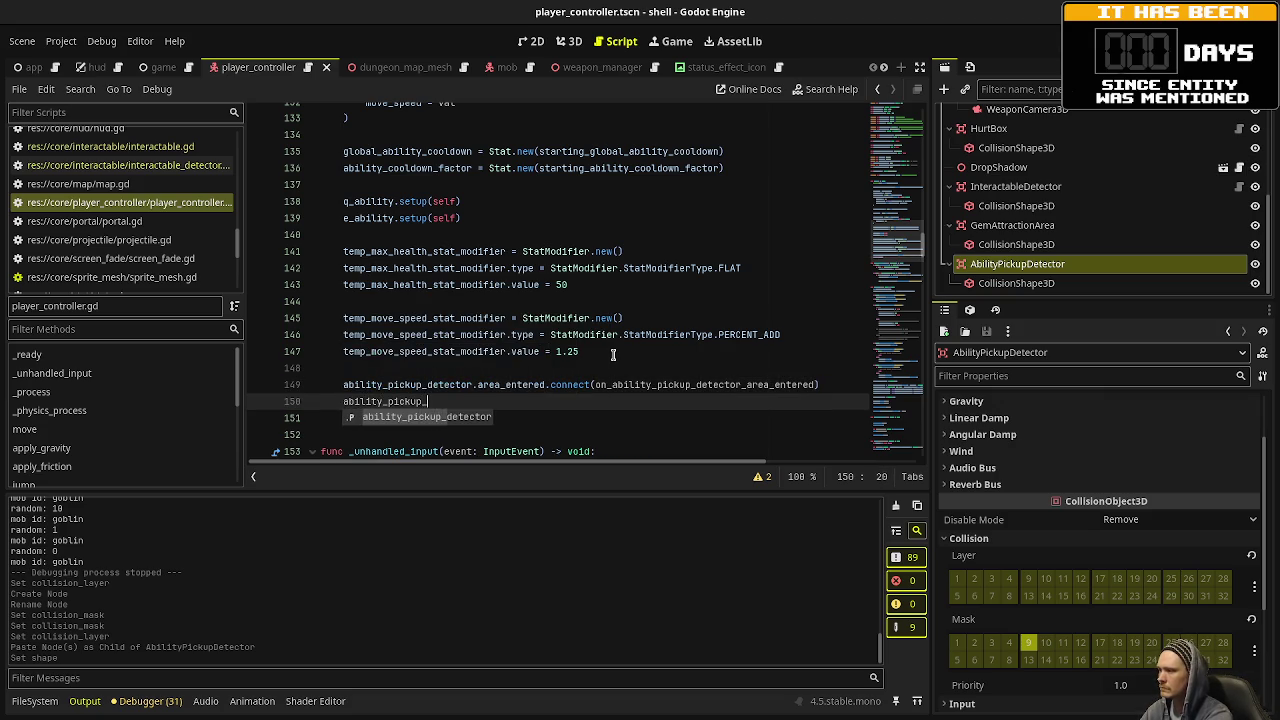
type("detector.area_")
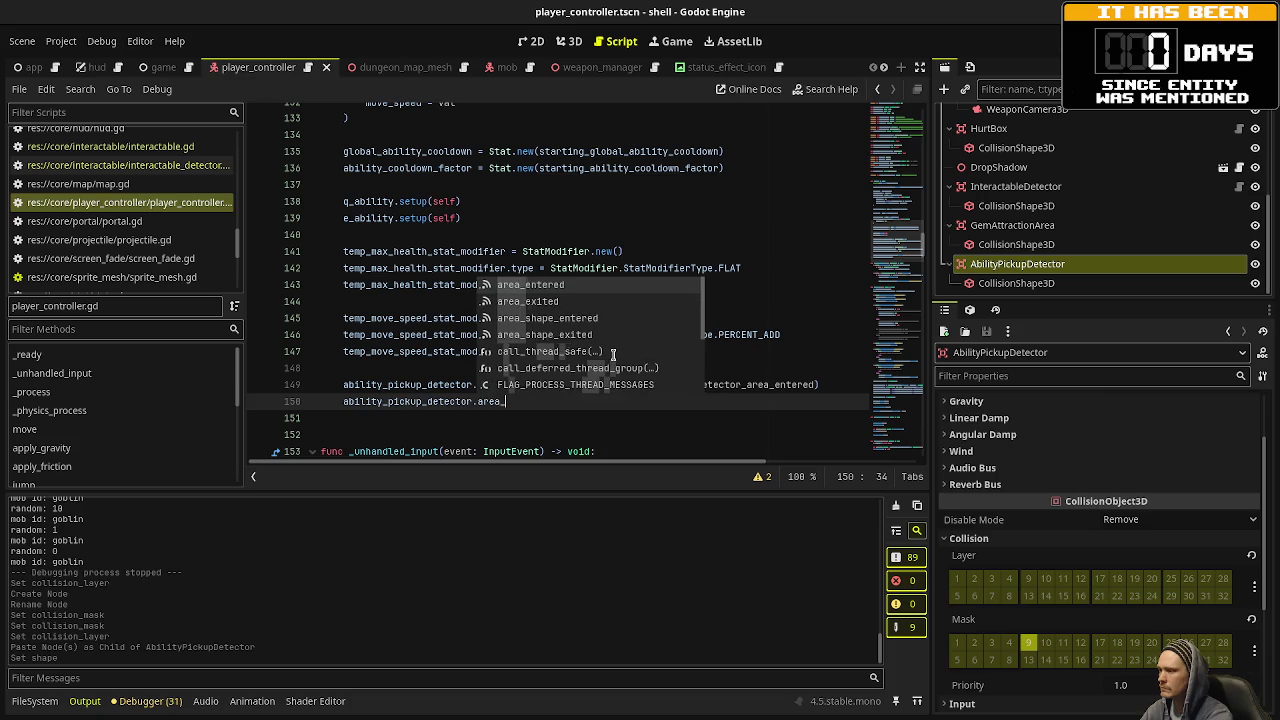
type("exited.conn")
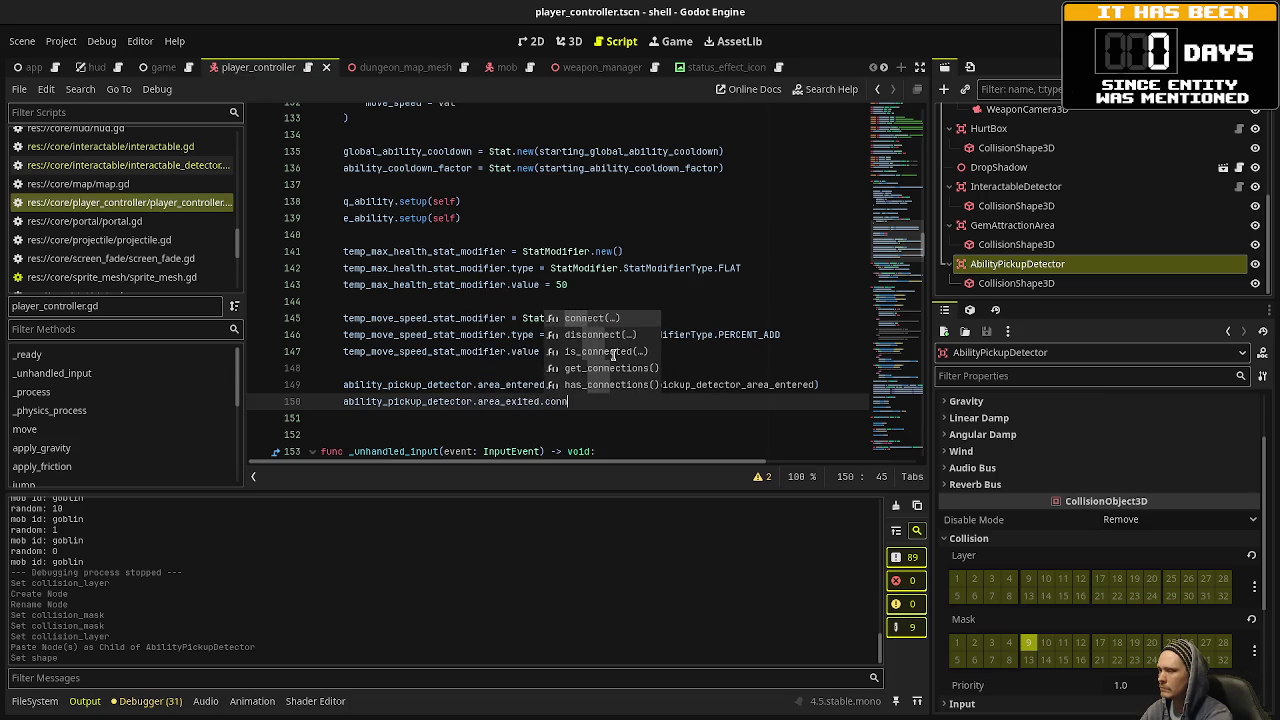
type("ect(on_")
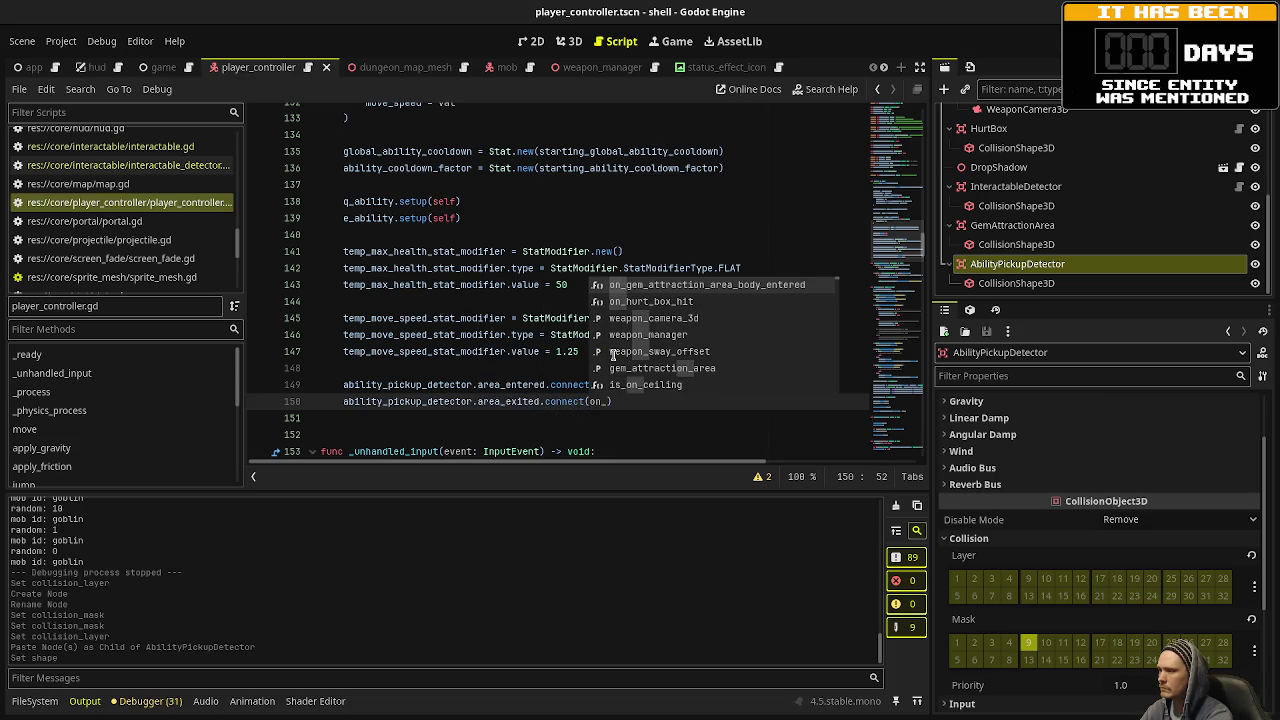
type("ability_p")
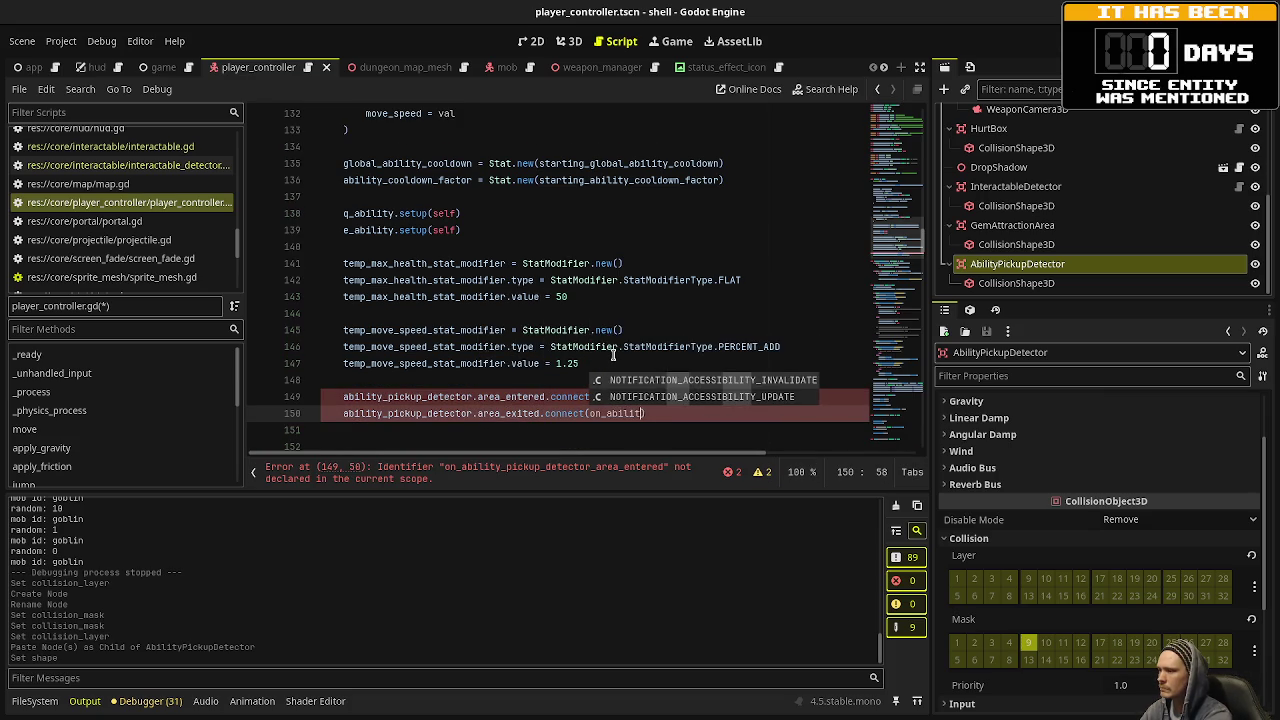
type("ickup_detector")
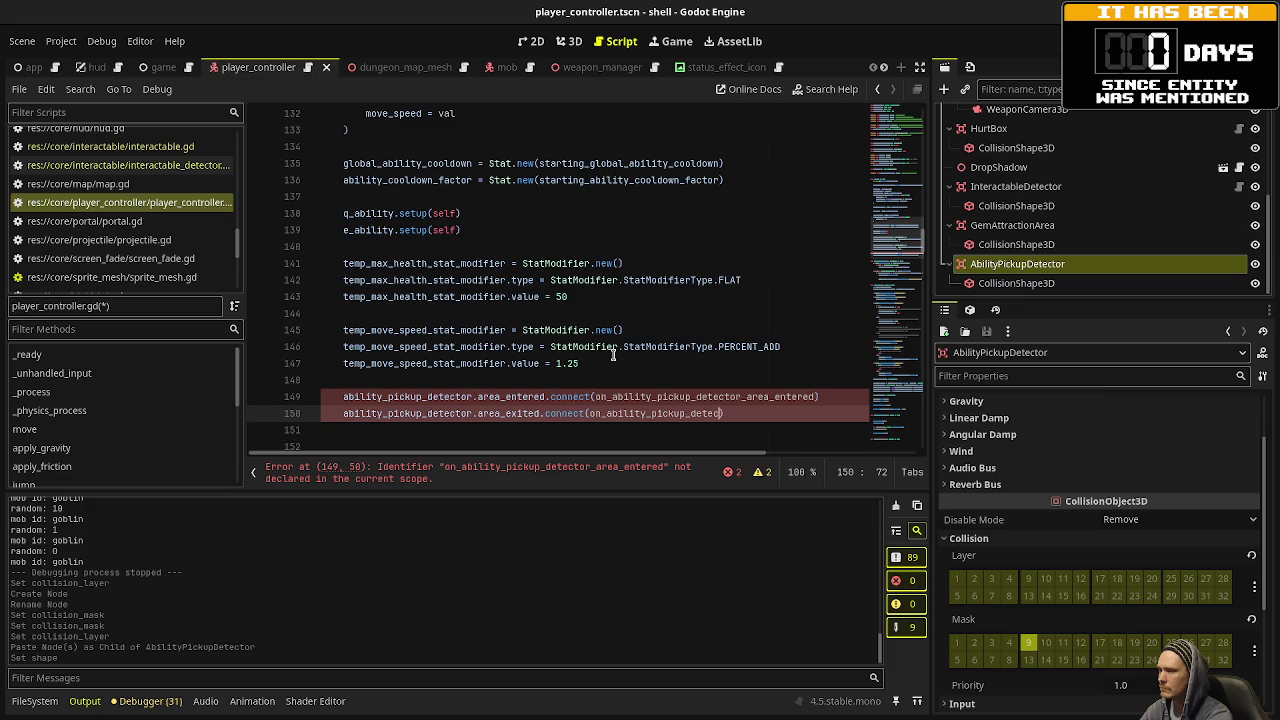
type("_area_ex")
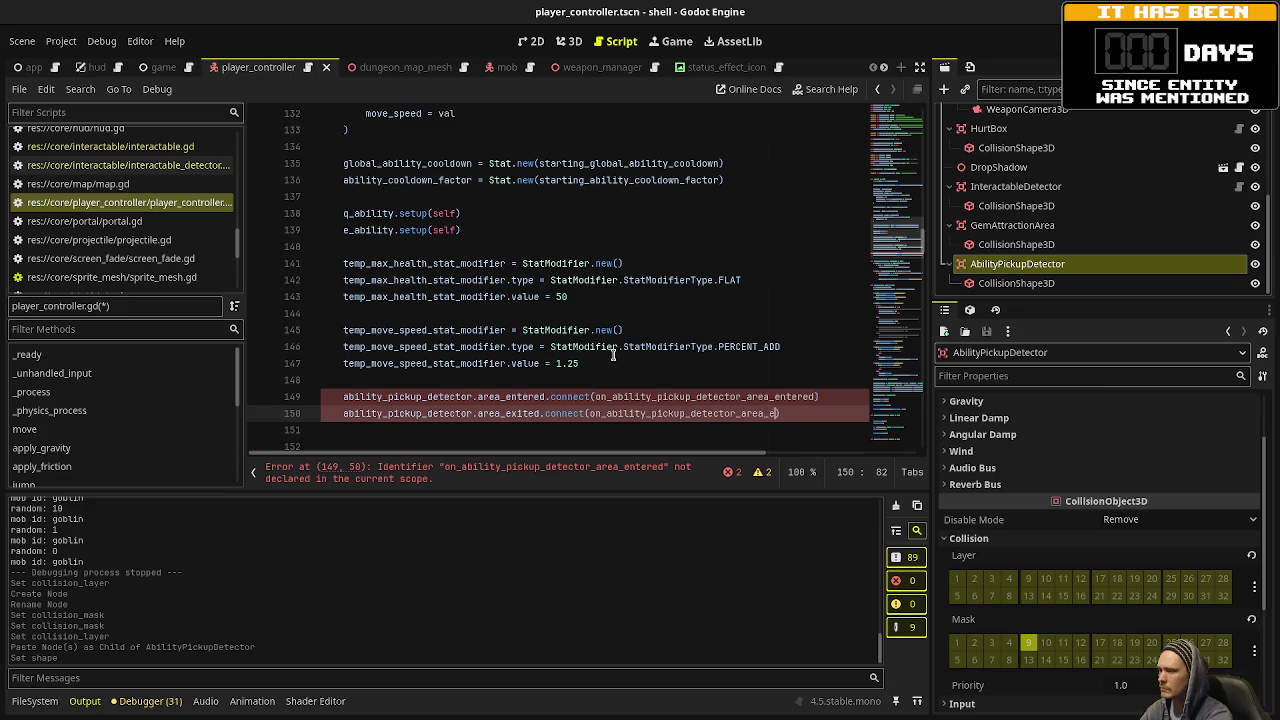
type("ited")
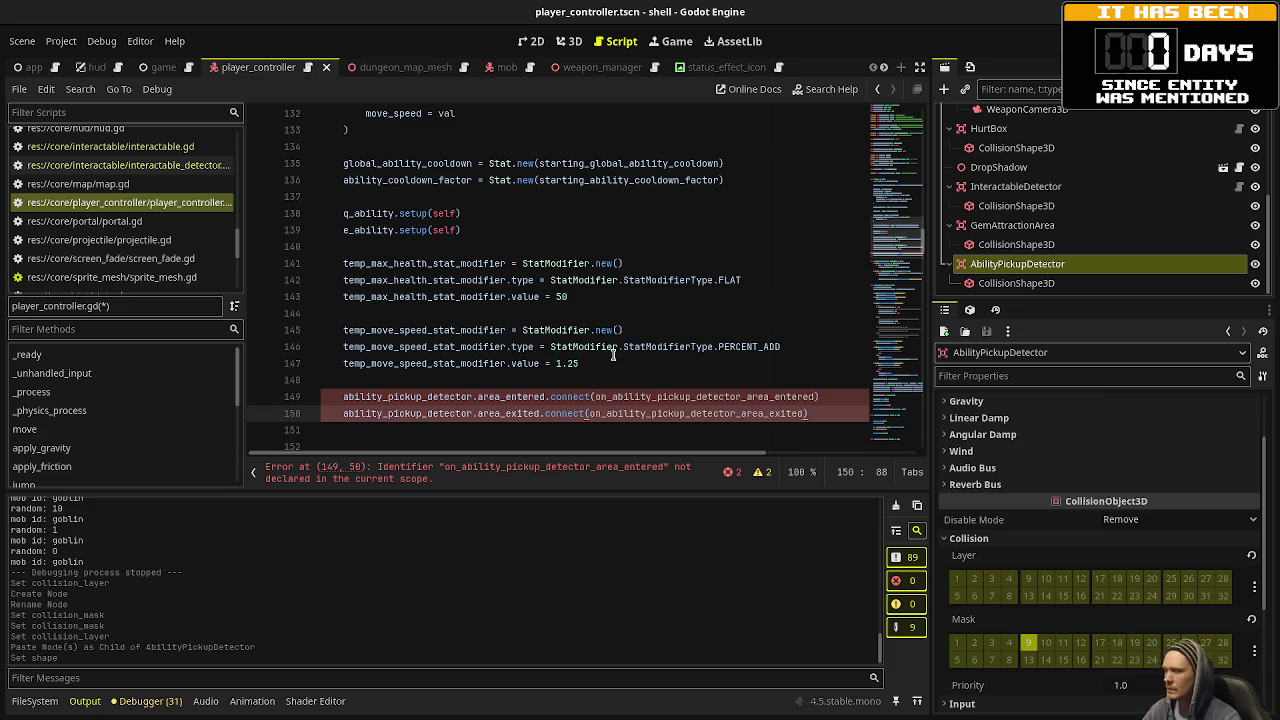
double_click(698, 397)
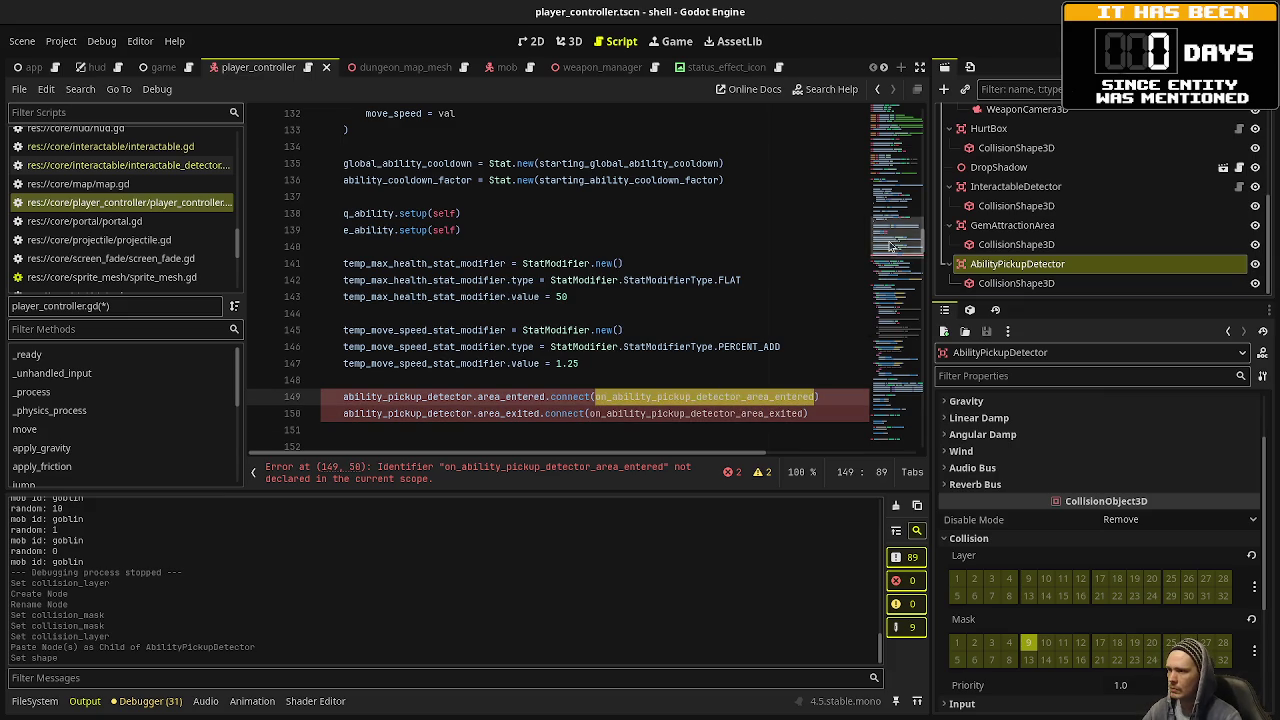
Write on_ability_pickup_detector_area_entered(area: Area3D) -> void at the script's end and duplicate it as exited.
left_click_drag(897, 235, 897, 420)
scroll(448, 412, "up", 7)
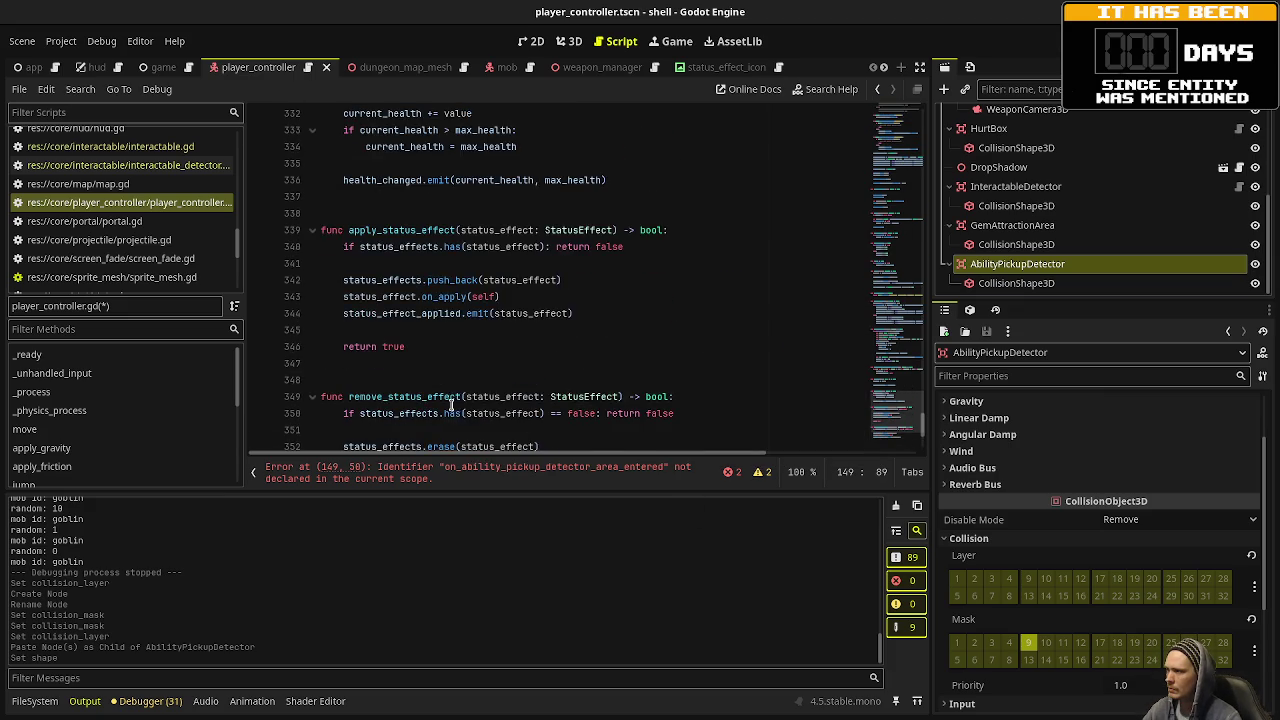
scroll(472, 386, "down", 7)
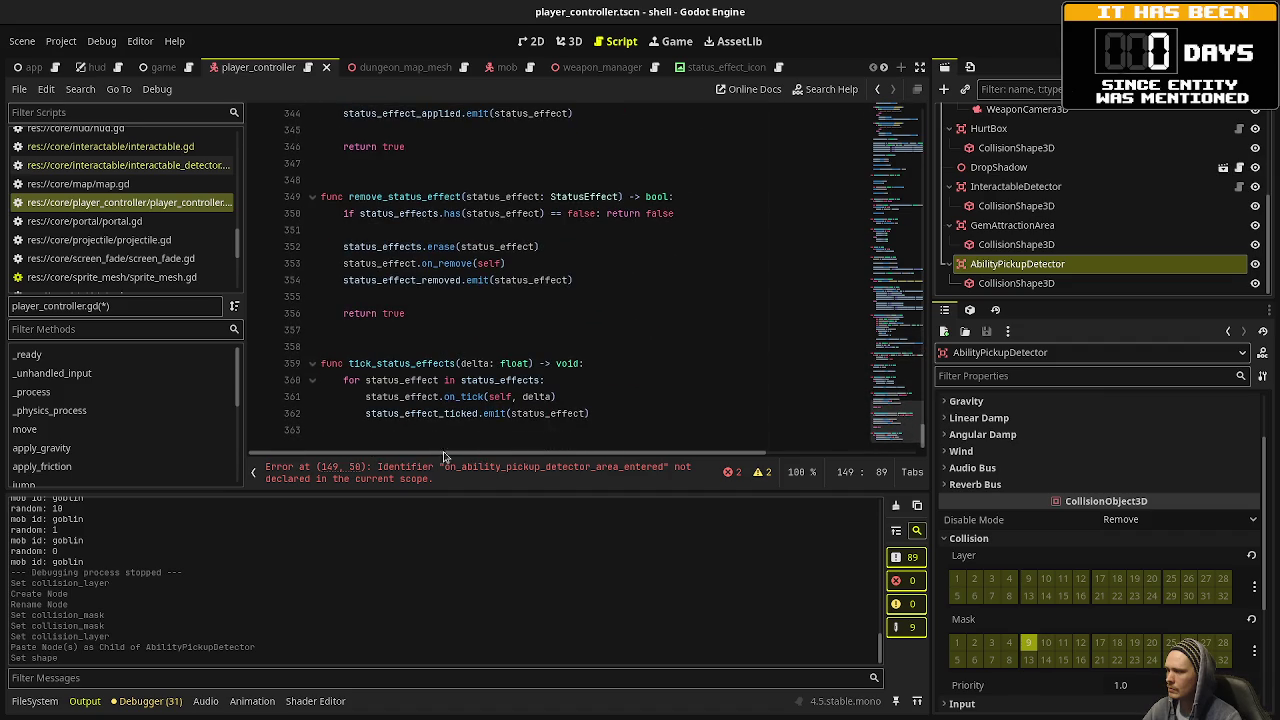
left_click(420, 429)
type("func ")
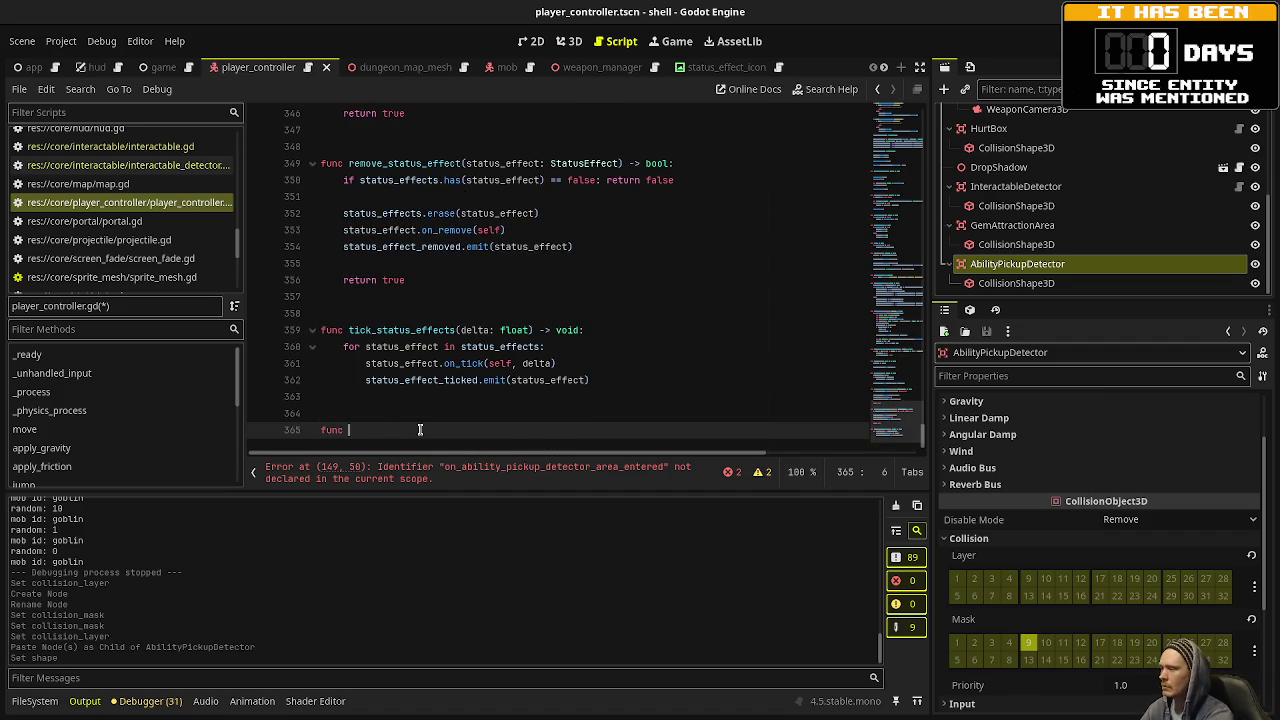
type("on_ability_pickup_detector_area_entered(area: Area3D) -> ")
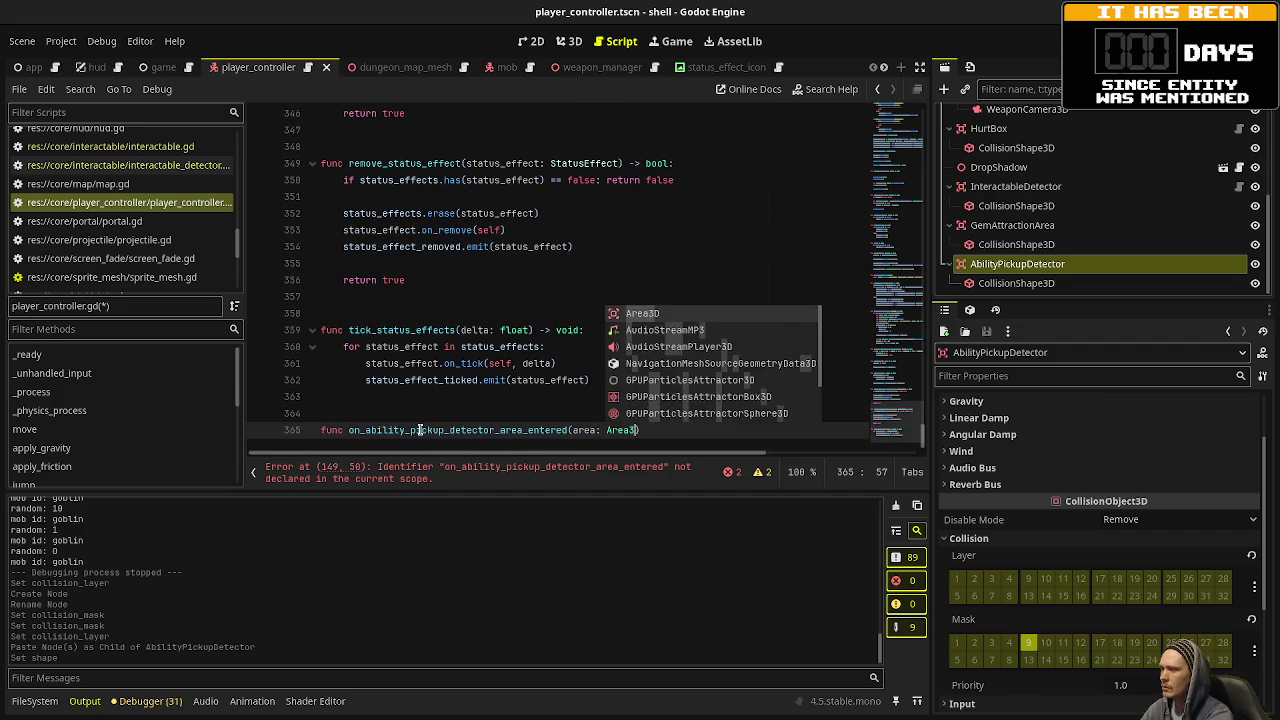
type("void:")
key("Return")
type("pass")
left_click_drag(420, 430, 303, 420)
key("ctrl+c")
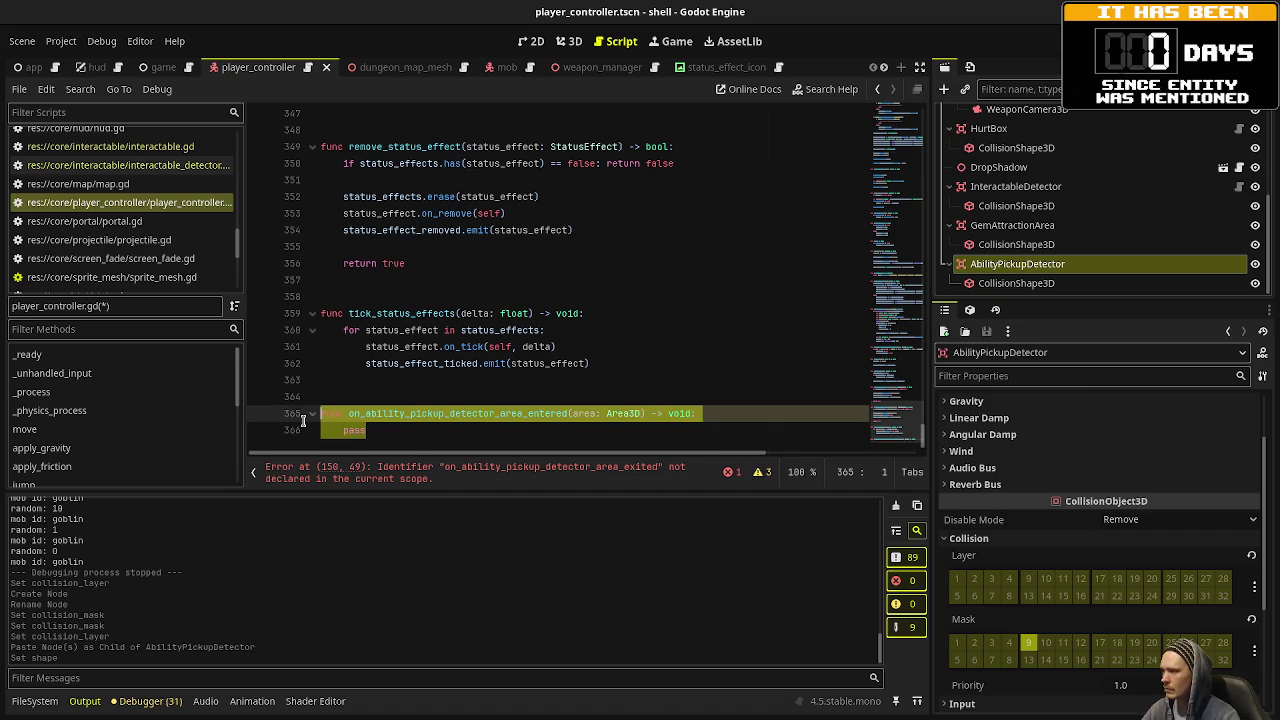
left_click(453, 436)
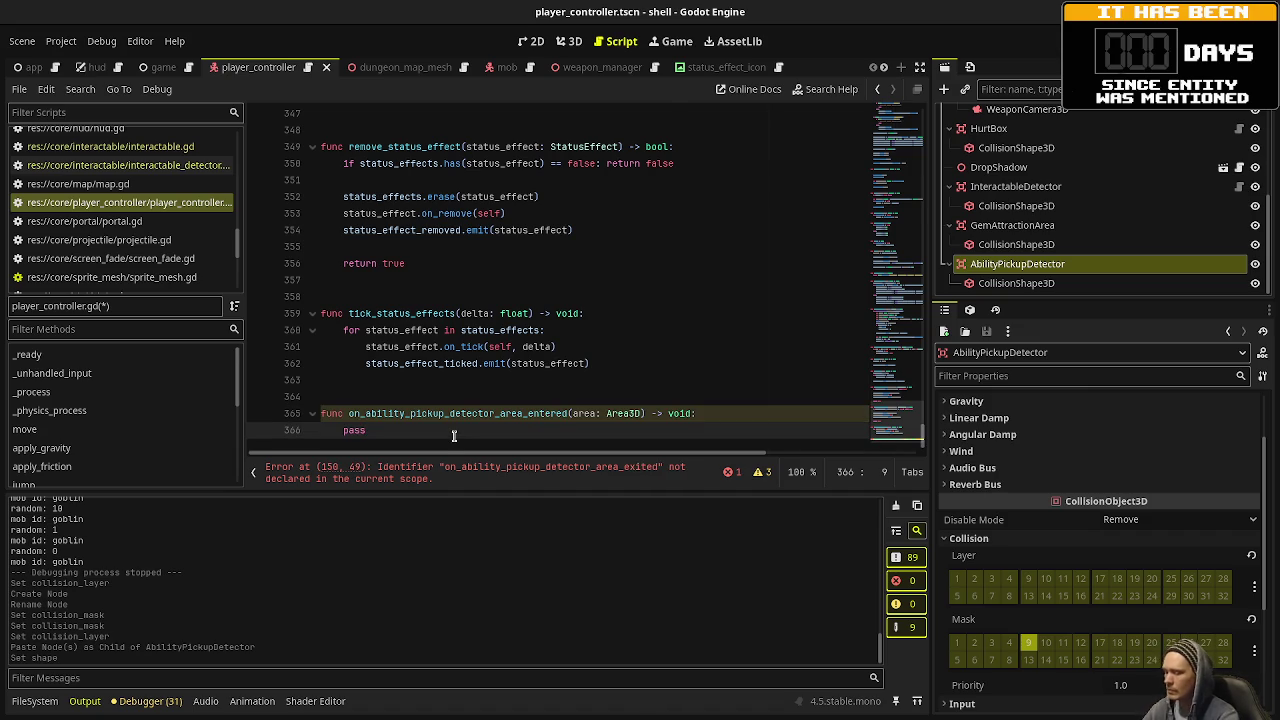
key("Return")
key("Return")
key("ctrl+v")
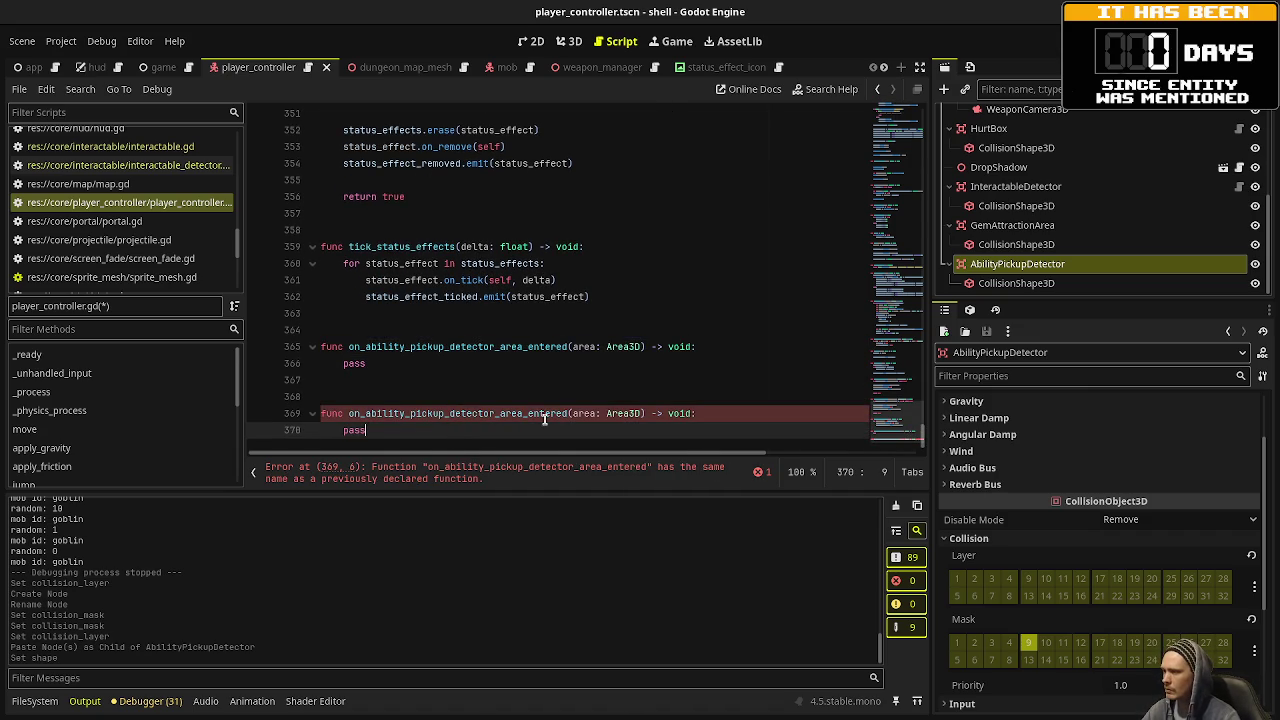
double_click(545, 413)
type("exited")
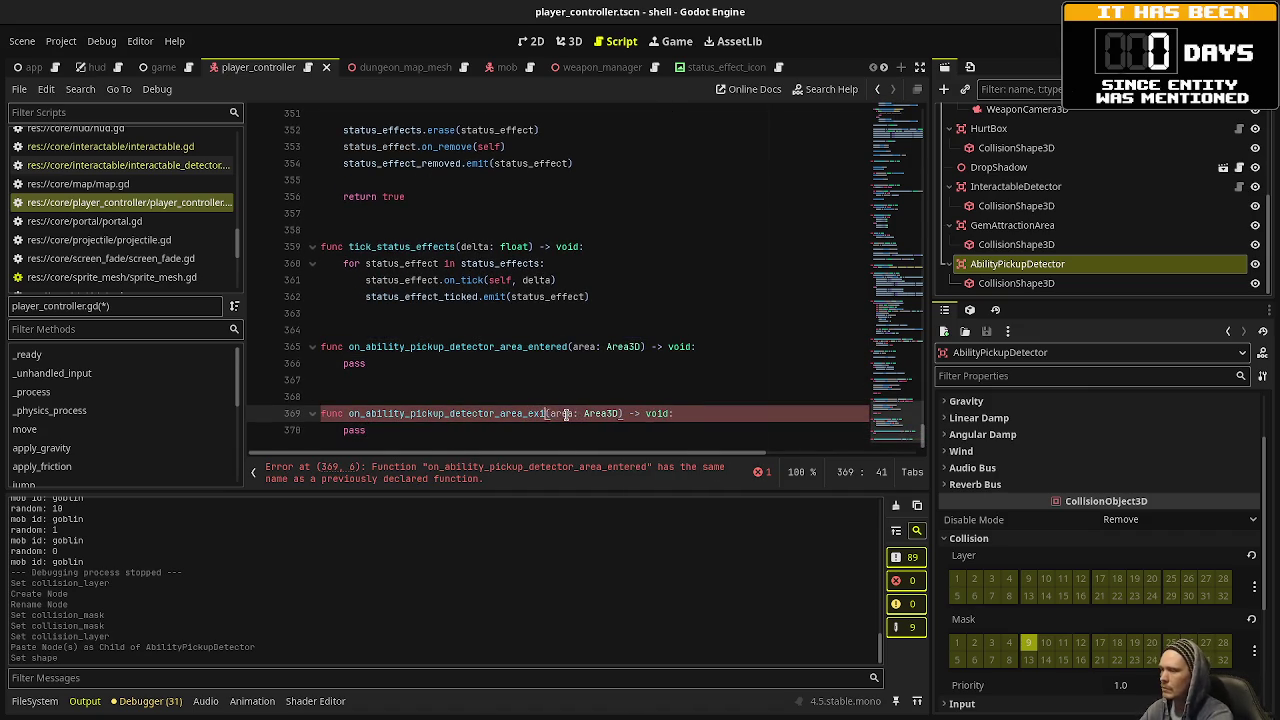
Fill the handlers with current_ability_pickups.push_back(area) and erase(area), then save.
double_click(354, 364)
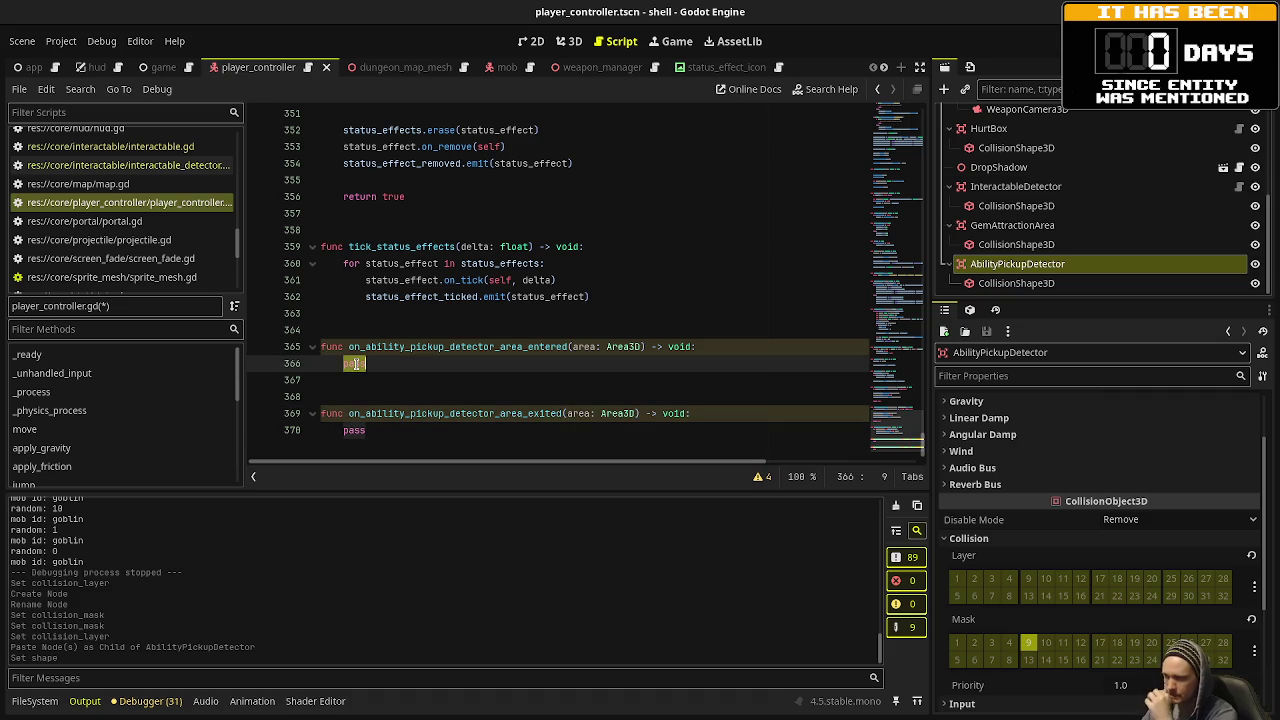
type("current_ability_pickups.push_b")
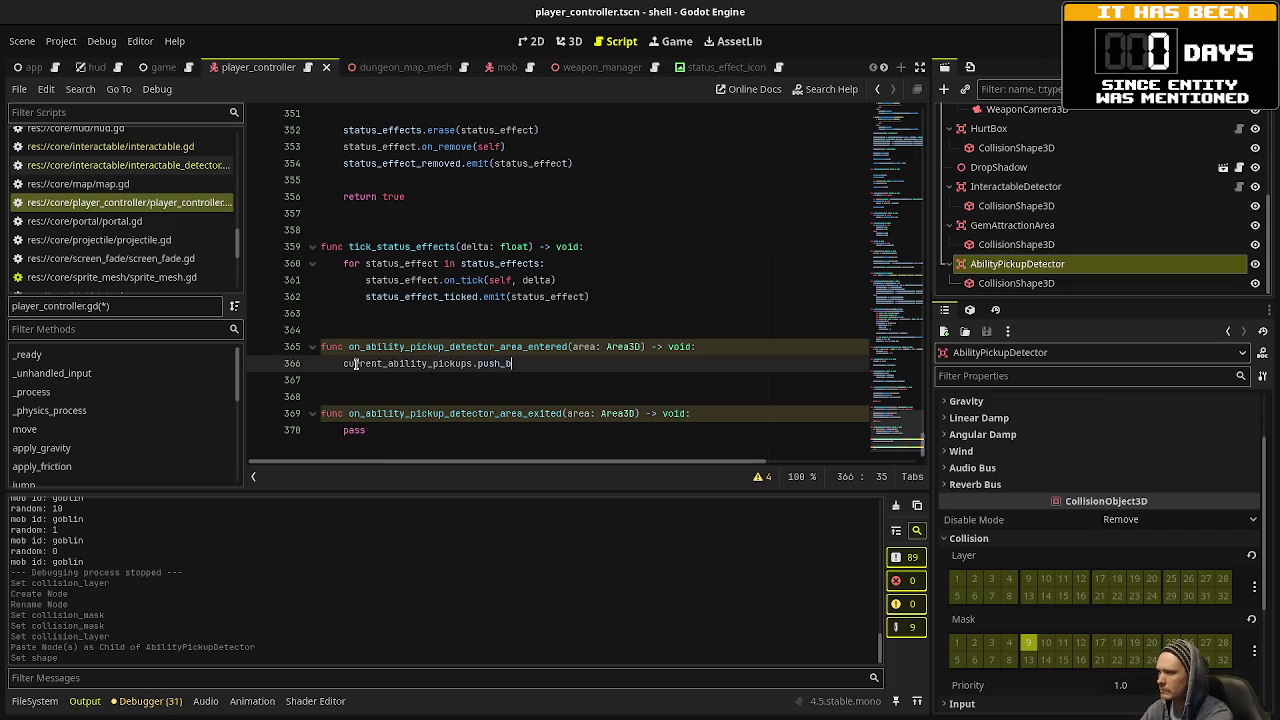
type("ack(area)")
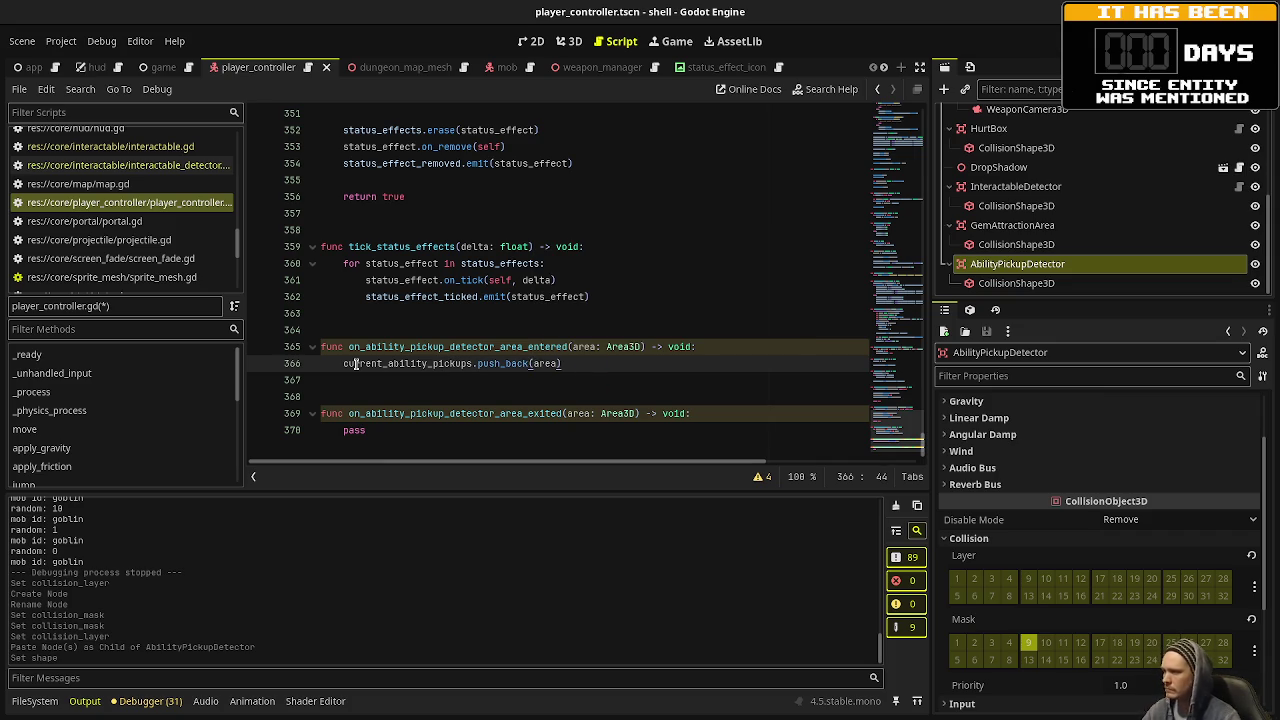
double_click(354, 430)
type("current_ability_pickups")
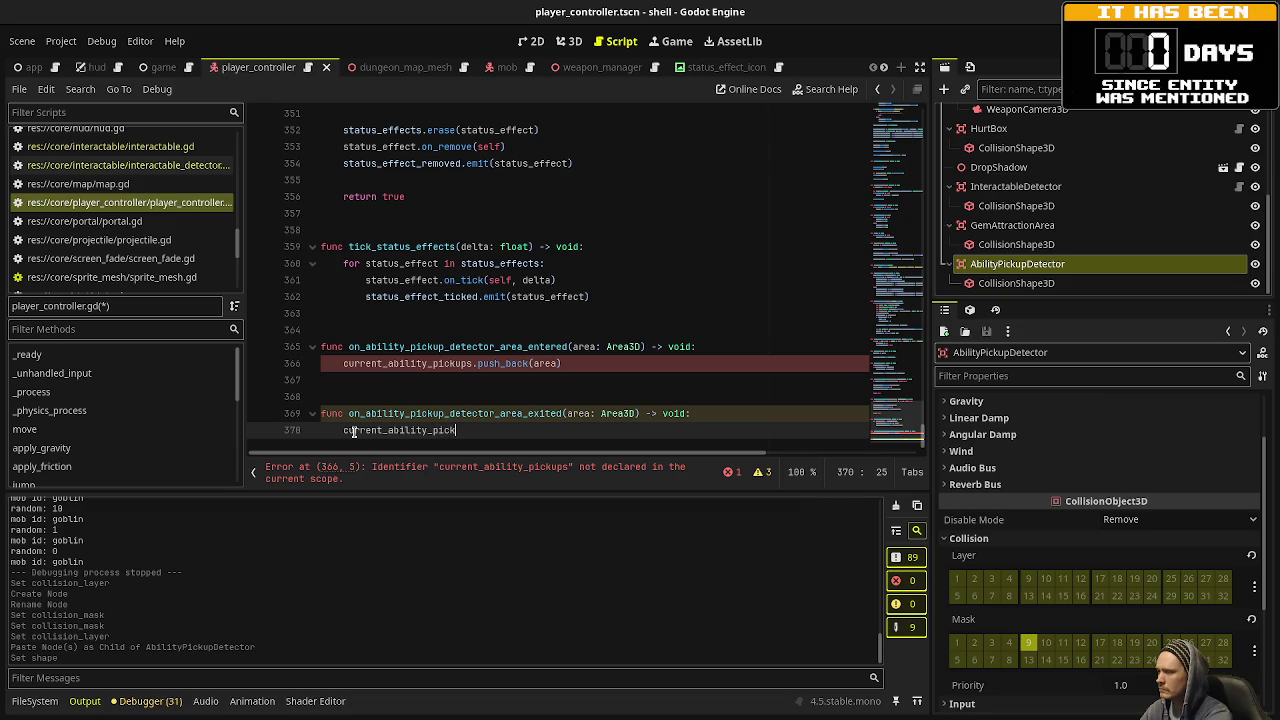
type(".erase(a")
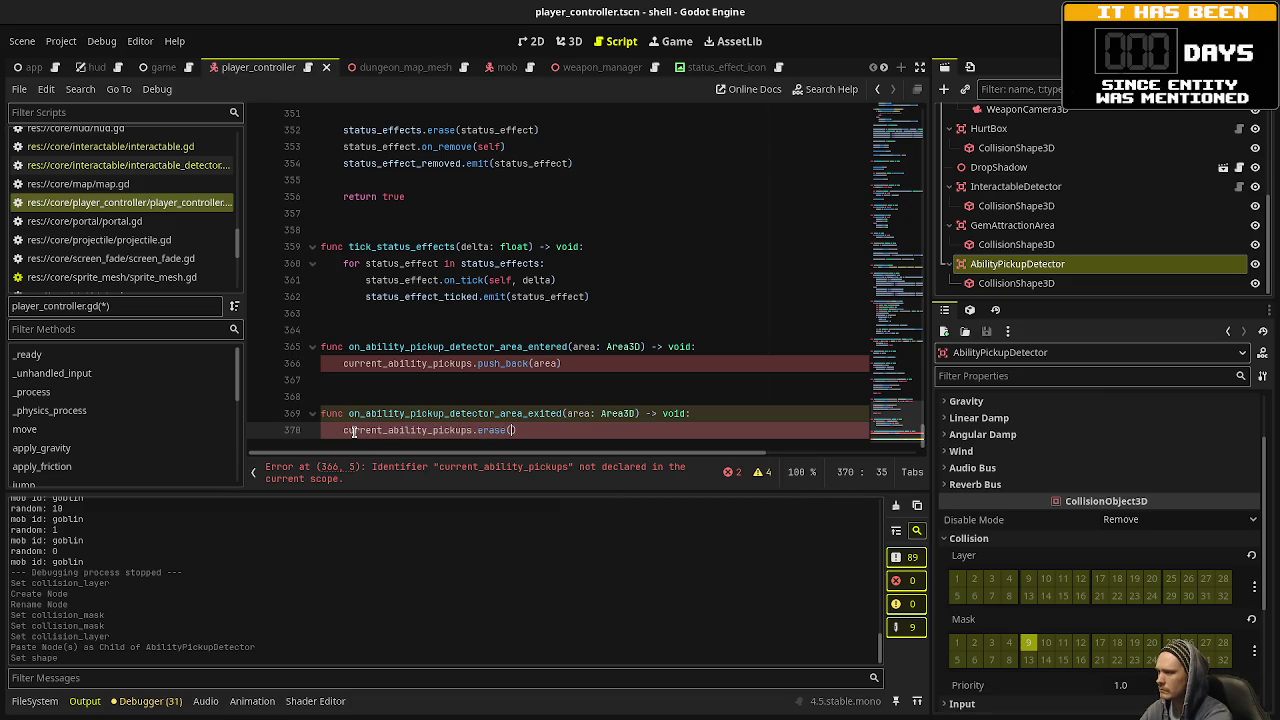
type("rea)")
key("ctrl+s")
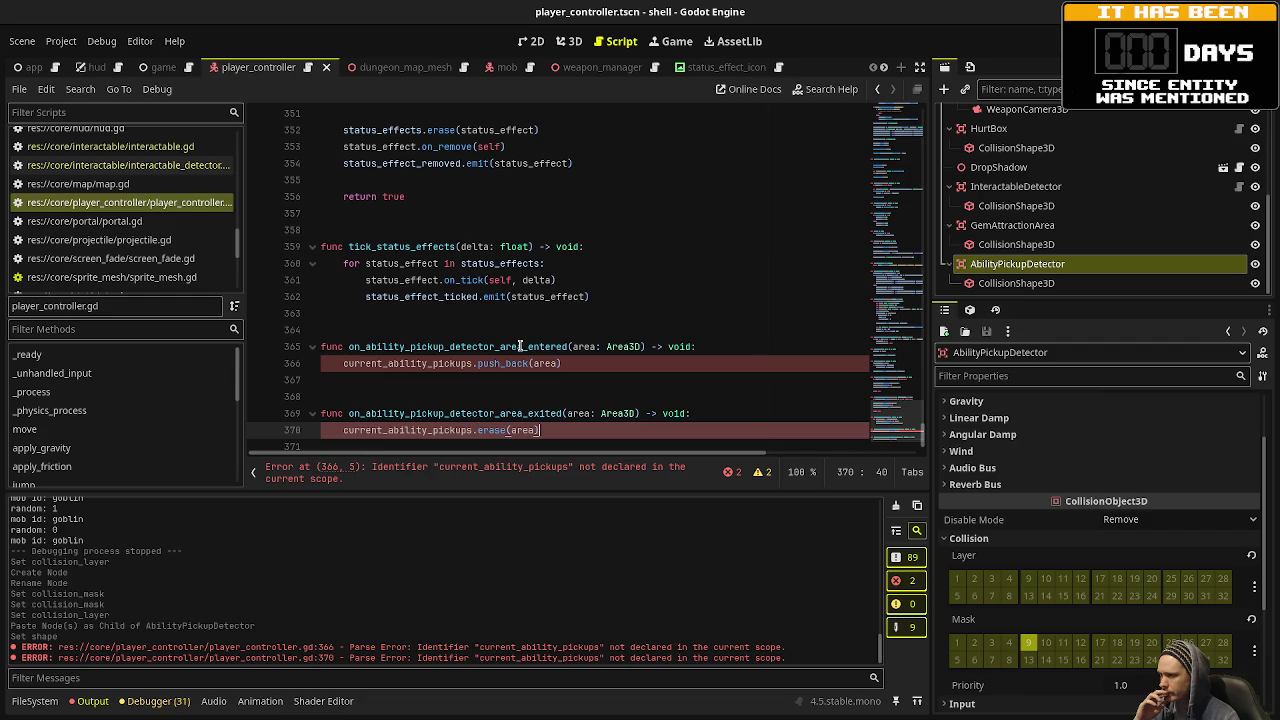
Rename both pickup handlers to body_entered/body_exited with a body: Node3D parameter, using body in push_back/erase, and save.
left_click(519, 346)
left_click(500, 346)
type("body")
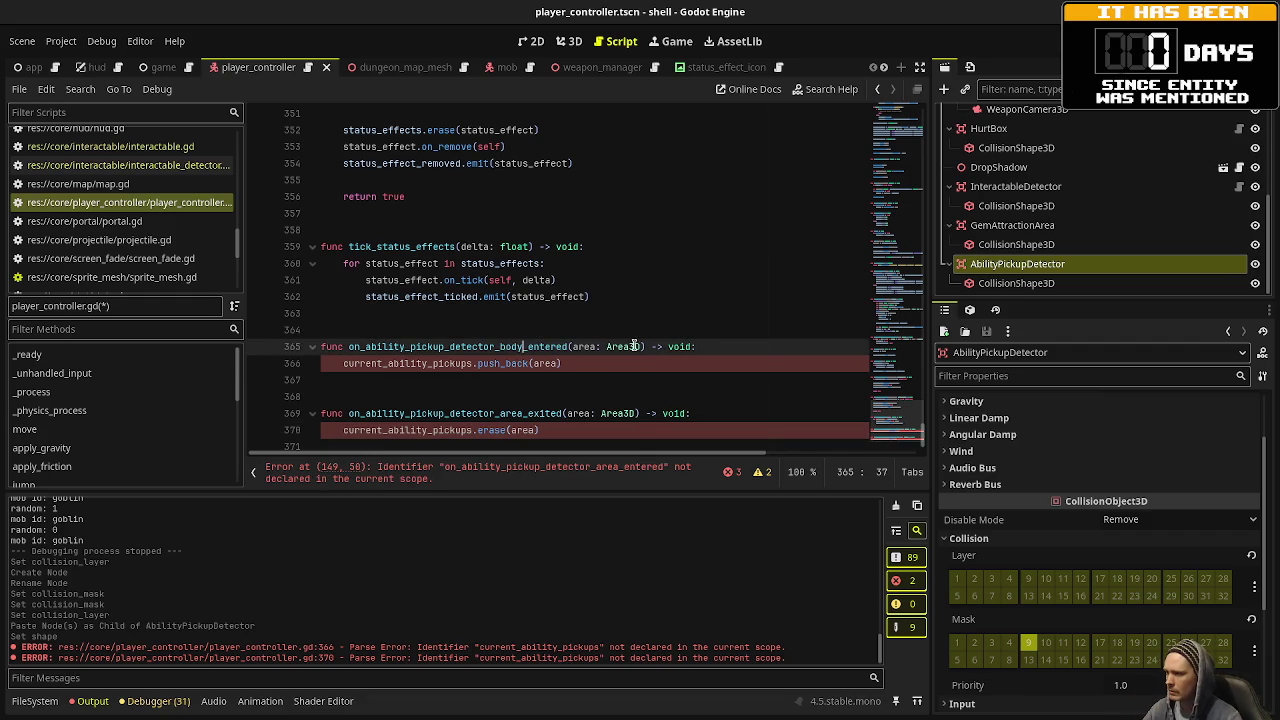
left_click_drag(641, 346, 573, 346)
type("body: Node3D")
double_click(540, 363)
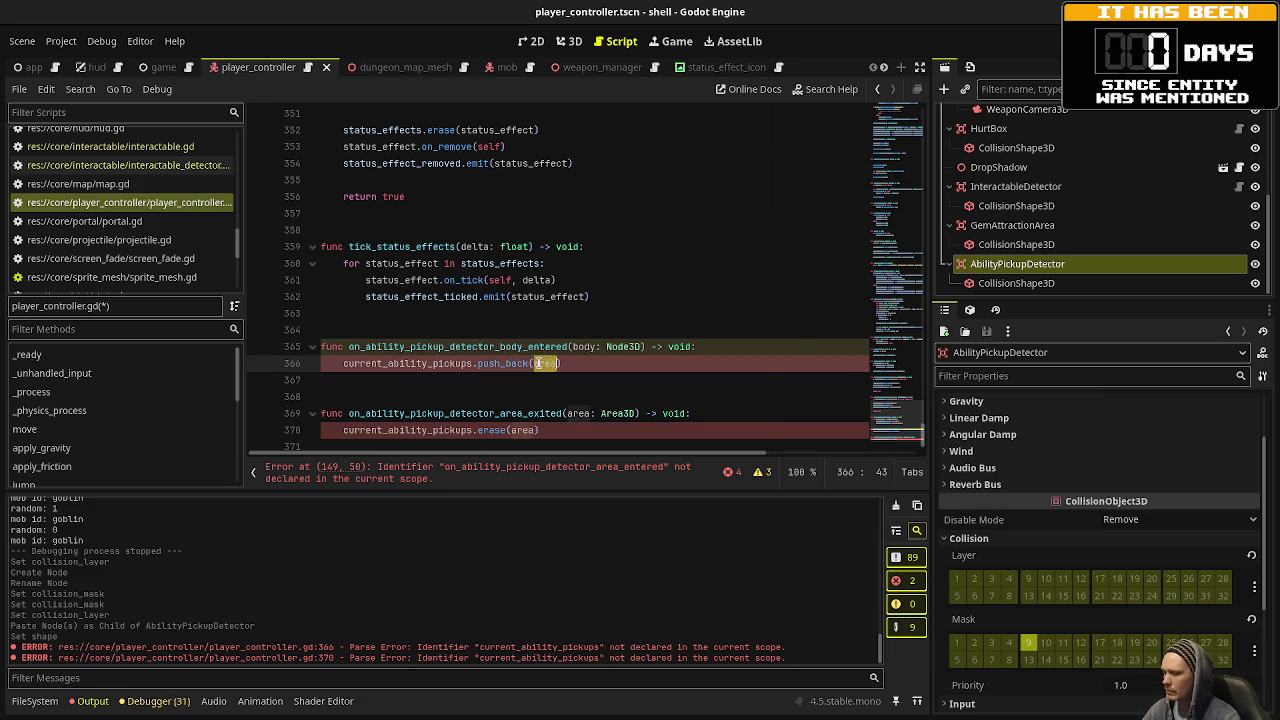
type("body")
left_click(521, 430)
double_click(521, 430)
type("body")
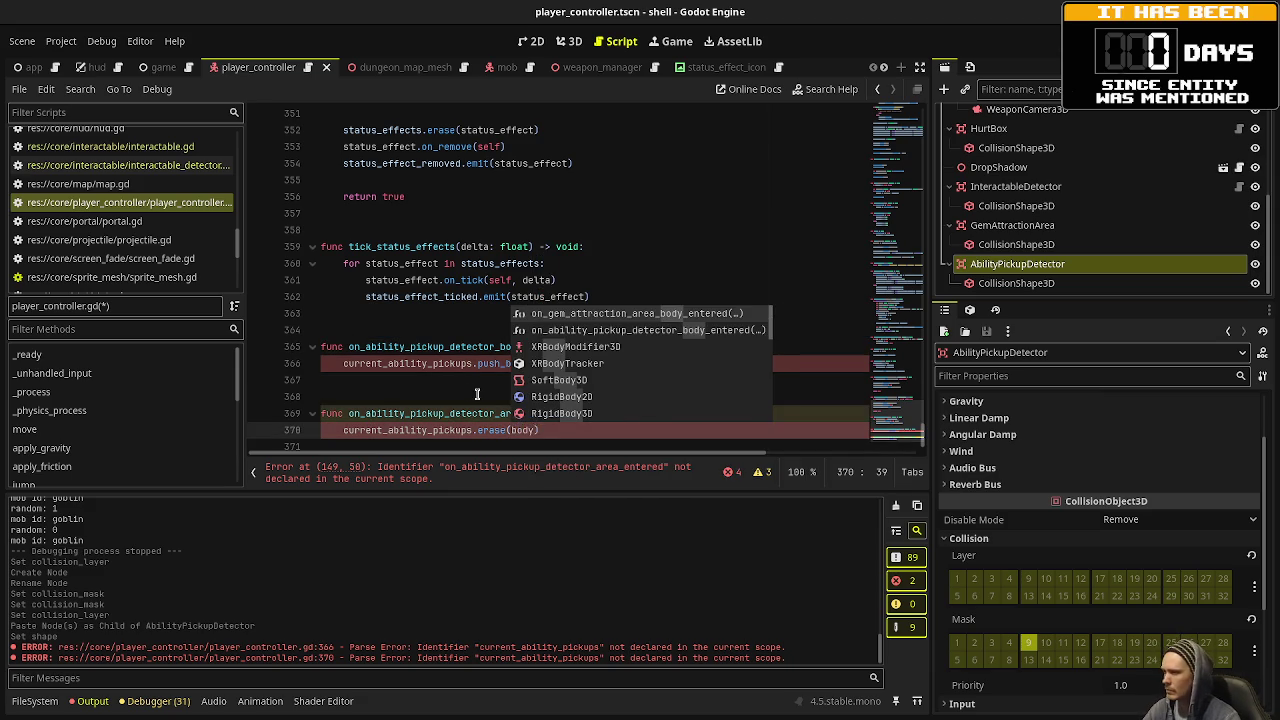
key("Escape")
left_click(517, 413)
type("body")
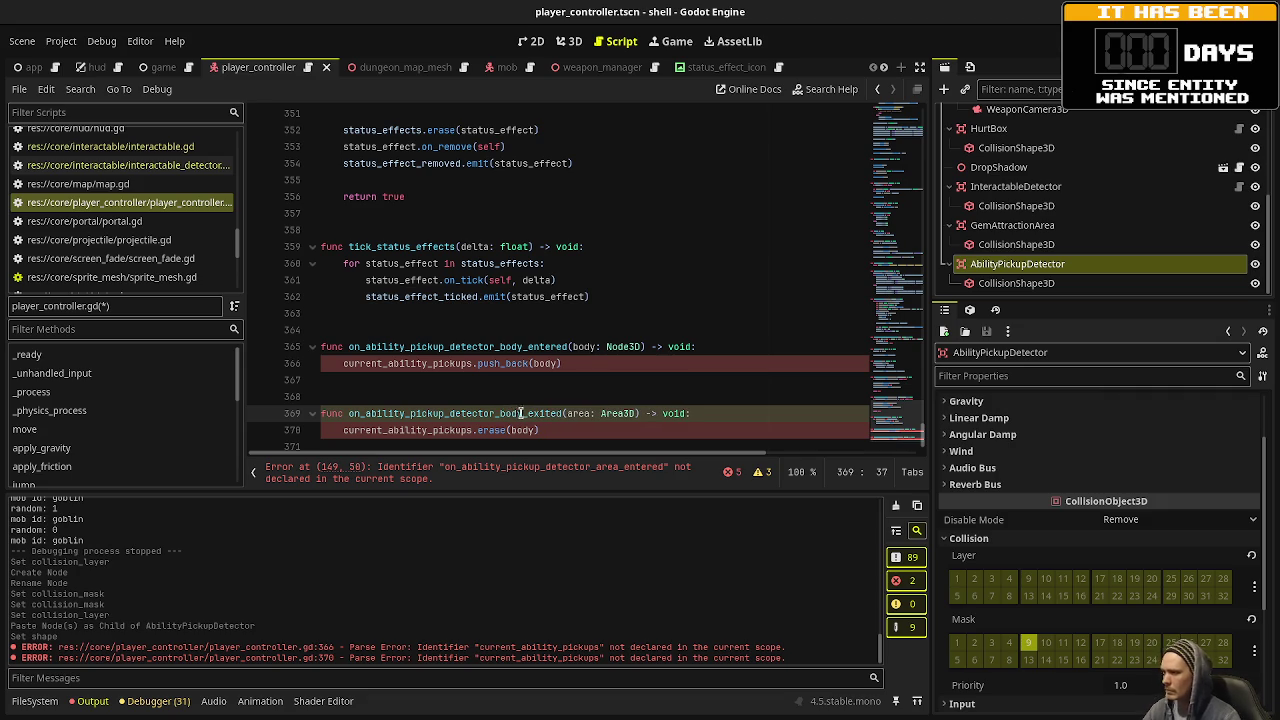
double_click(583, 413)
type("body")
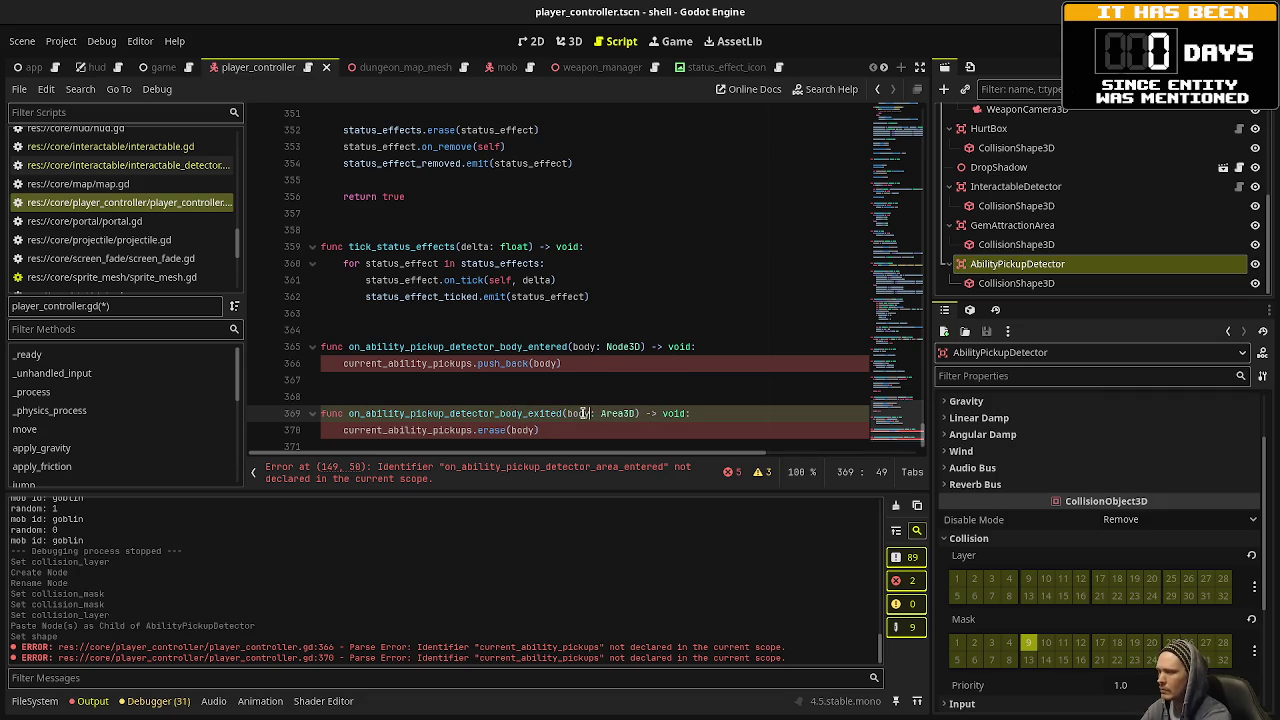
key("ctrl+s")
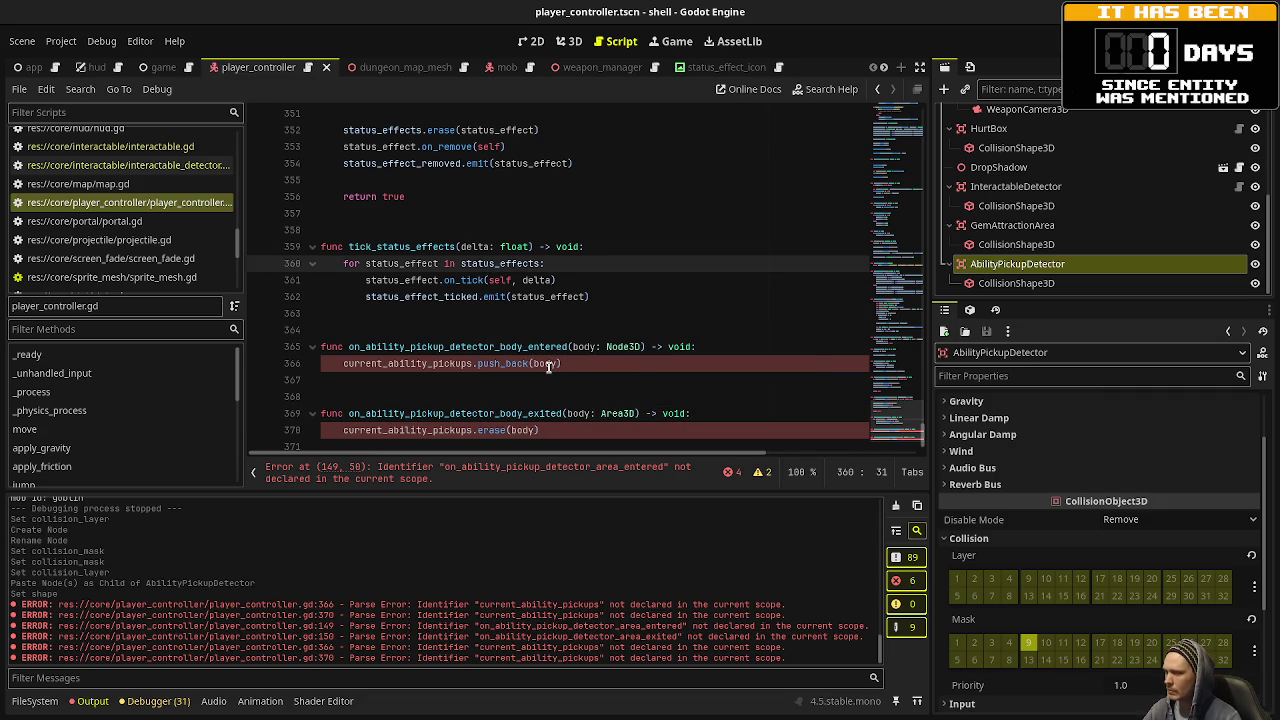
Change lines 149–150 to connect the detector's body_entered and body_exited signals to the body-named handlers.
mouse_move(548, 366)
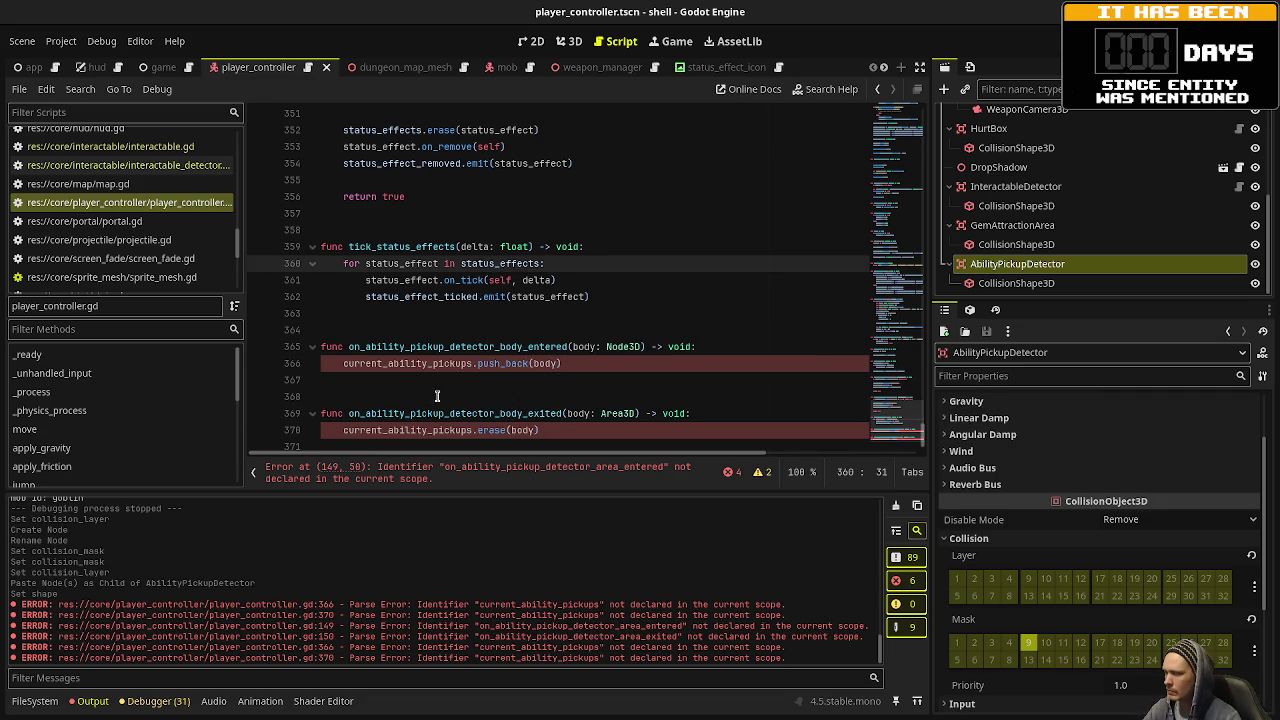
double_click(418, 365)
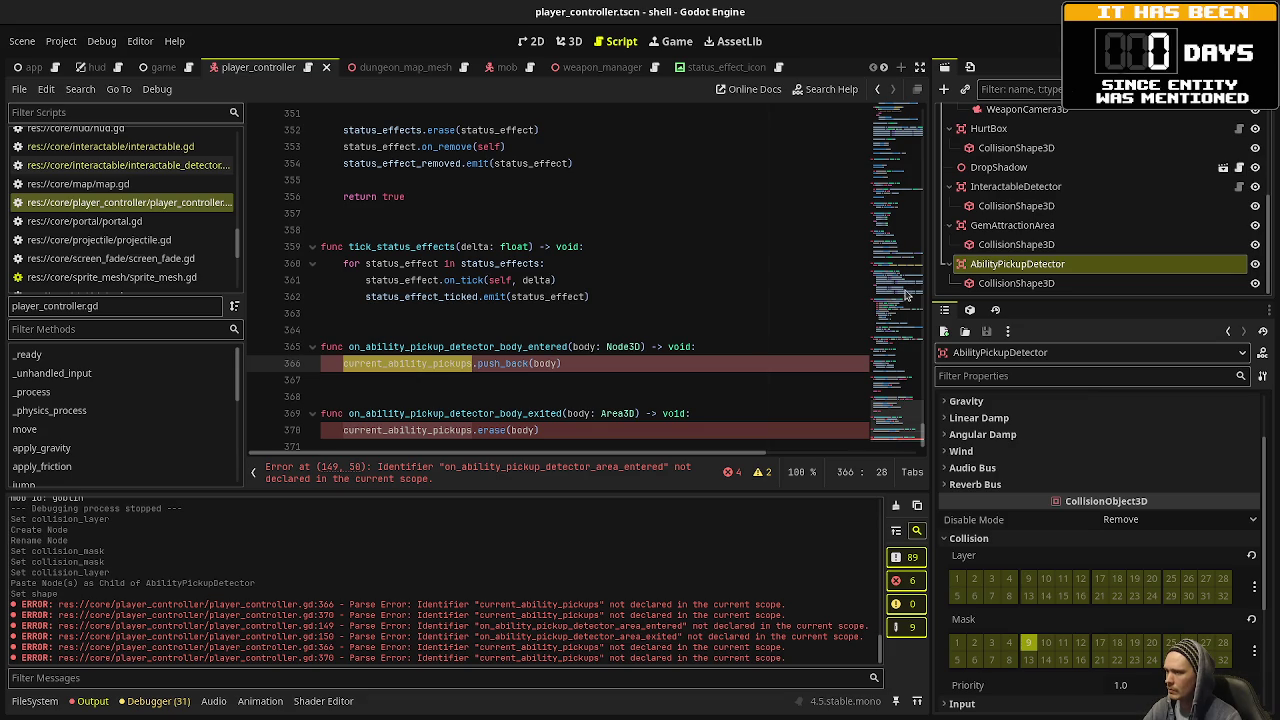
mouse_move(899, 378)
left_mouse_down()
mouse_move(903, 203)
mouse_move(903, 226)
left_mouse_up()
left_click(476, 288)
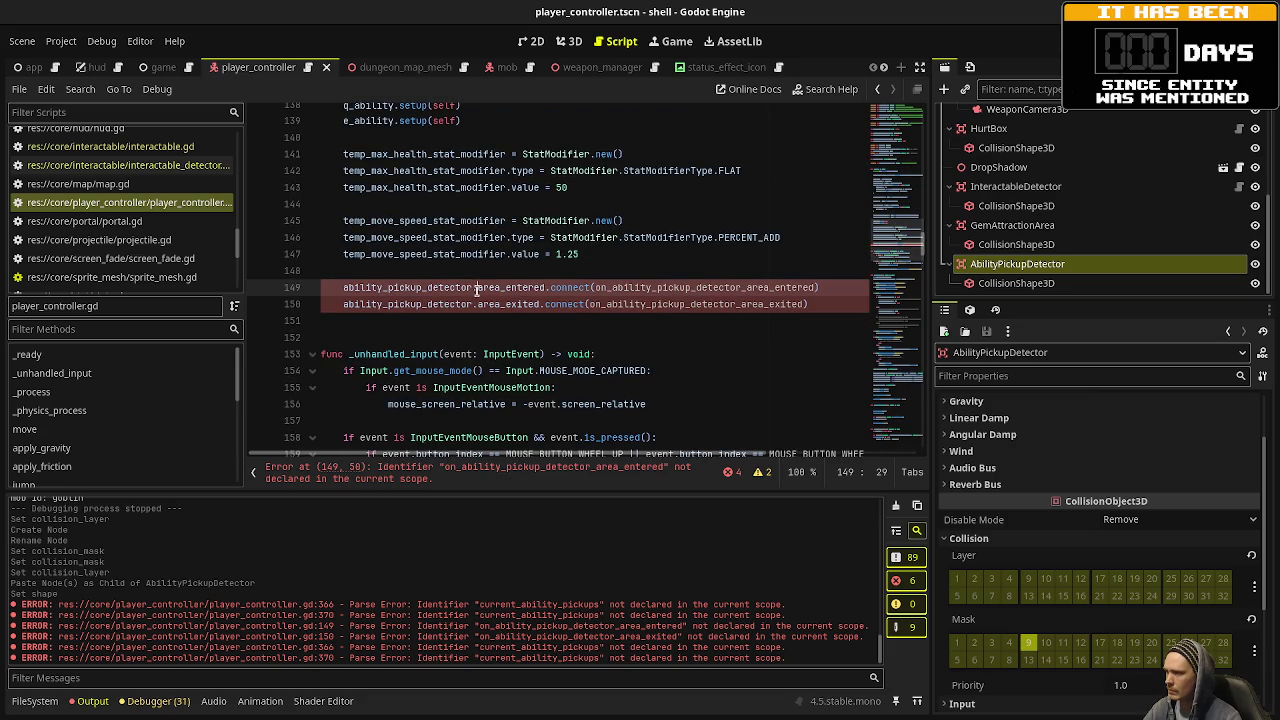
type("body")
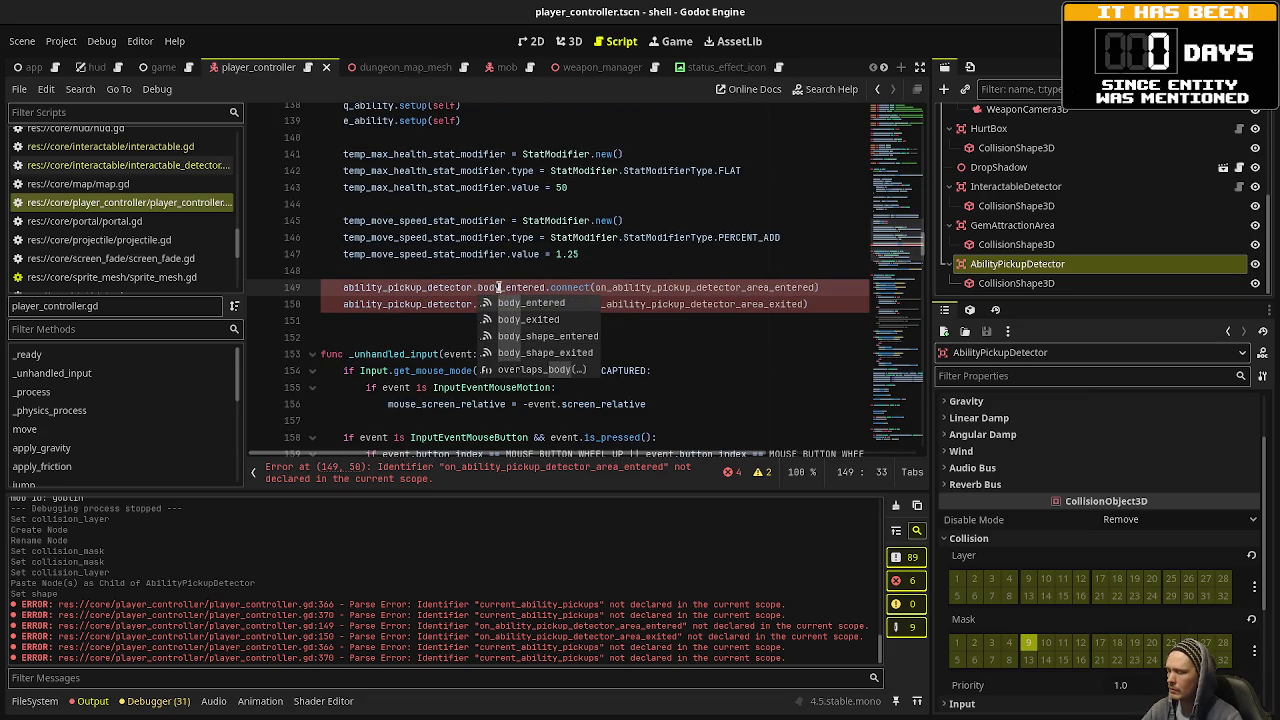
key("Escape")
left_click_drag(478, 304, 500, 305)
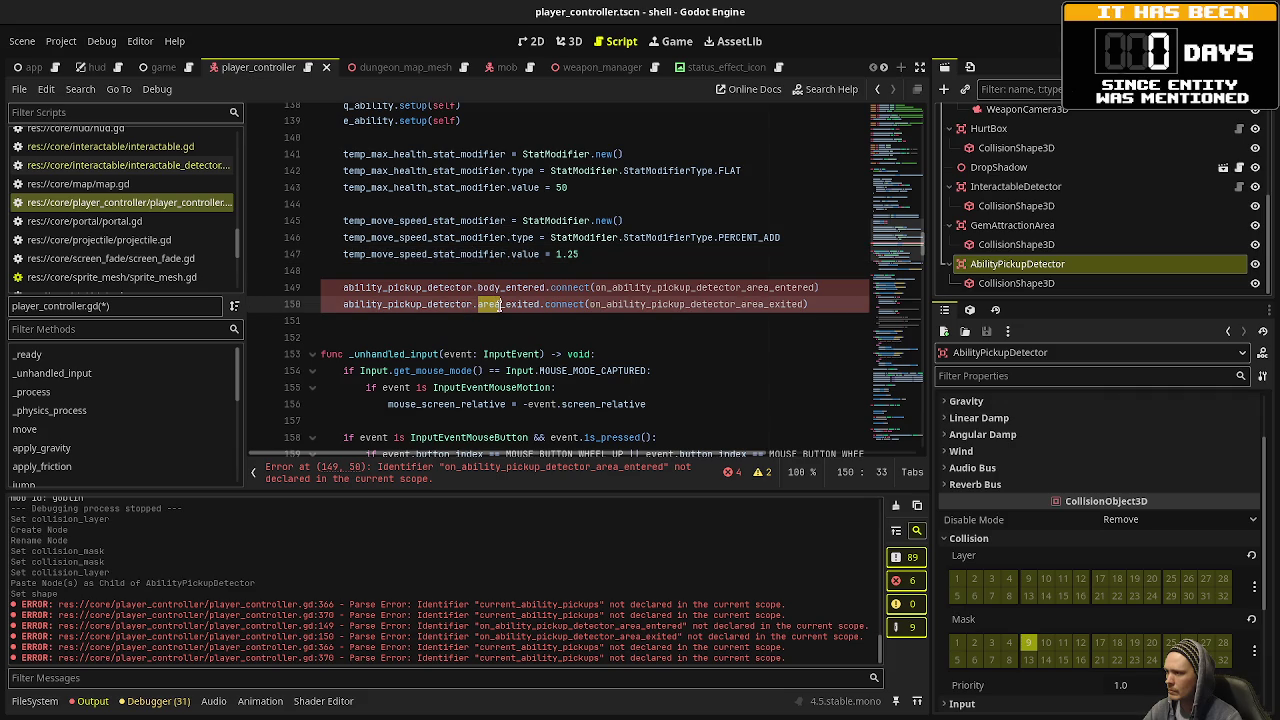
type("body")
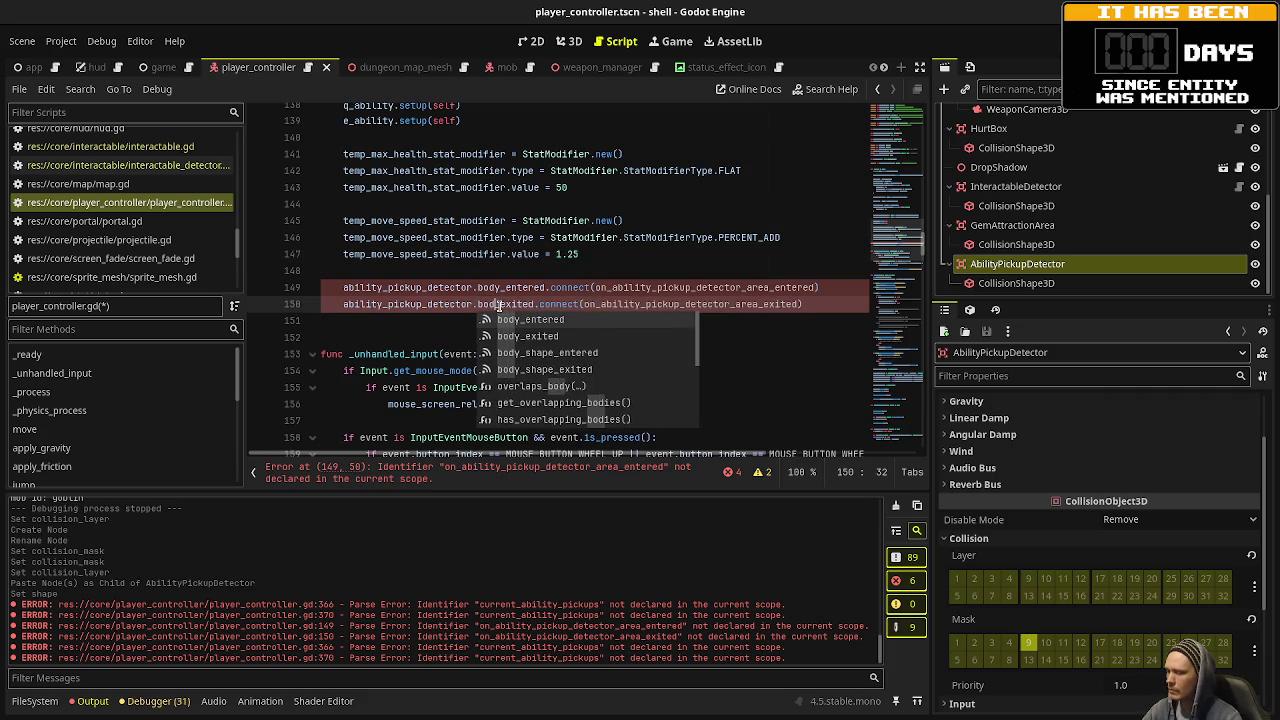
left_click(688, 254)
left_click_drag(746, 287, 769, 287)
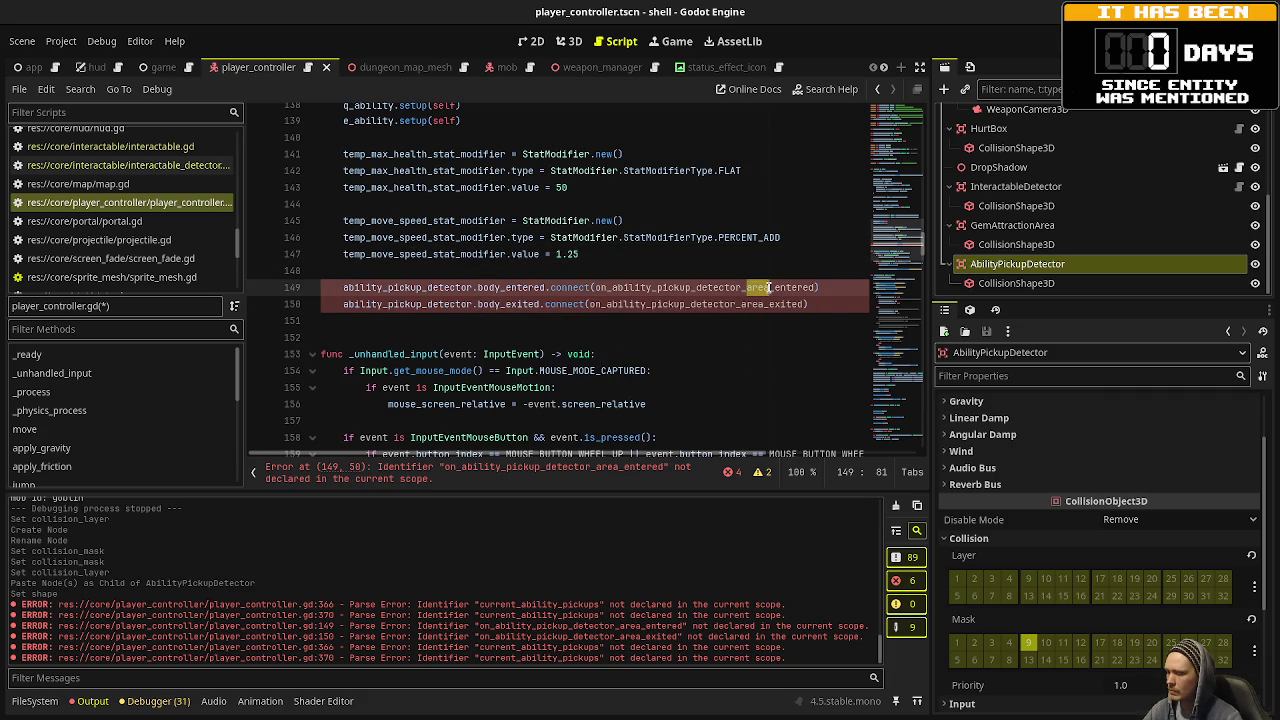
type("body")
left_click(738, 254)
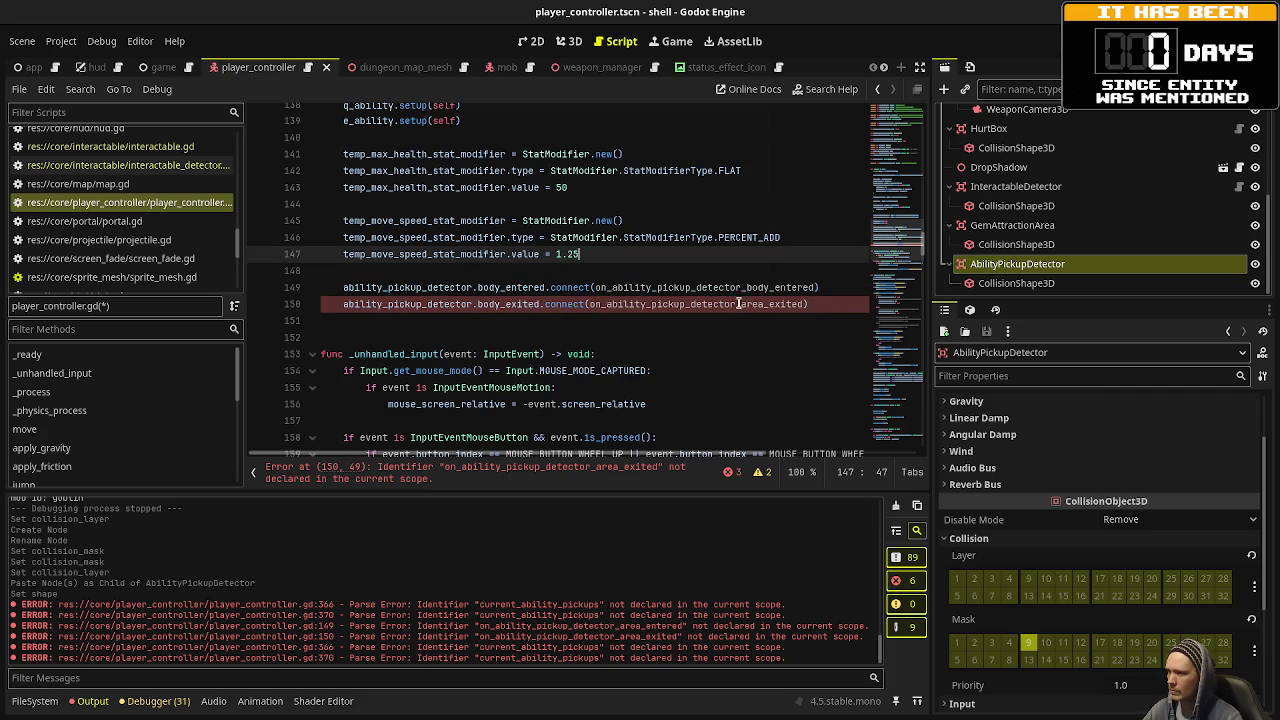
left_click_drag(740, 304, 768, 305)
type("body")
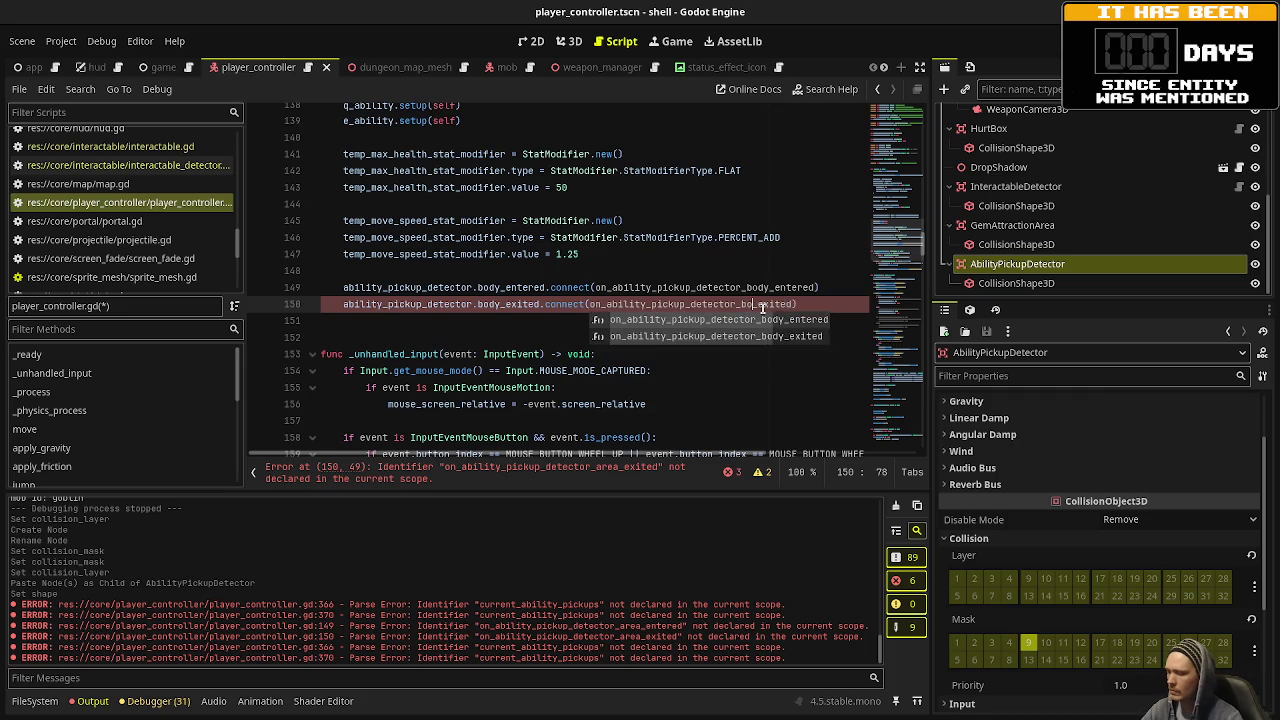
left_click(648, 220)
scroll(648, 308, "up", 1)
scroll(648, 308, "up", 10)
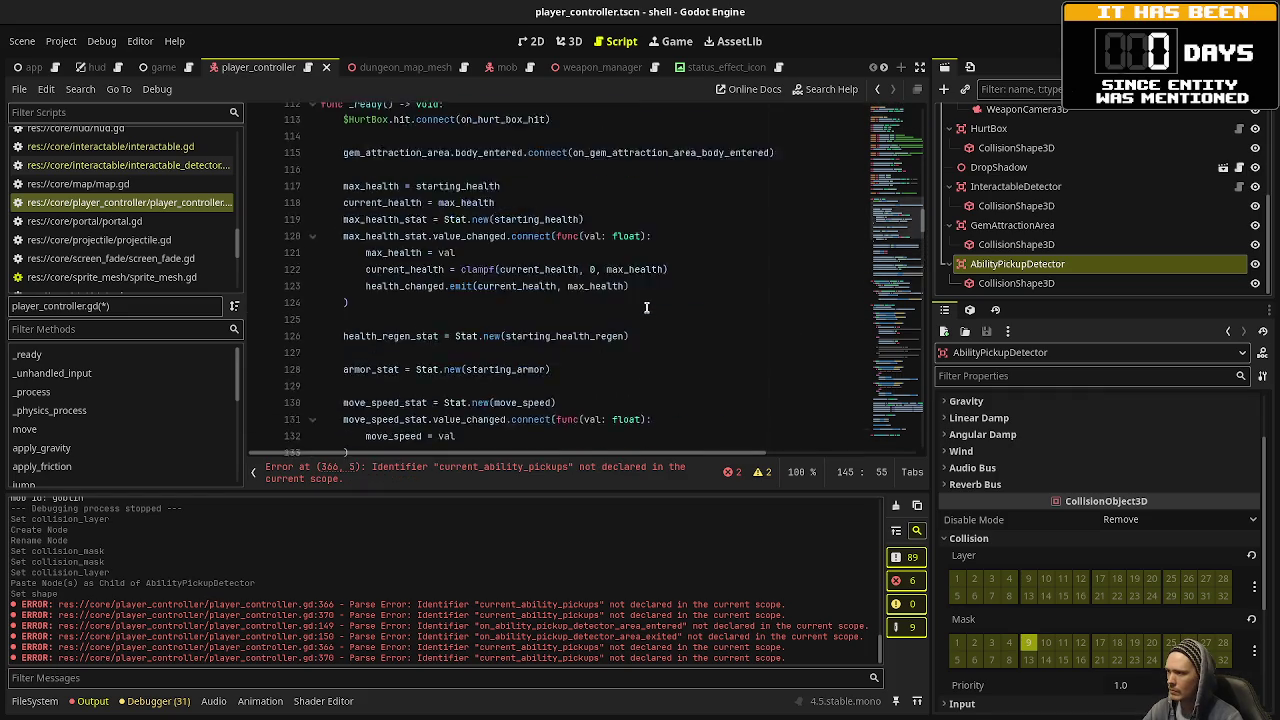
Add 'var current_ability_pickups: Array[AbilityPickup]' below the detector variable on line 110 and save.
left_click(711, 272)
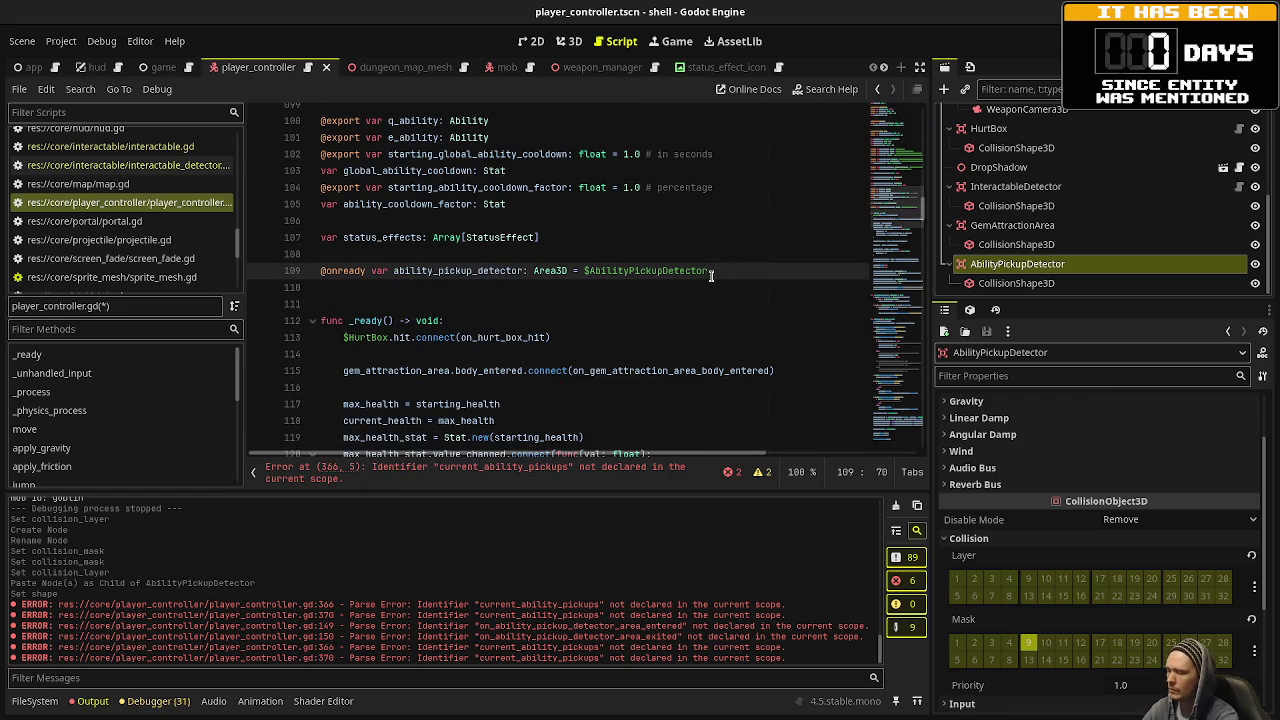
key("Return")
type("var current_ability_pi")
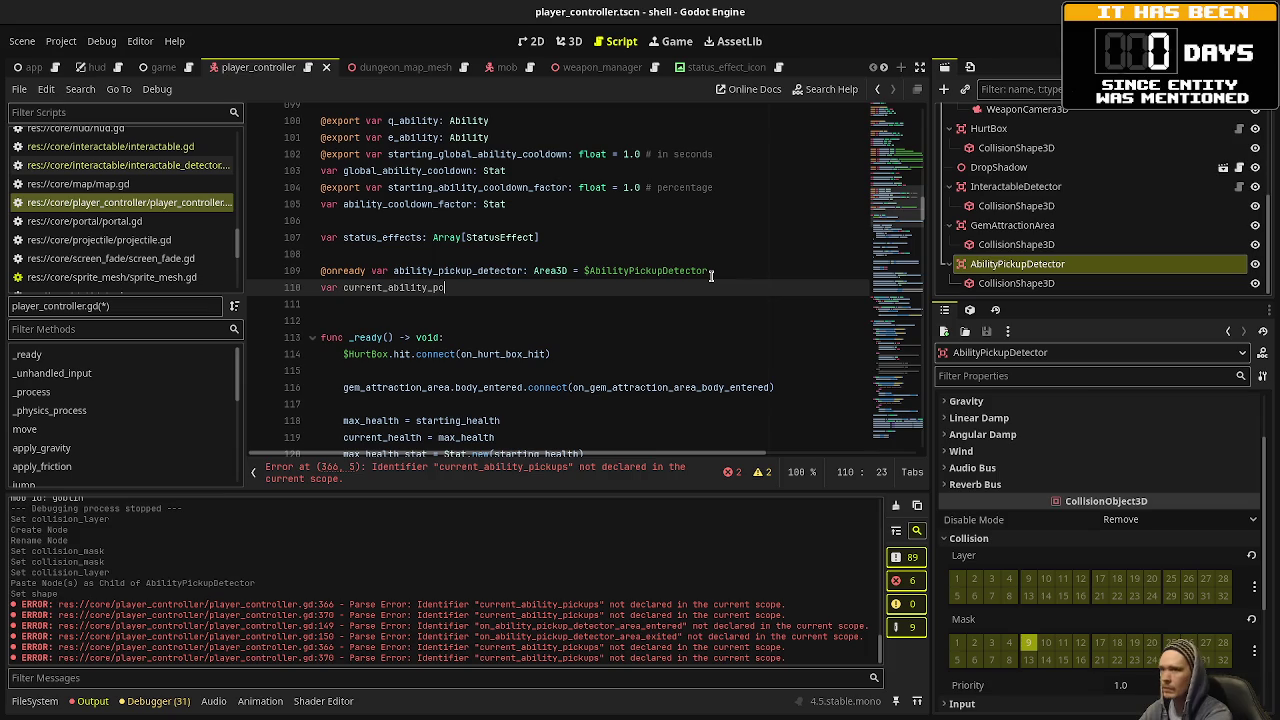
type("ckups")
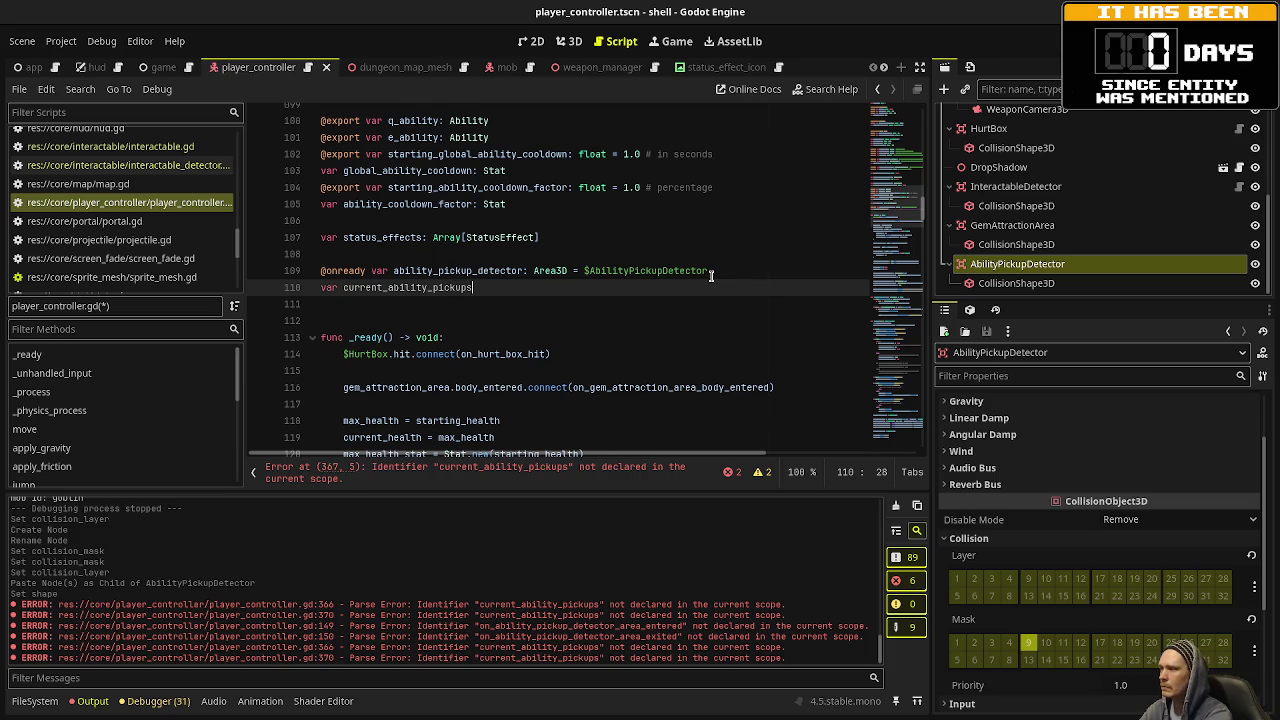
type(": Arra")
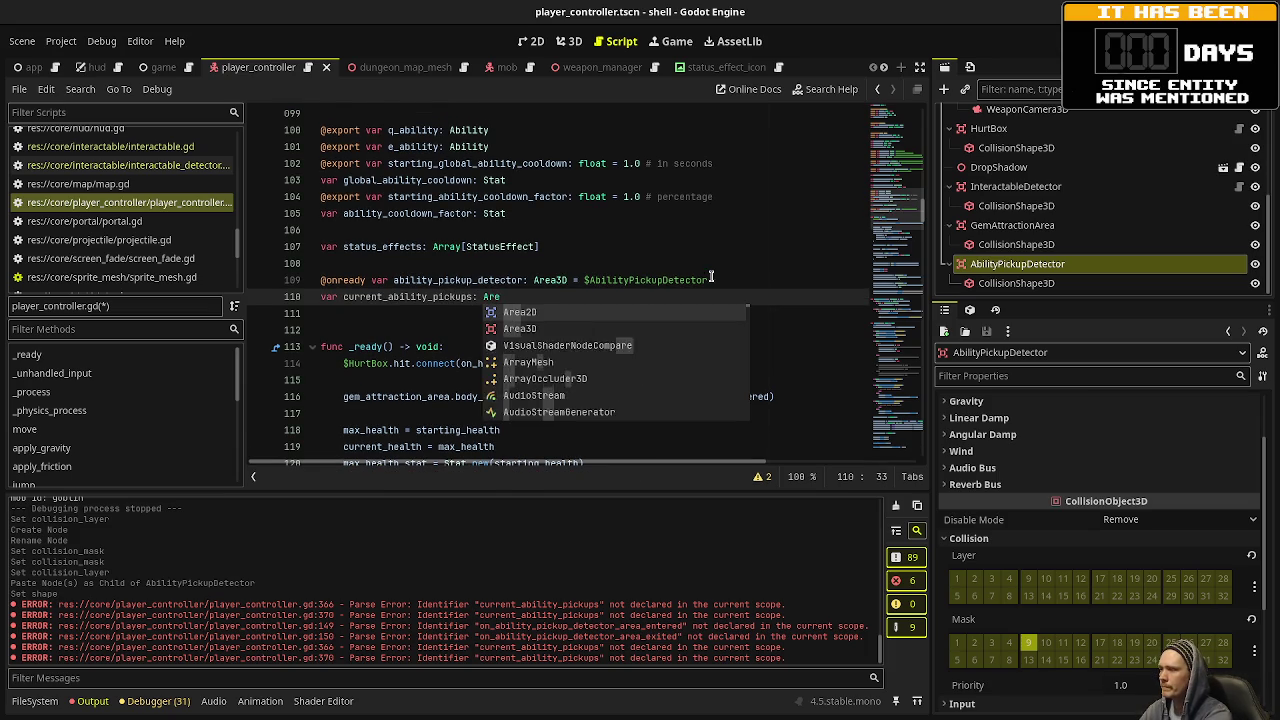
type("y[A")
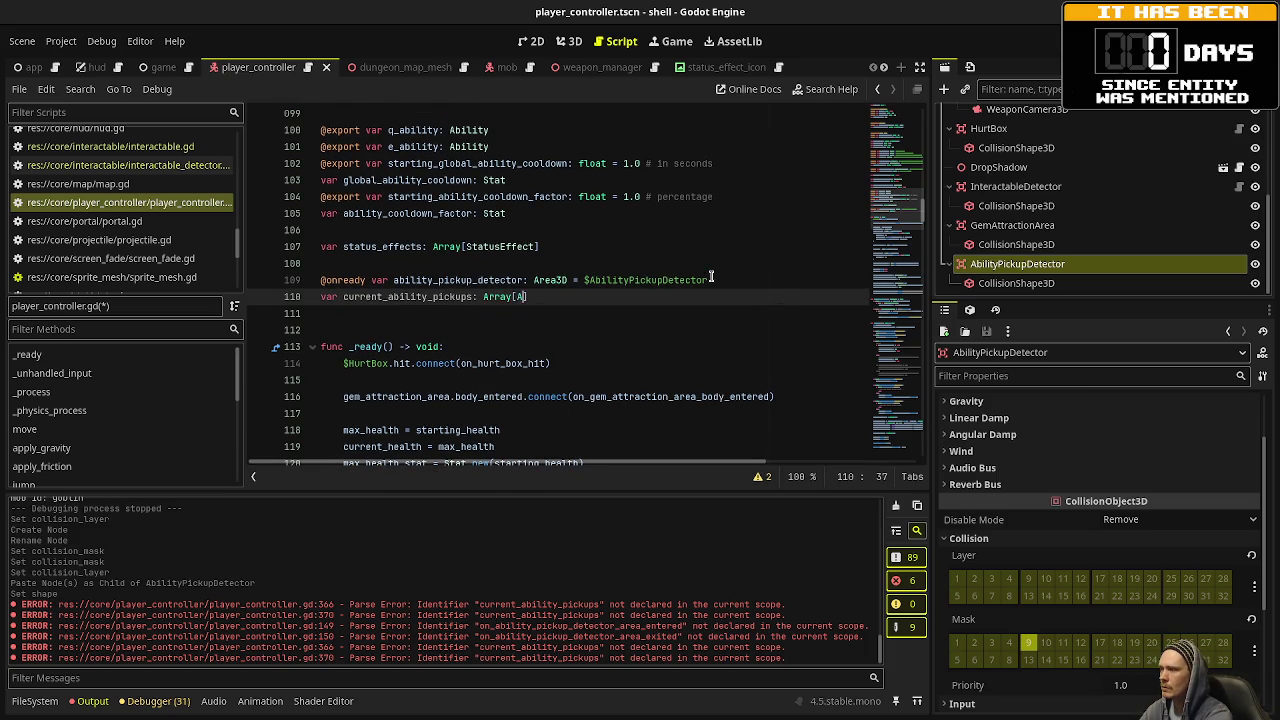
type("bilityPickup")
key("ctrl+s")
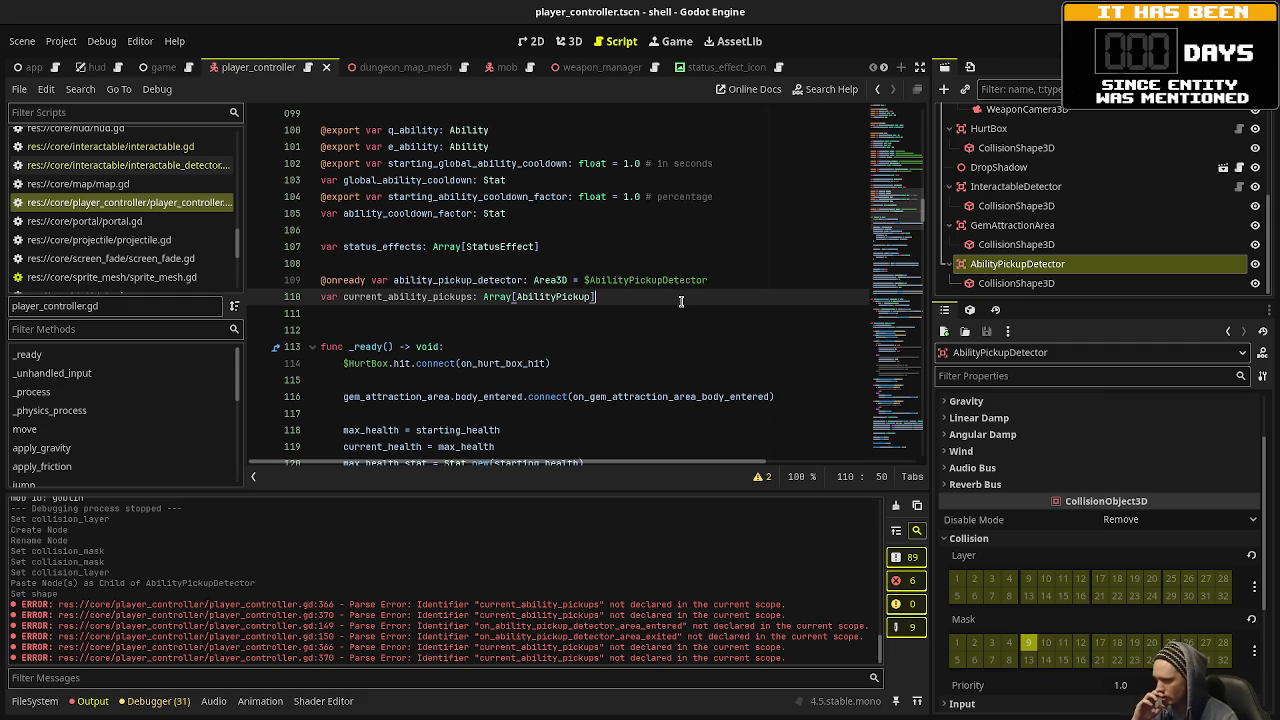
scroll(687, 353, "down", 10)
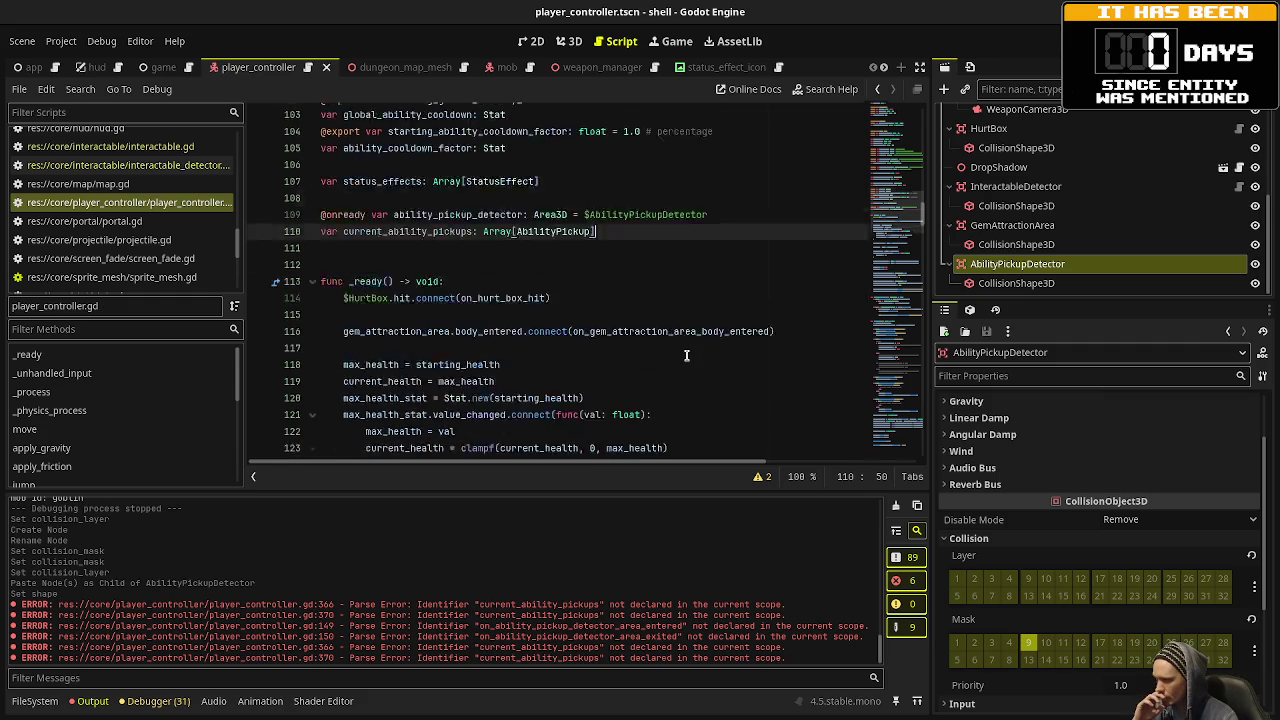
left_click(906, 450)
left_click_drag(906, 450, 901, 463)
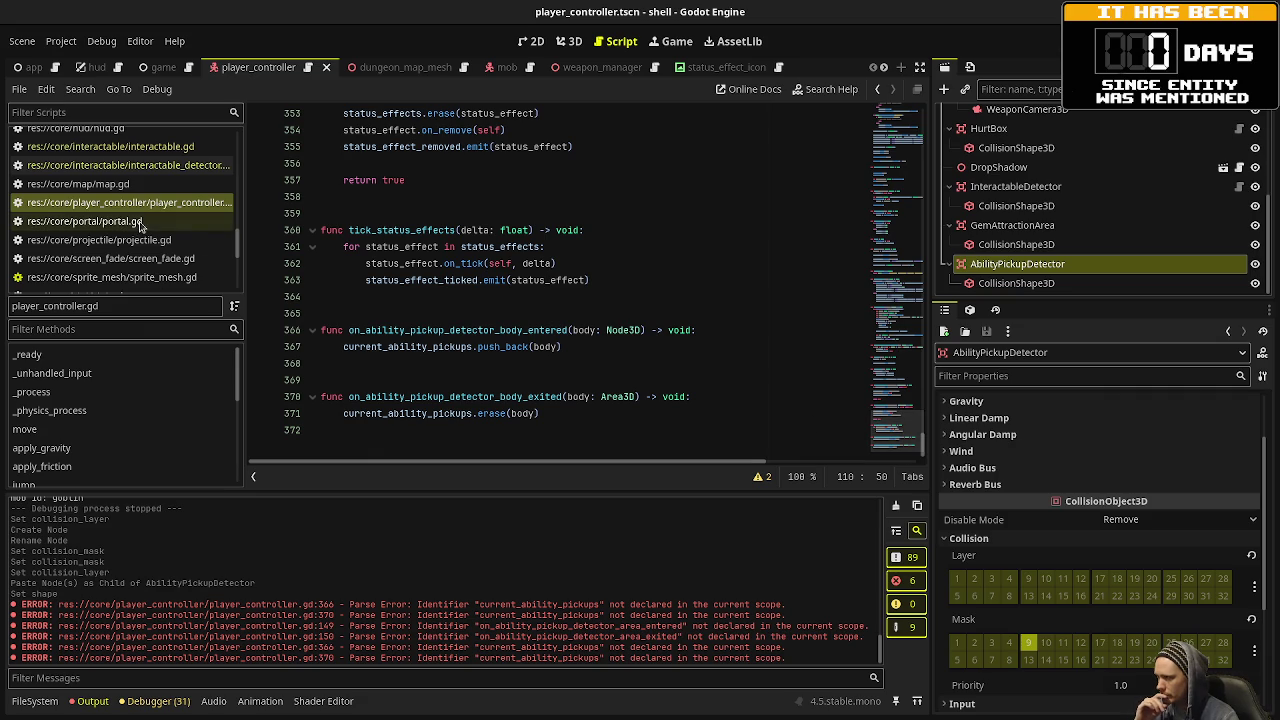
Copy sort_nearest from interactable_detector.gd to the end of player_controller.gd, renamed sort_nearest_ability_pickup.
left_click(130, 165)
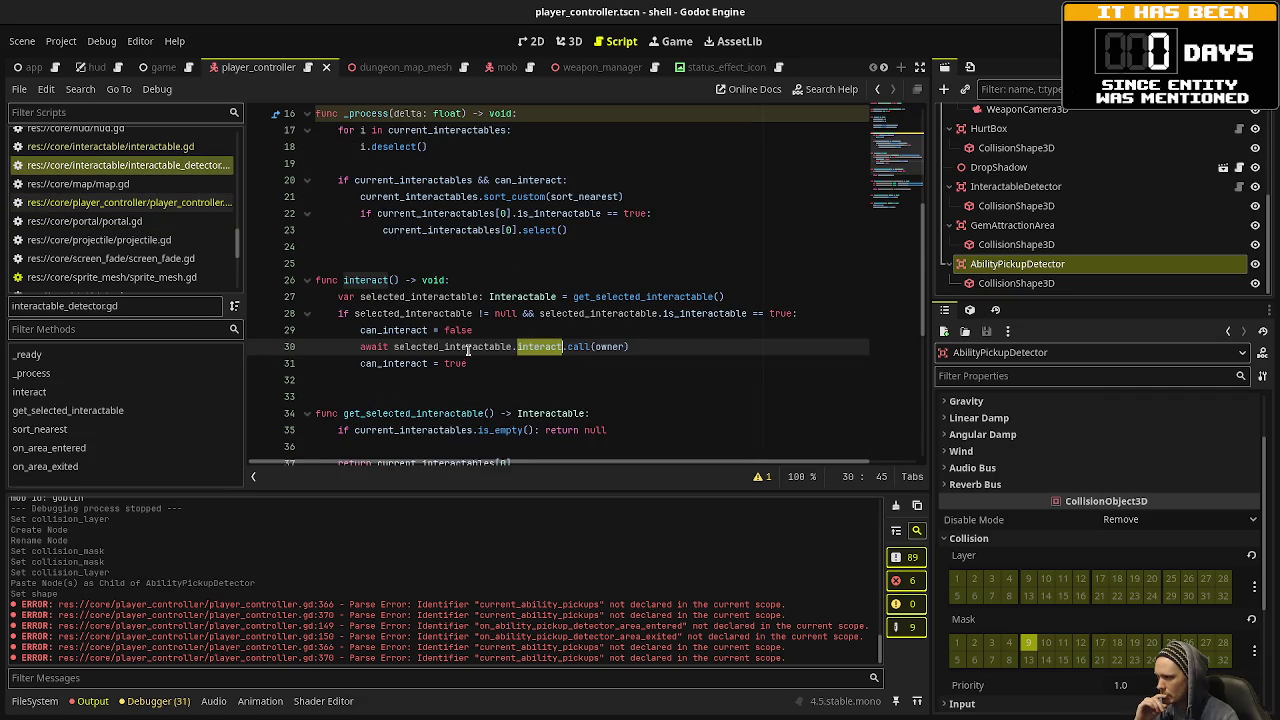
scroll(468, 350, "down", 3)
scroll(468, 350, "down", 2)
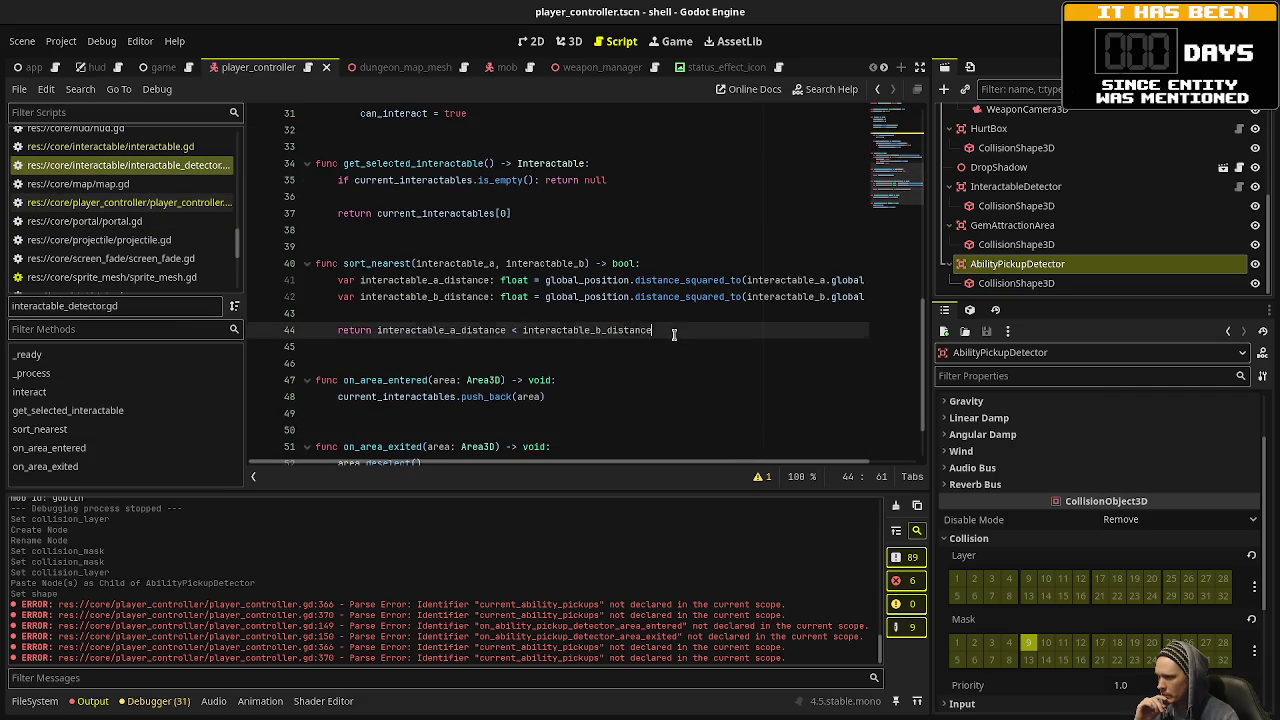
left_click_drag(673, 335, 287, 265)
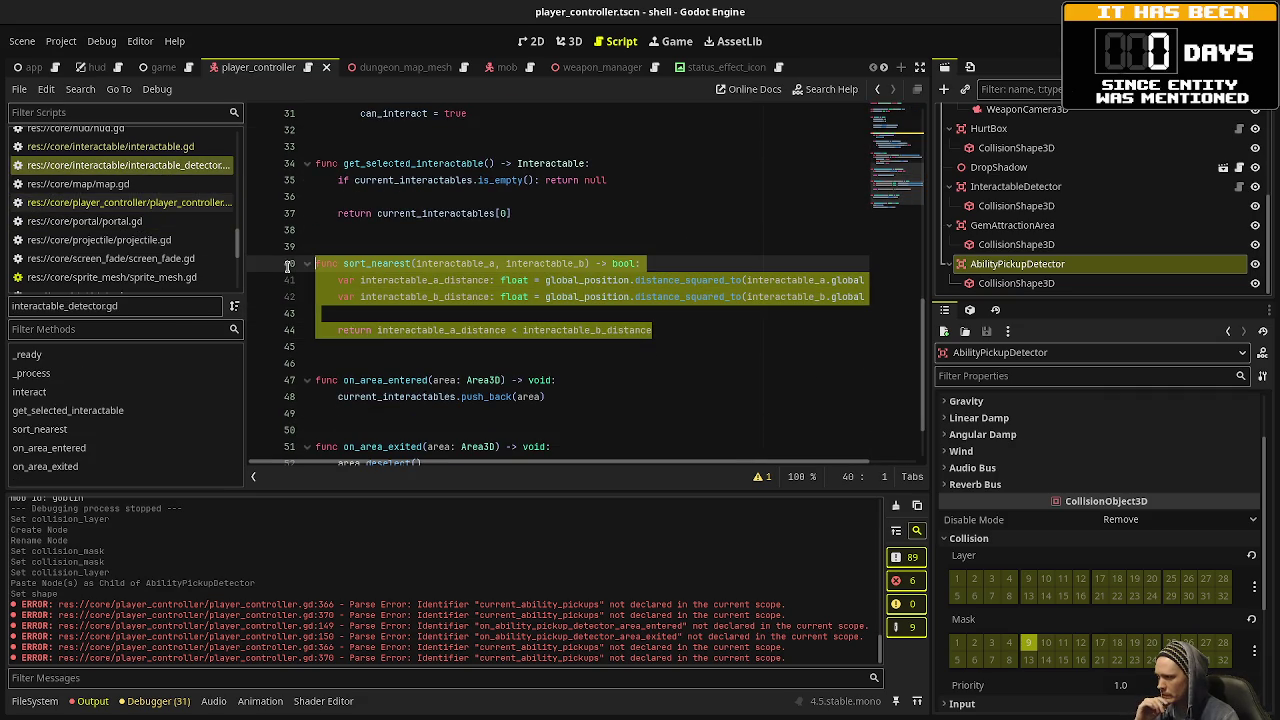
left_click(120, 202)
left_click(447, 430)
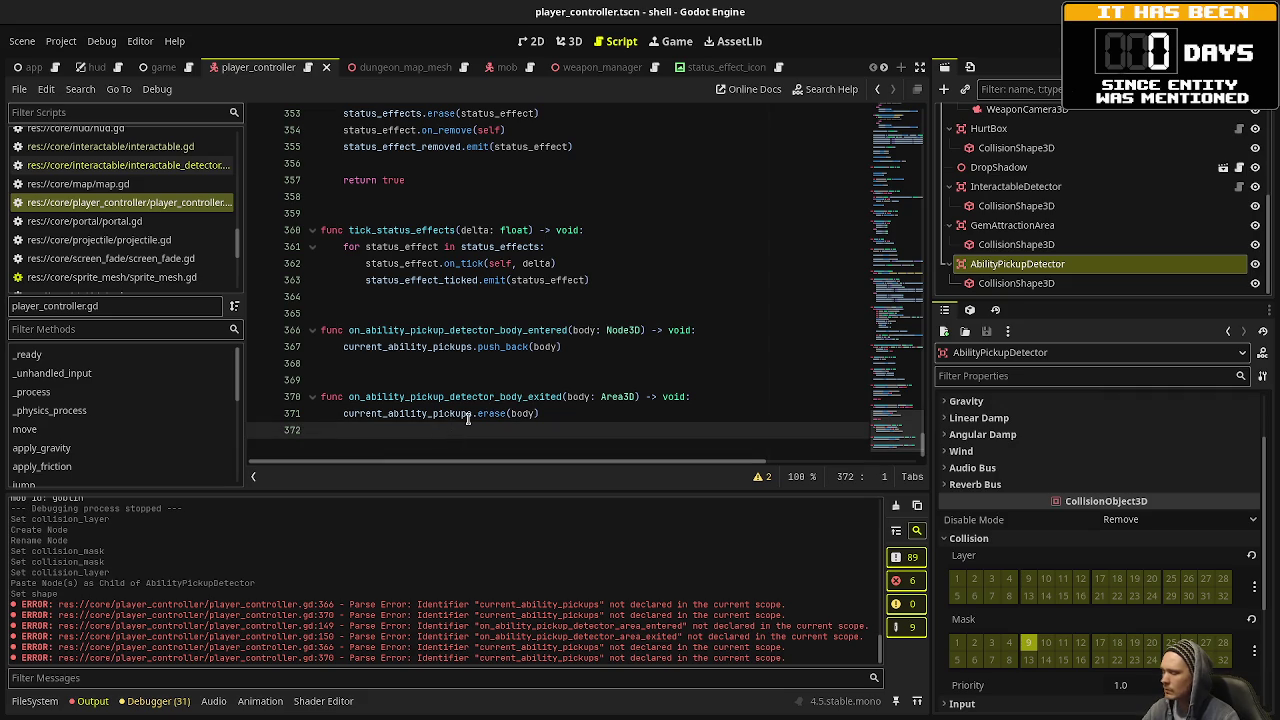
key("Return")
key("Return")
key("ctrl+v")
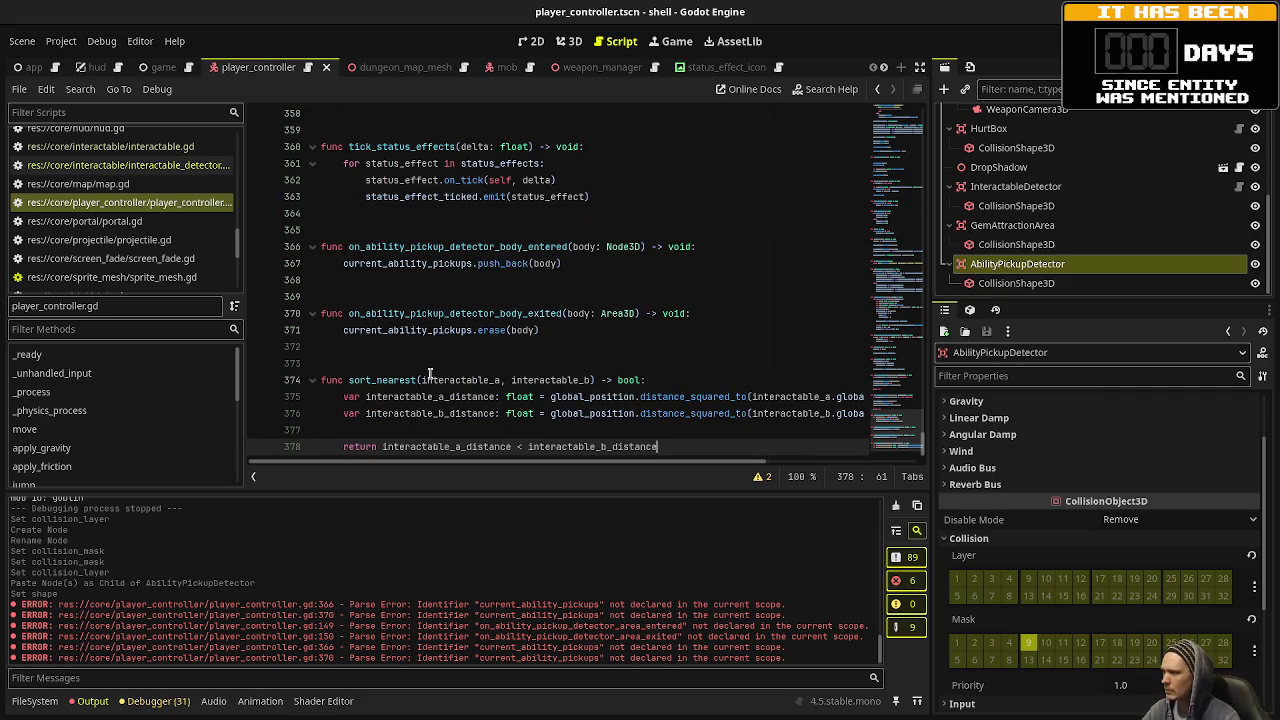
left_click(410, 380)
type("_ability_pi")
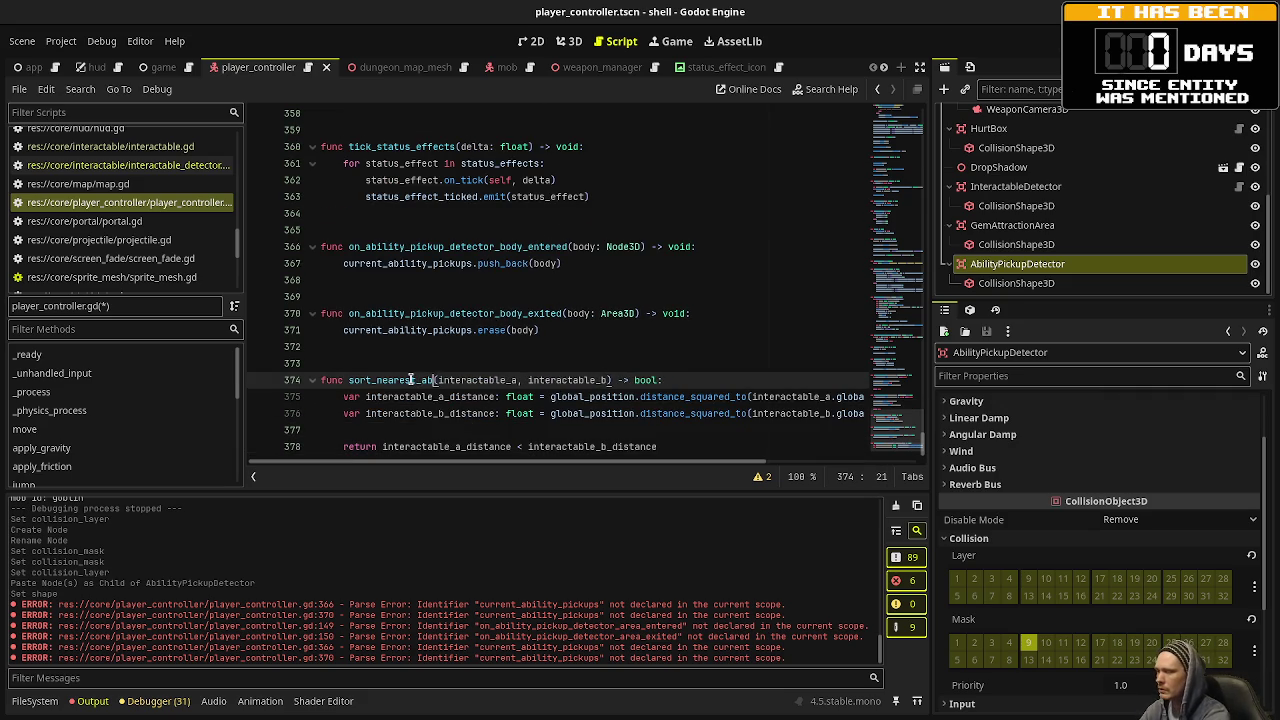
type("ckup")
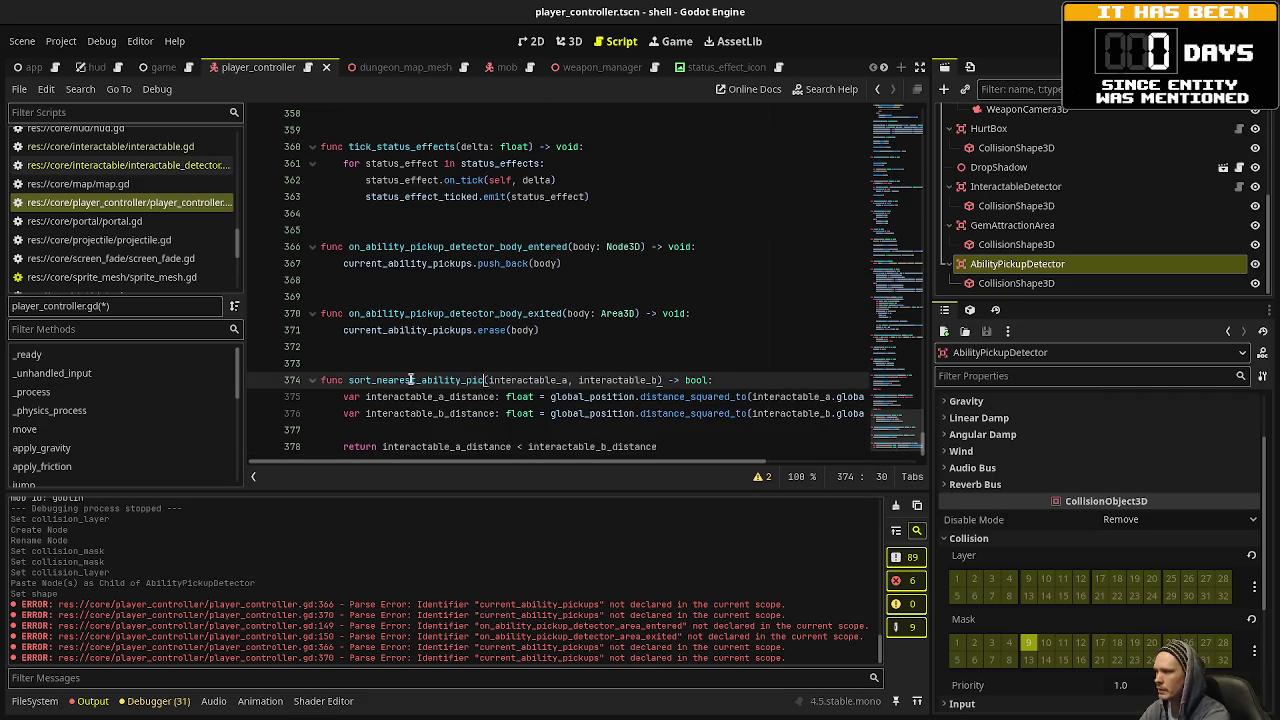
Rename the interactable_a/interactable_b parameters and distance variables to pickup_a/pickup_b.
double_click(546, 386)
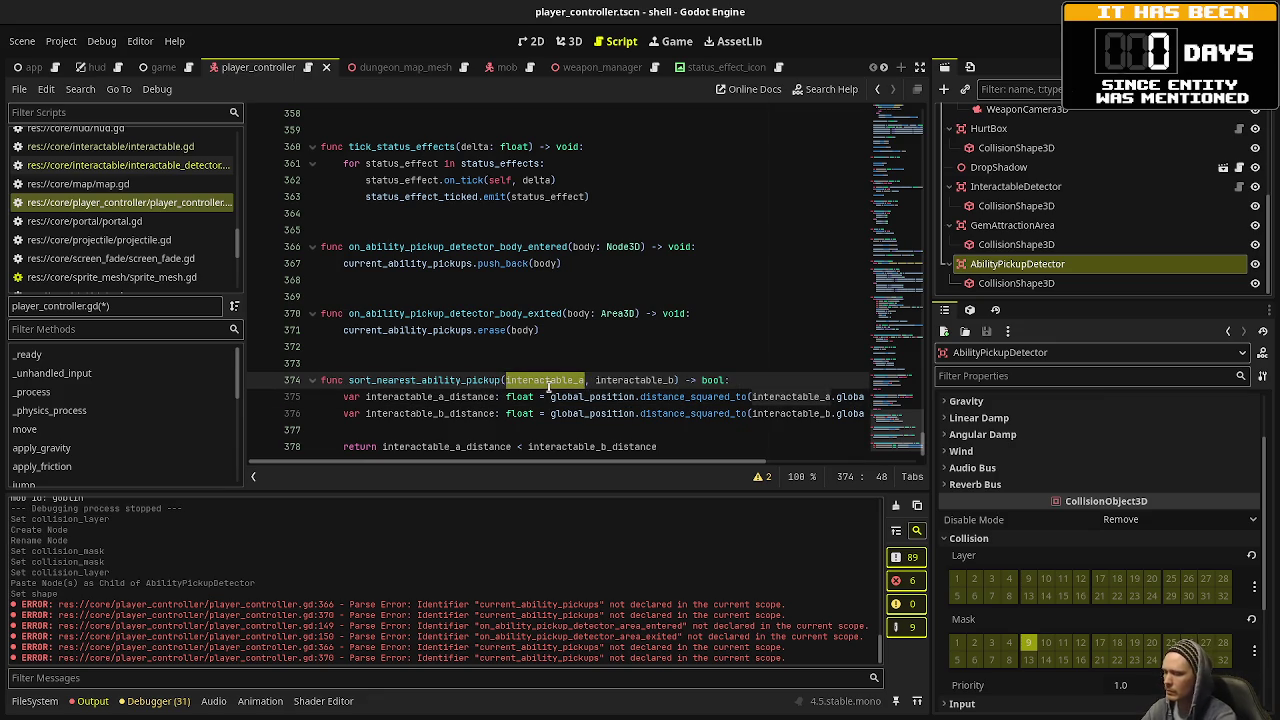
type("pickup_a")
double_click(585, 380)
type("pickup_b")
left_click_drag(434, 396, 366, 396)
type("pickup")
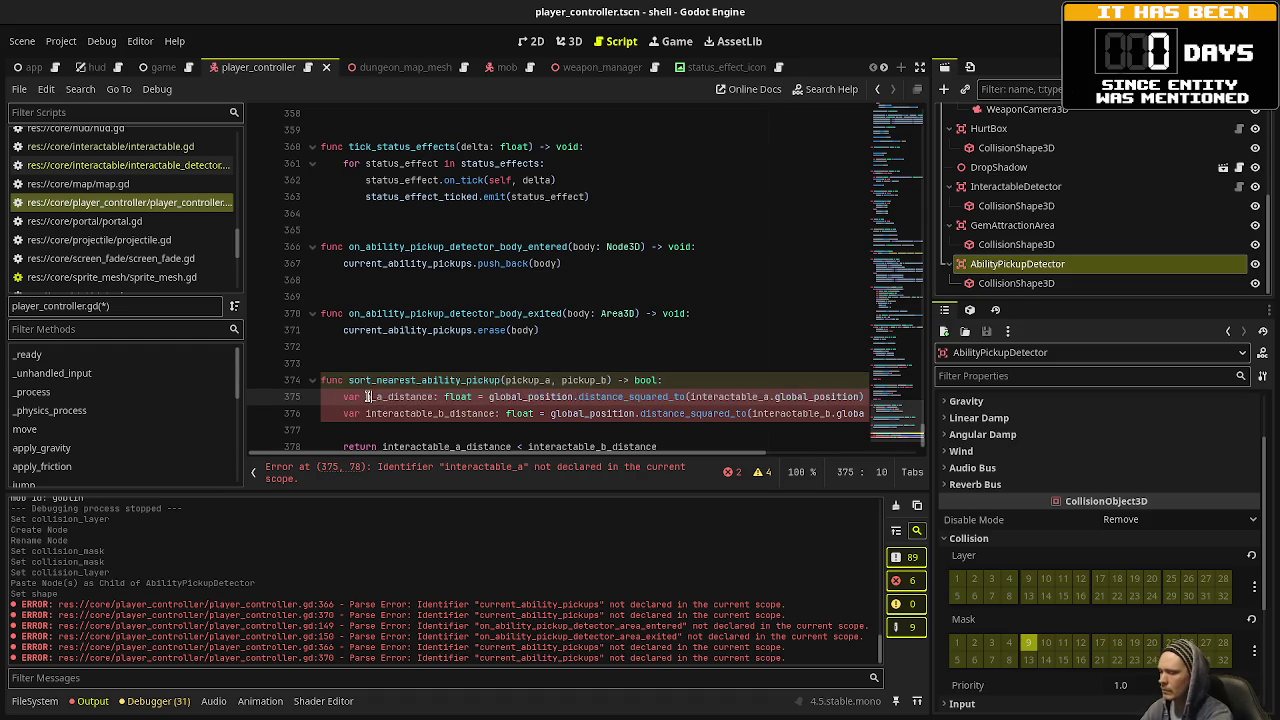
left_click_drag(366, 413, 430, 413)
type("pickup")
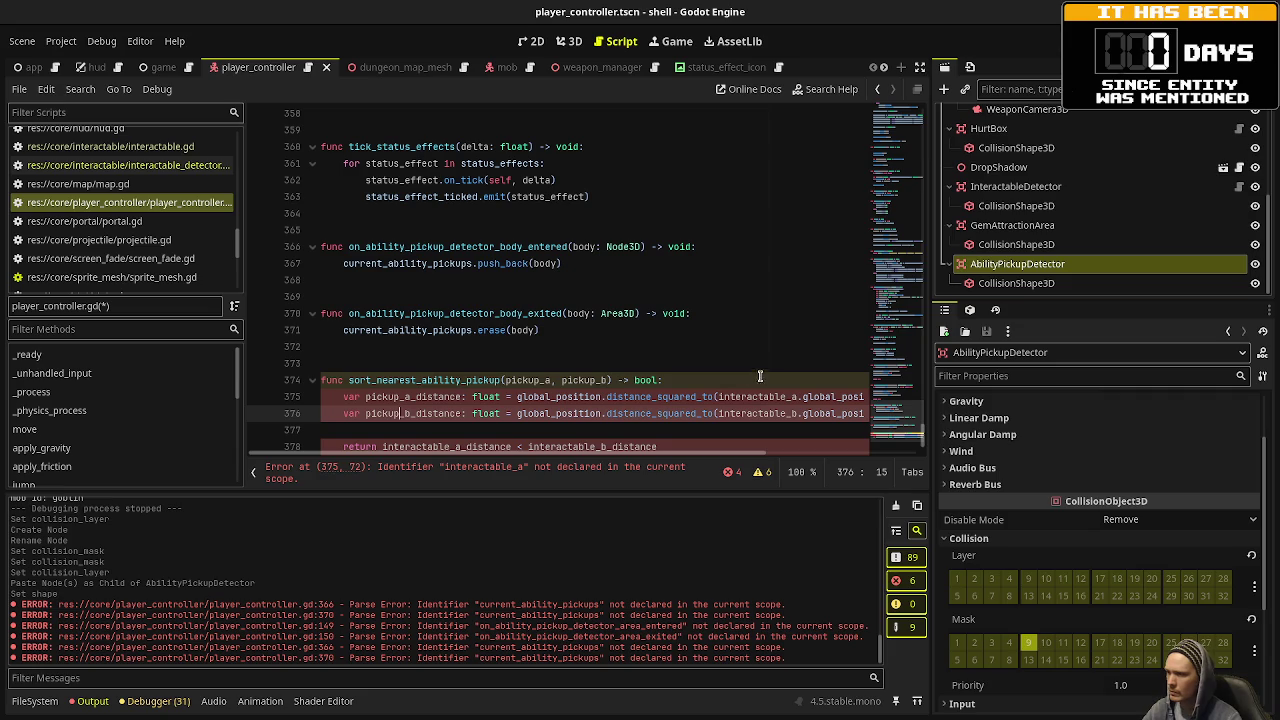
left_click(920, 67)
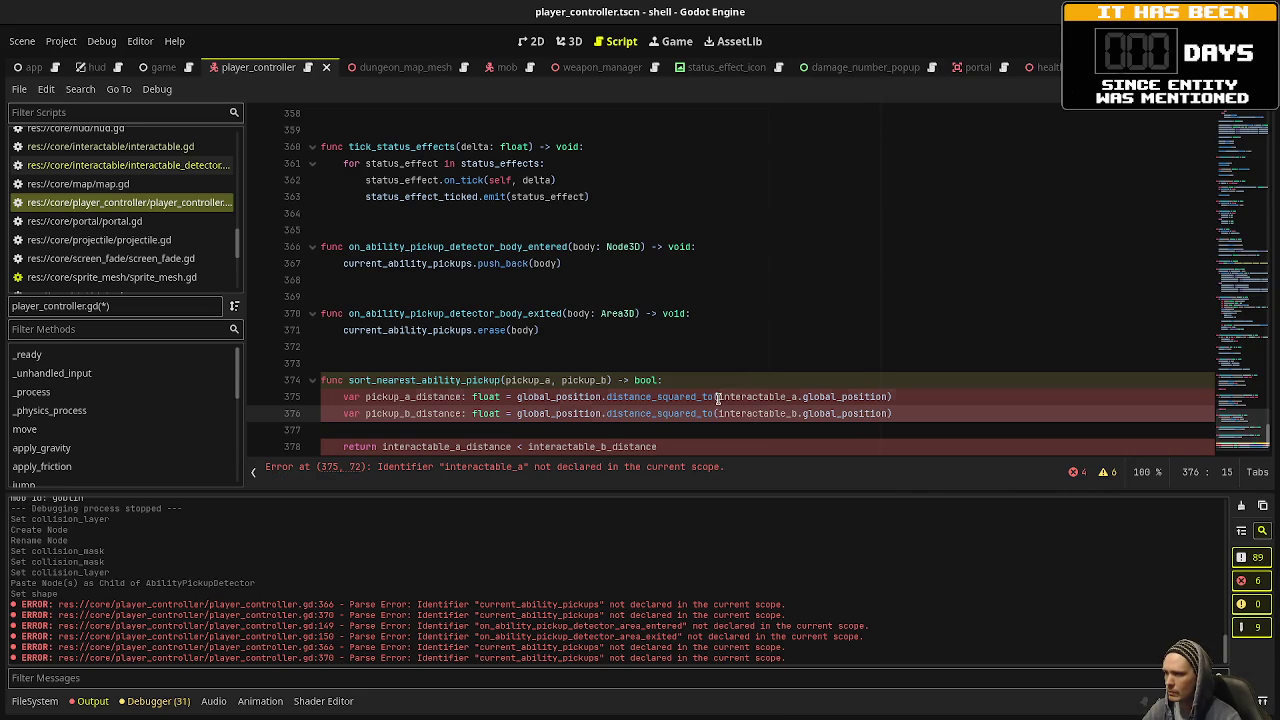
left_click_drag(717, 398, 766, 396)
type("pickup")
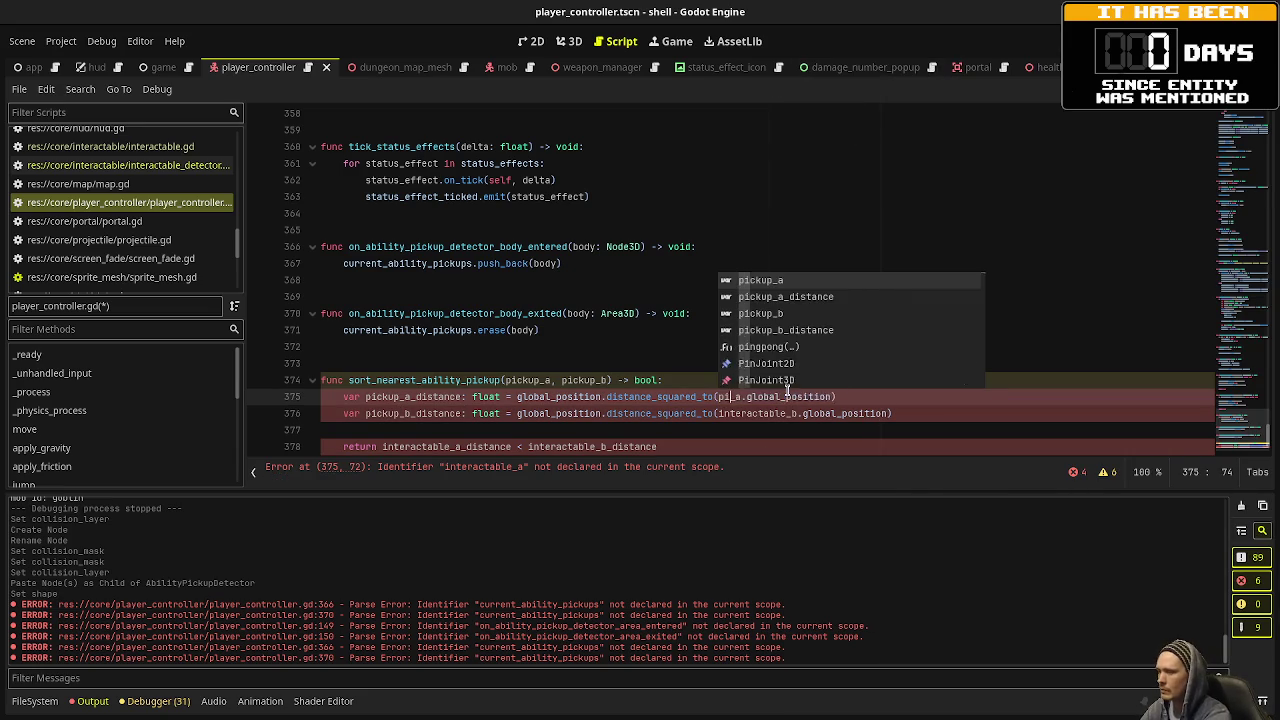
left_click_drag(717, 413, 786, 413)
type("pickup")
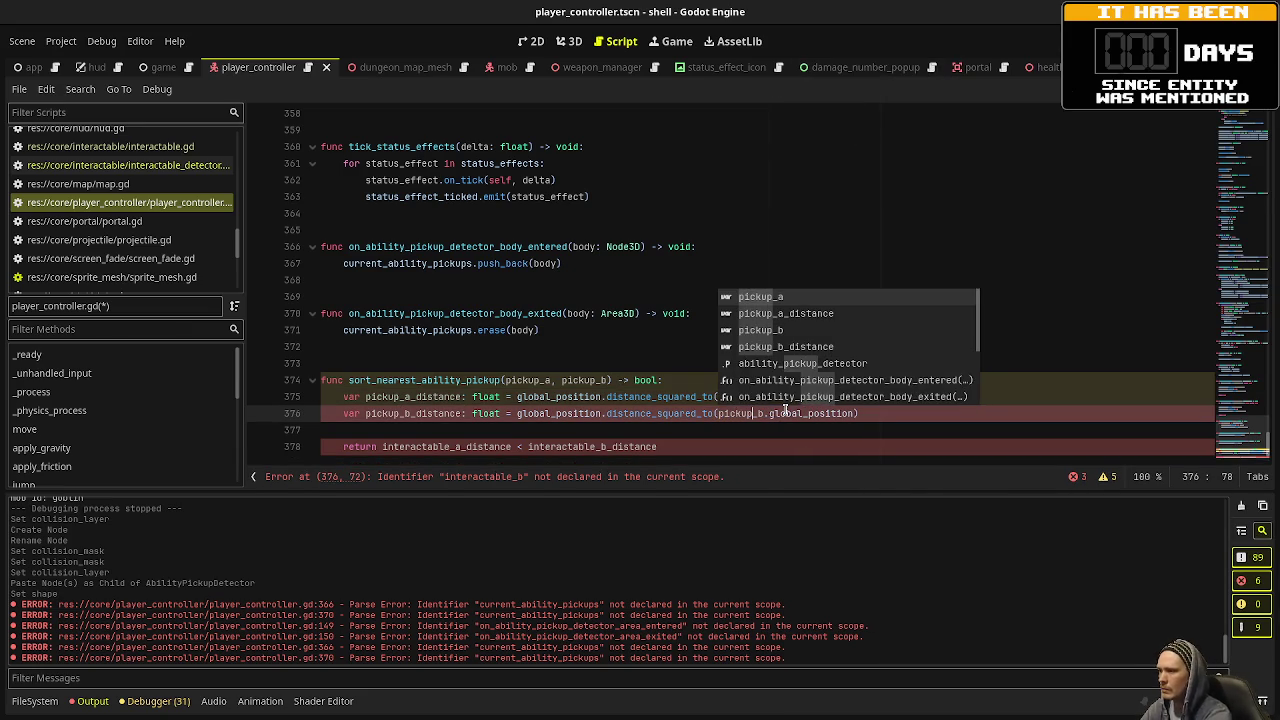
Make the return line compare pickup_a_distance against pickup_b_distance.
left_click(412, 397)
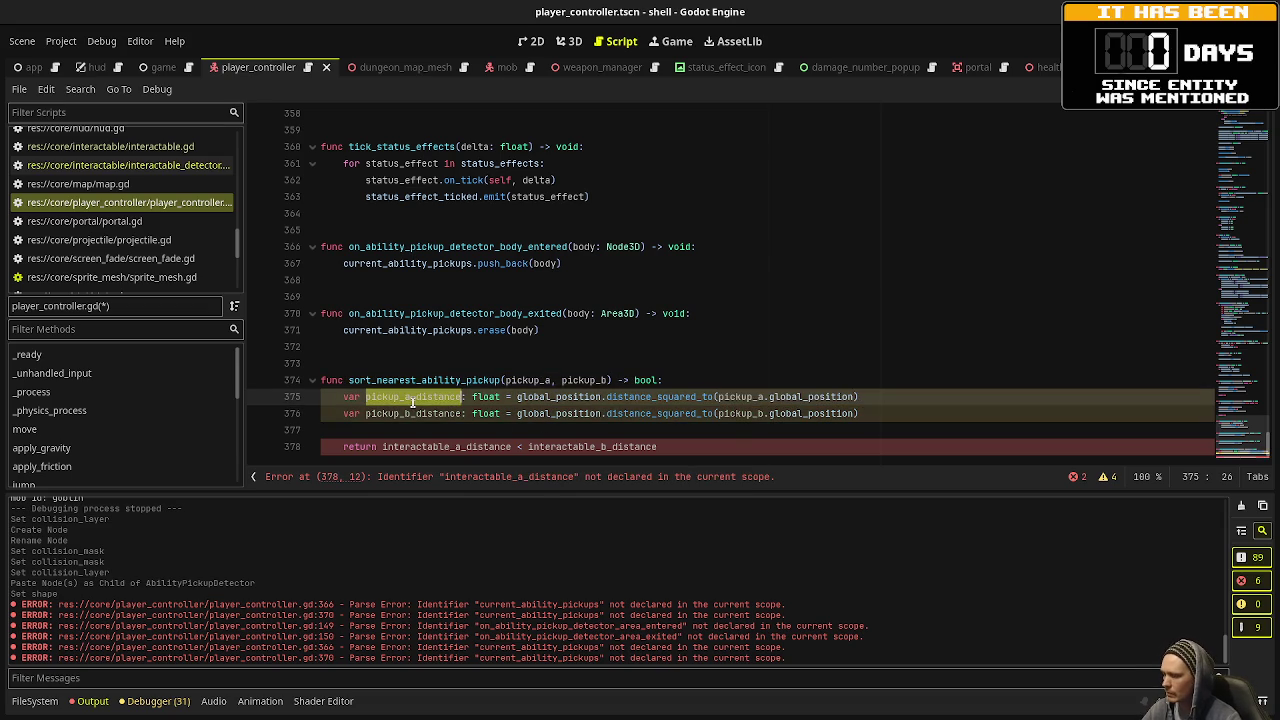
double_click(464, 446)
type("pickup_a_distance")
double_click(425, 410)
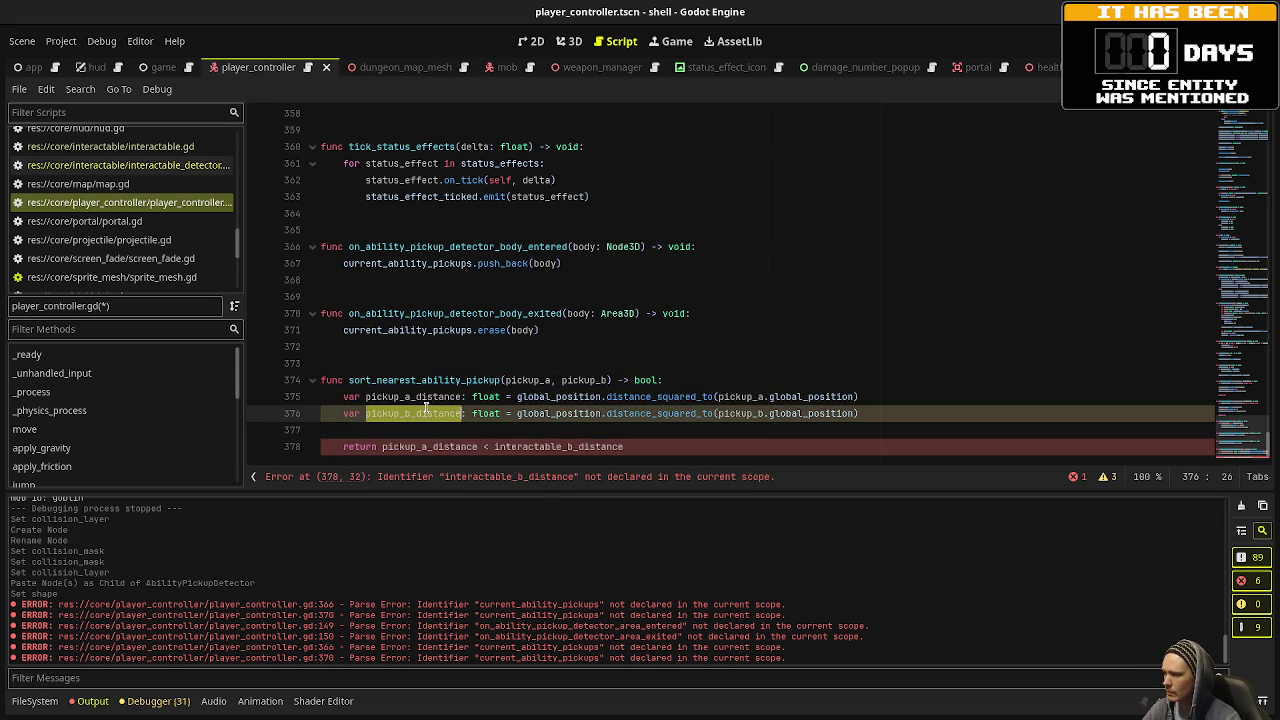
key("ctrl+c")
double_click(520, 446)
key("ctrl+v")
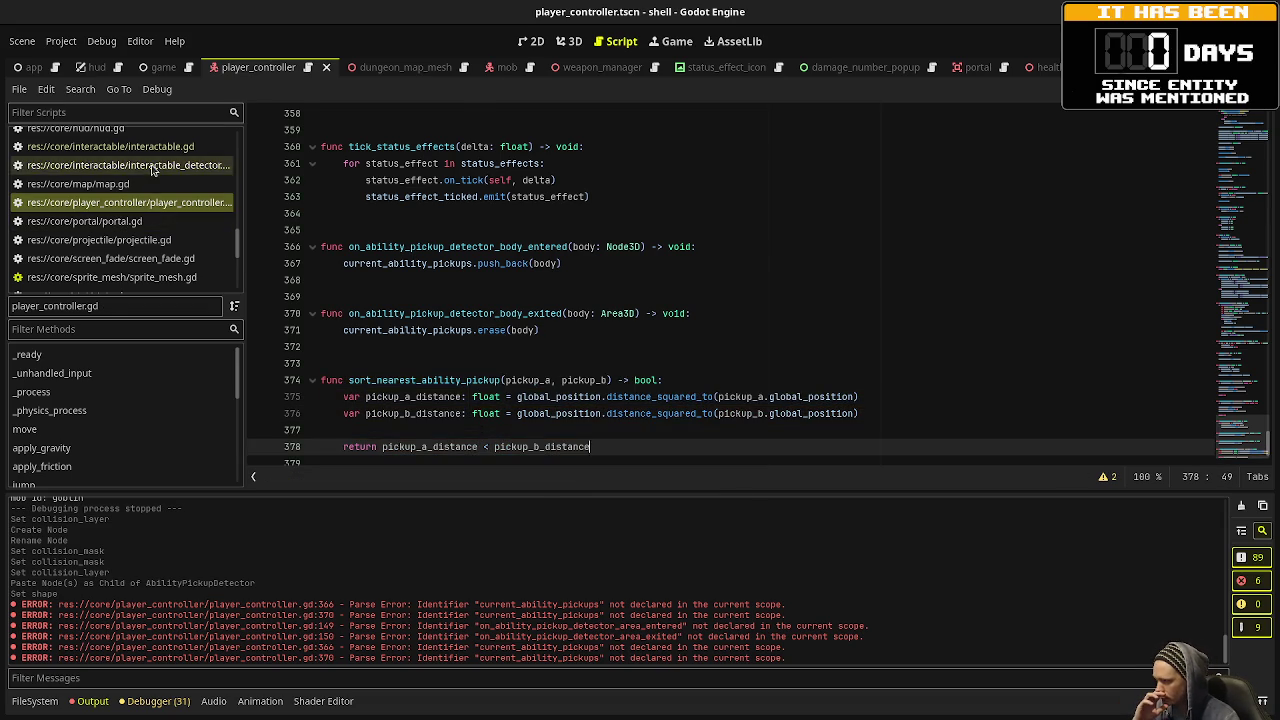
Copy the nearest-sorting lines from the detector's _process into player_controller.gd after the health regen line.
left_click(120, 165)
left_click(467, 213)
scroll(420, 240, "up", 7)
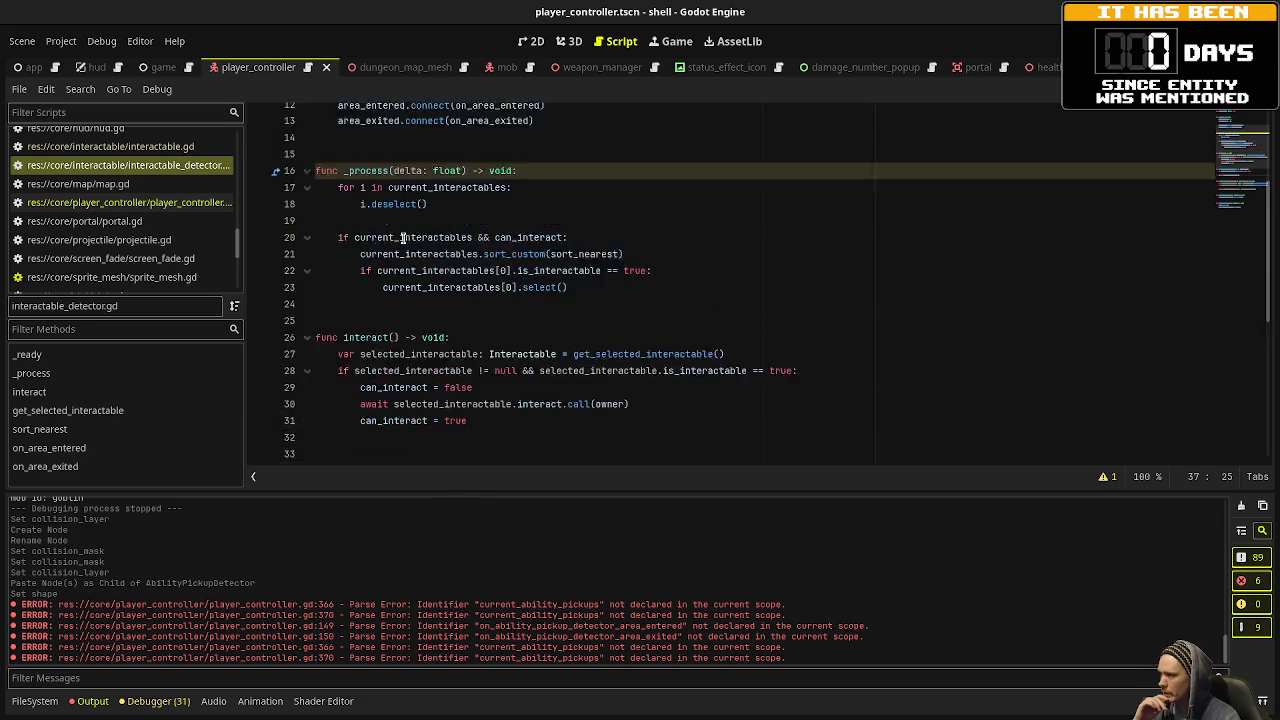
left_click_drag(648, 296, 331, 281)
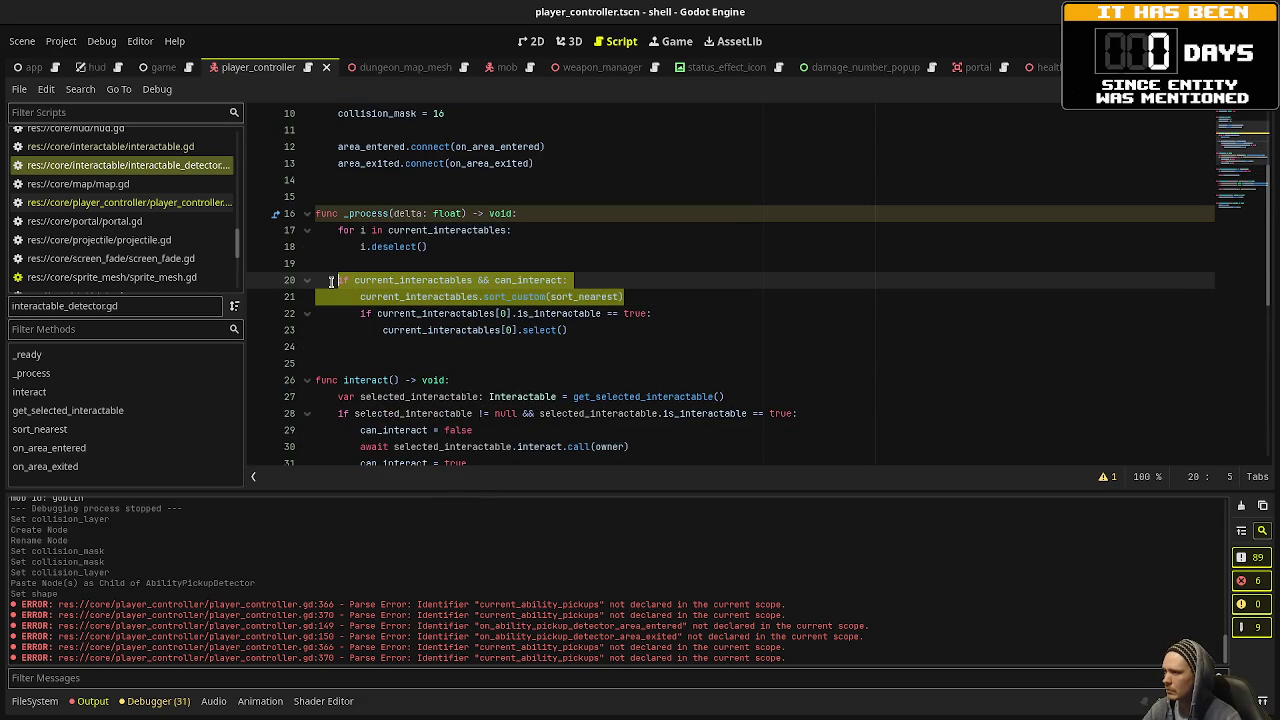
left_click(125, 202)
scroll(531, 313, "up", 8)
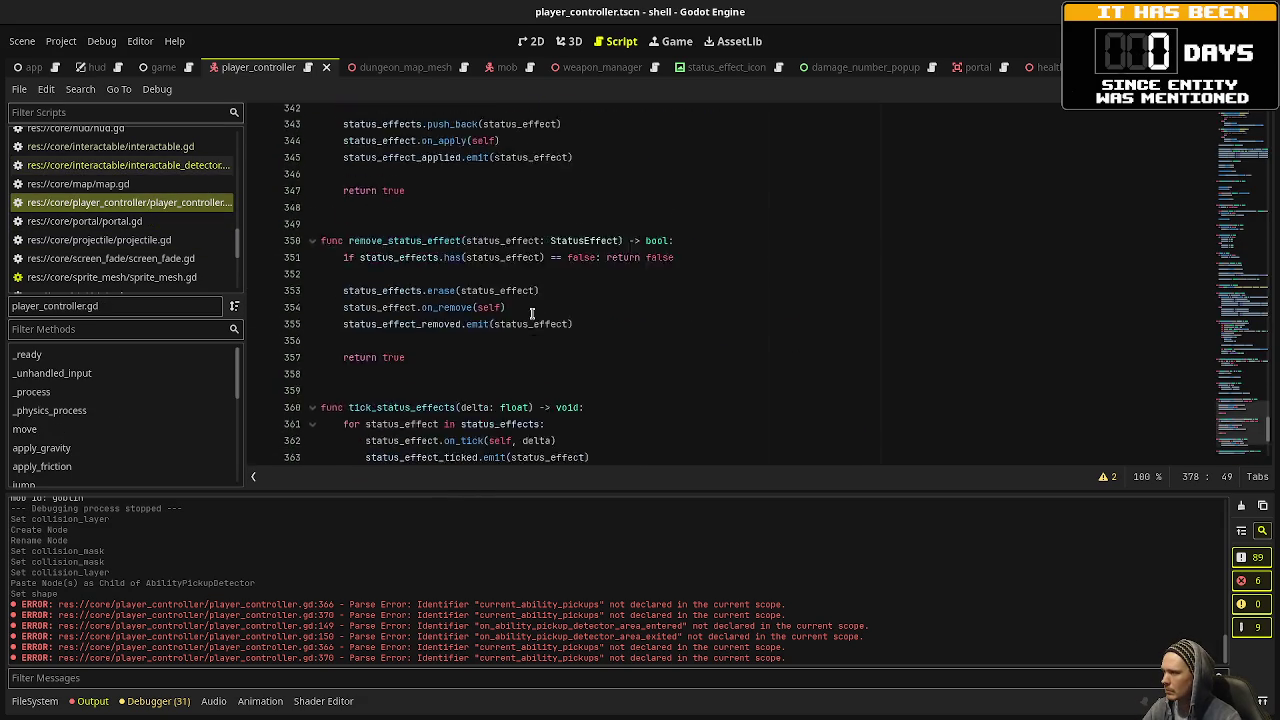
scroll(531, 313, "up", 15)
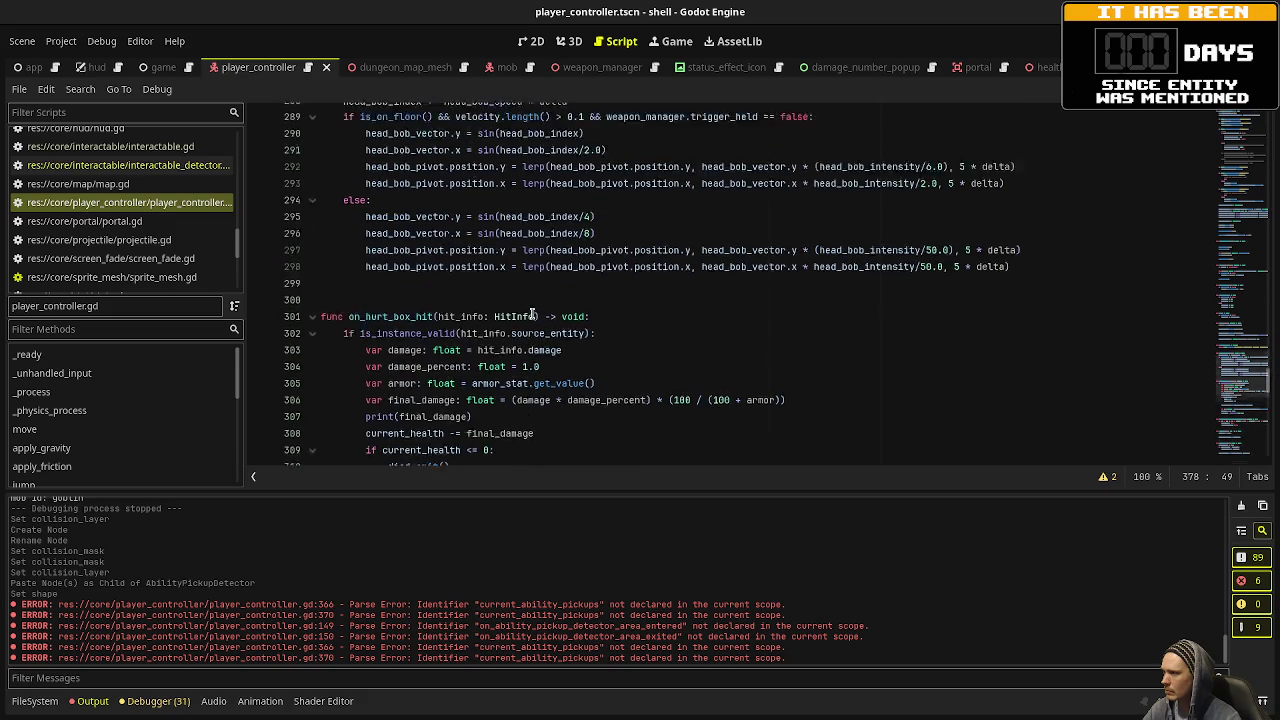
scroll(531, 313, "up", 11)
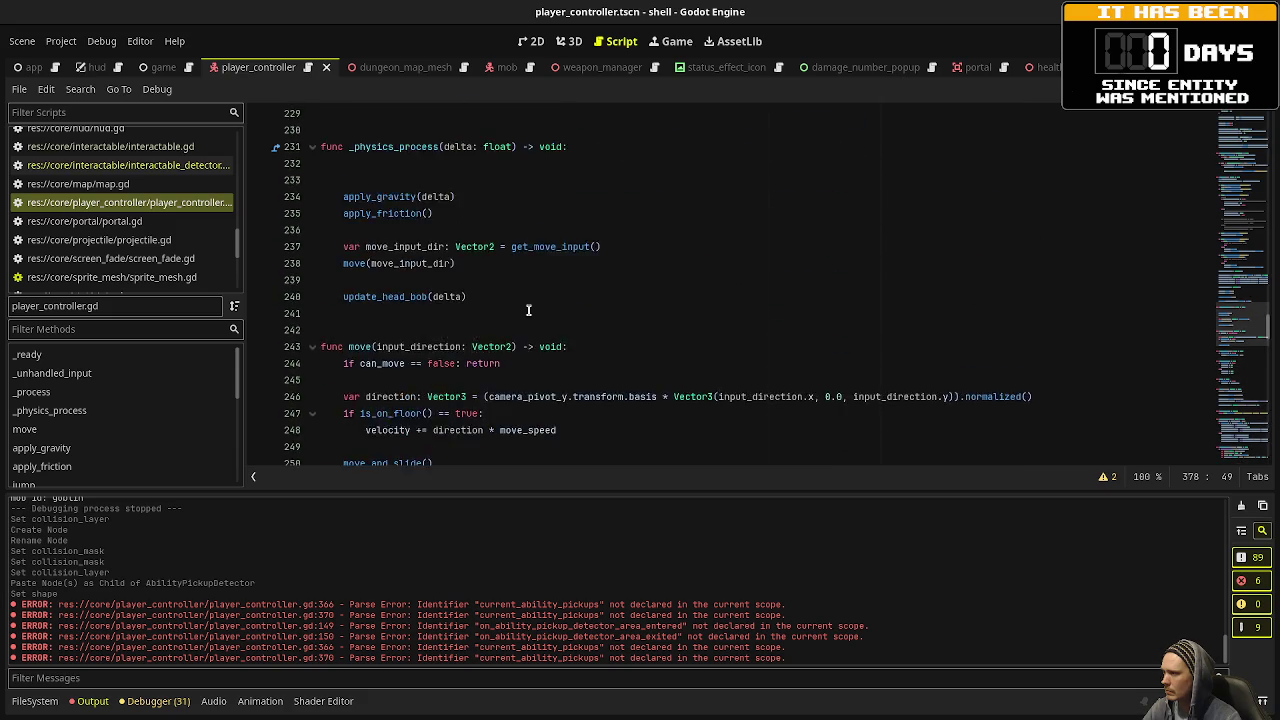
left_click(648, 344)
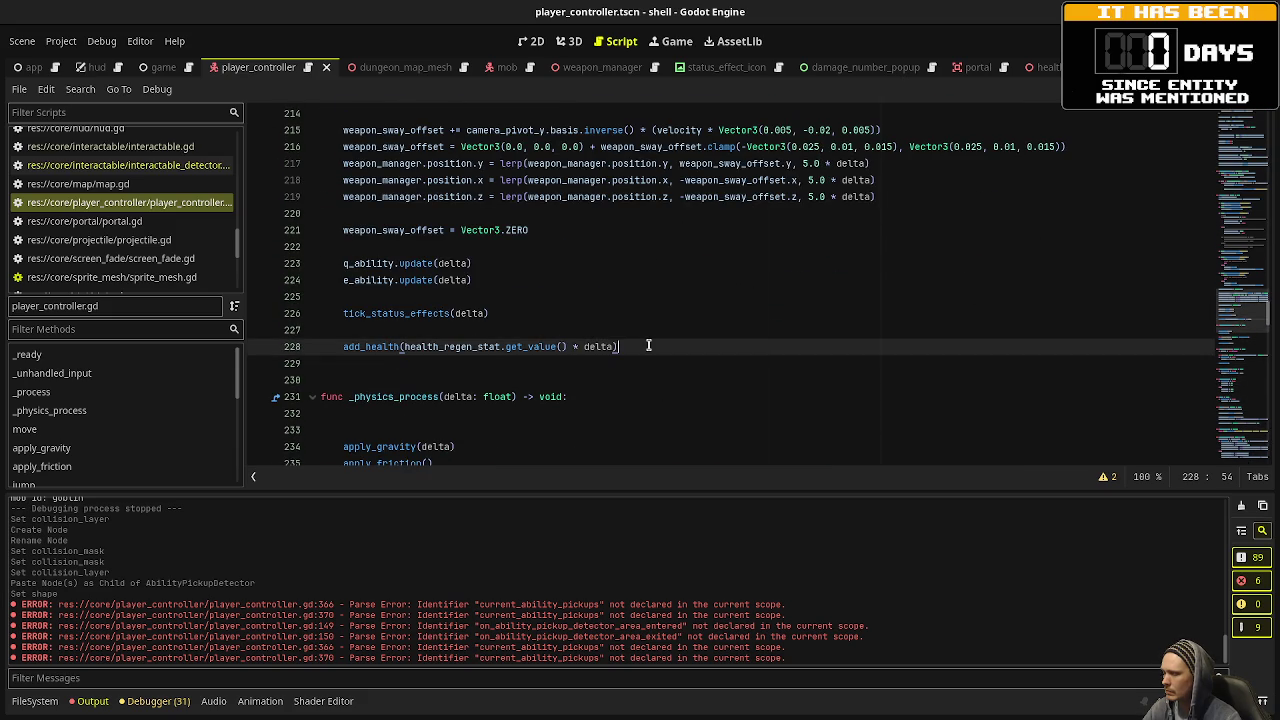
key("Return")
key("ctrl+v")
key("ctrl+s")
Drop the can_interact check and sort current_ability_pickups with sort_nearest_ability_pickup, then save.
left_click(400, 380)
left_click_drag(500, 380, 570, 380)
key("BackSpace")
key("BackSpace")
key("BackSpace")
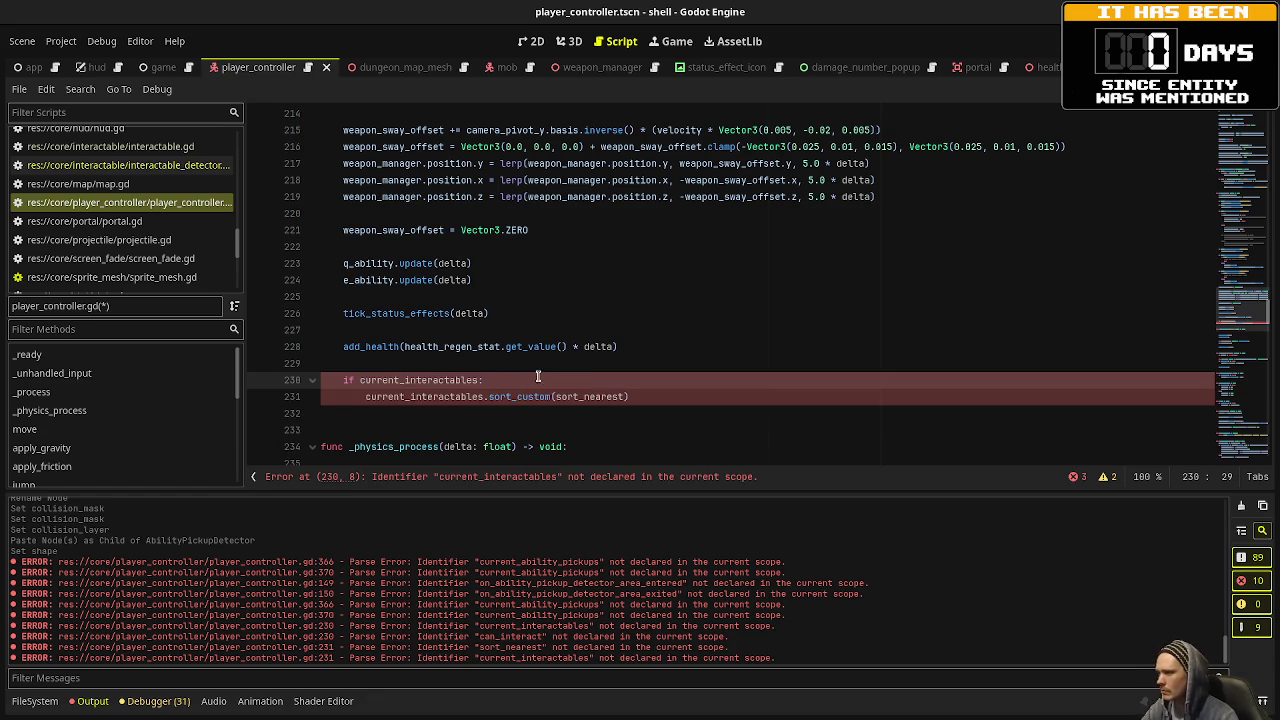
double_click(406, 373)
type("current:")
key("Return")
double_click(410, 380)
key("ctrl+c")
double_click(415, 395)
key("ctrl+v")
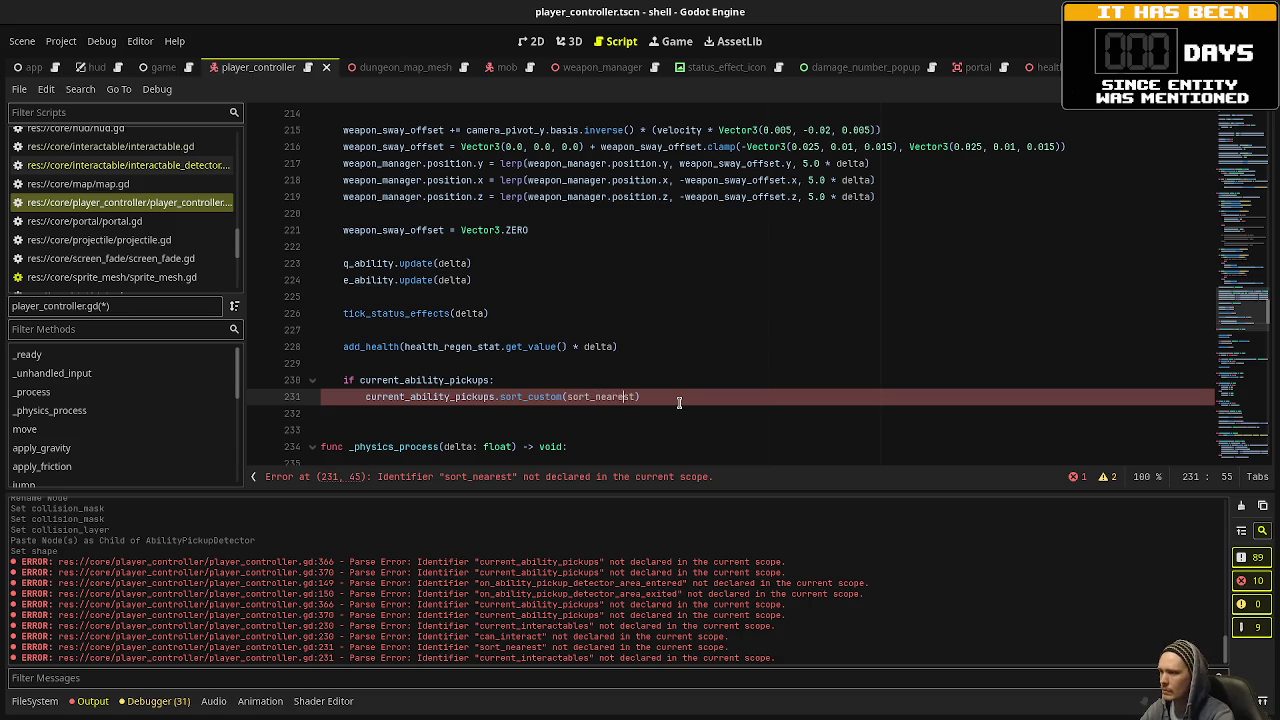
type("_ability_pickup")
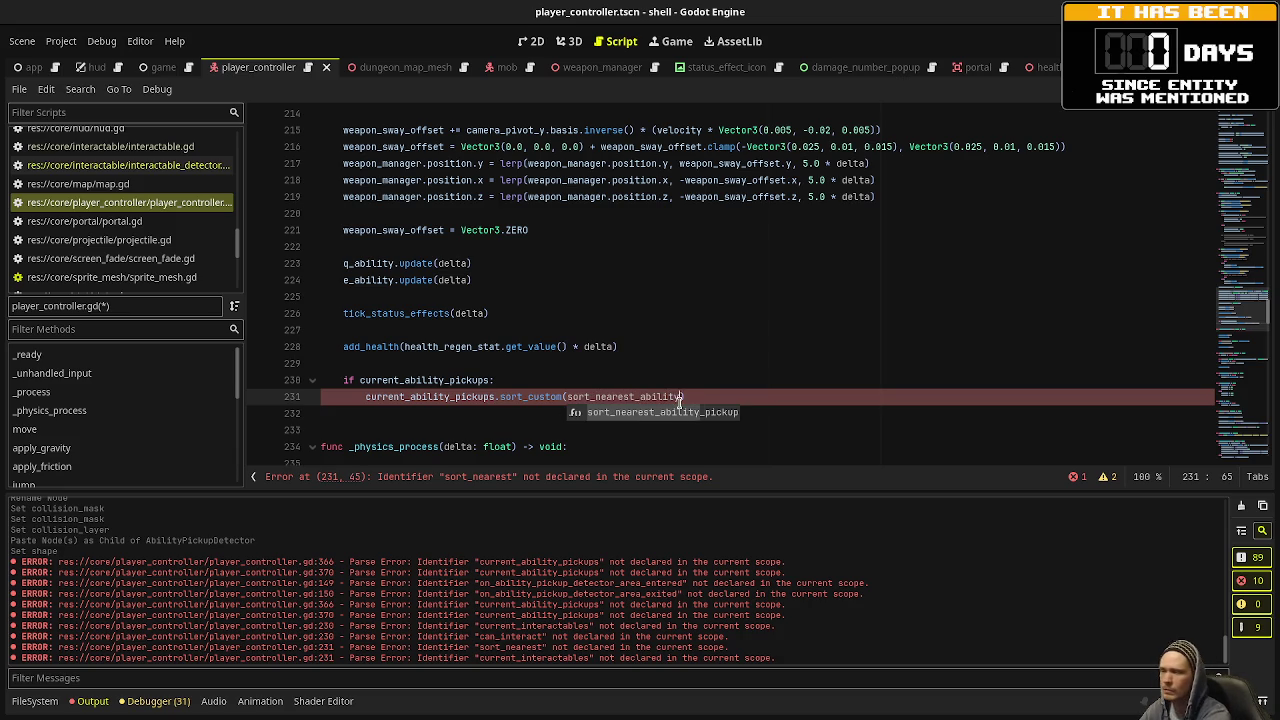
key("ctrl+s")
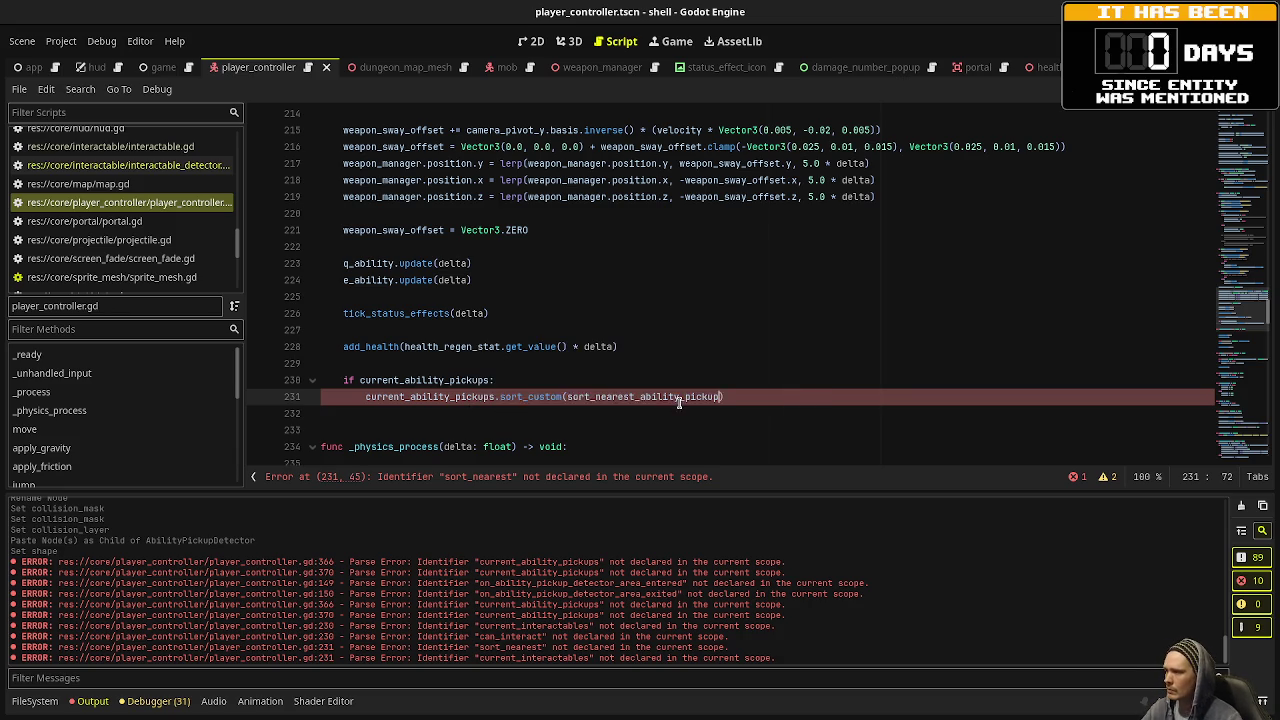
left_click(1240, 430)
scroll(1240, 430, "down", 5)
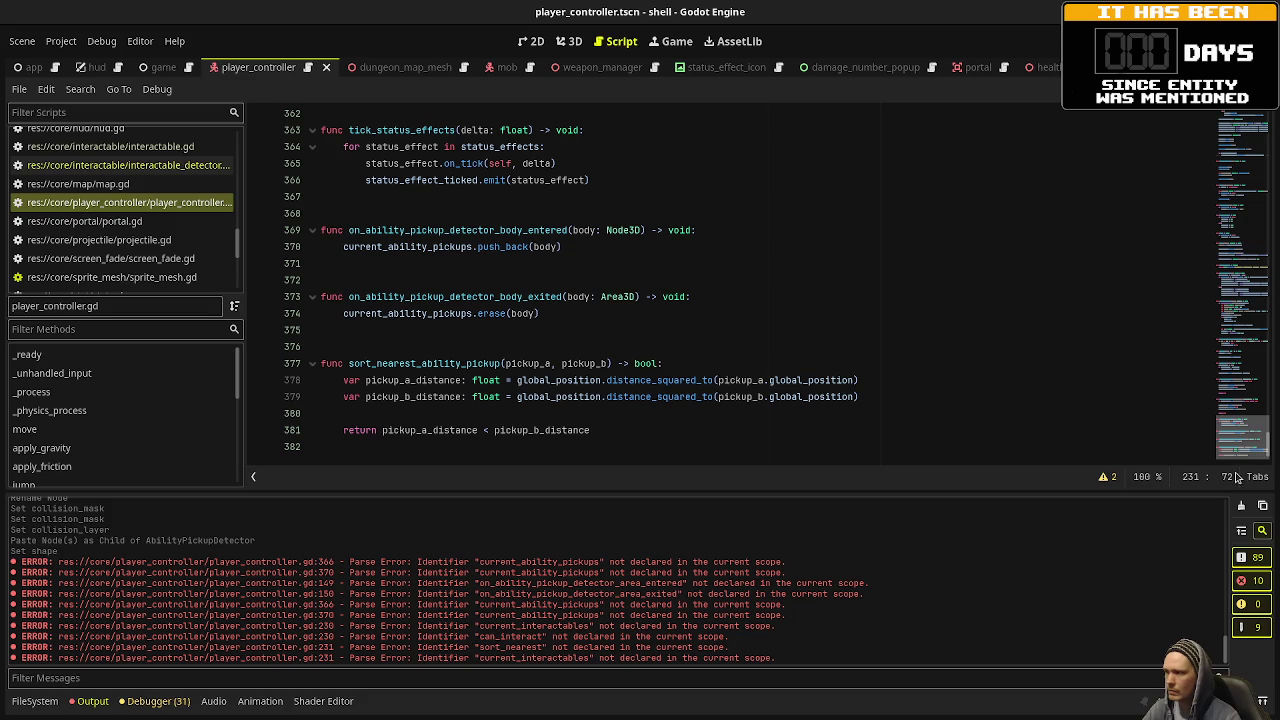
left_click(130, 165)
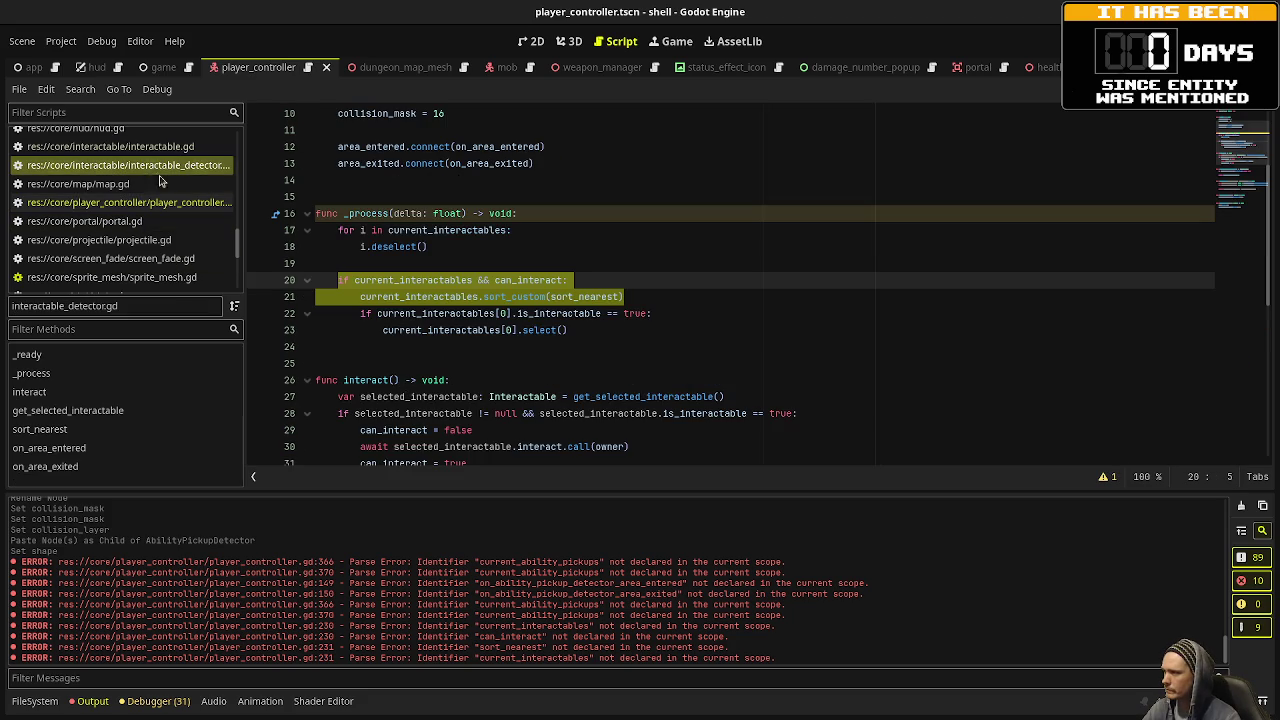
left_click(524, 246)
scroll(604, 282, "down", 3)
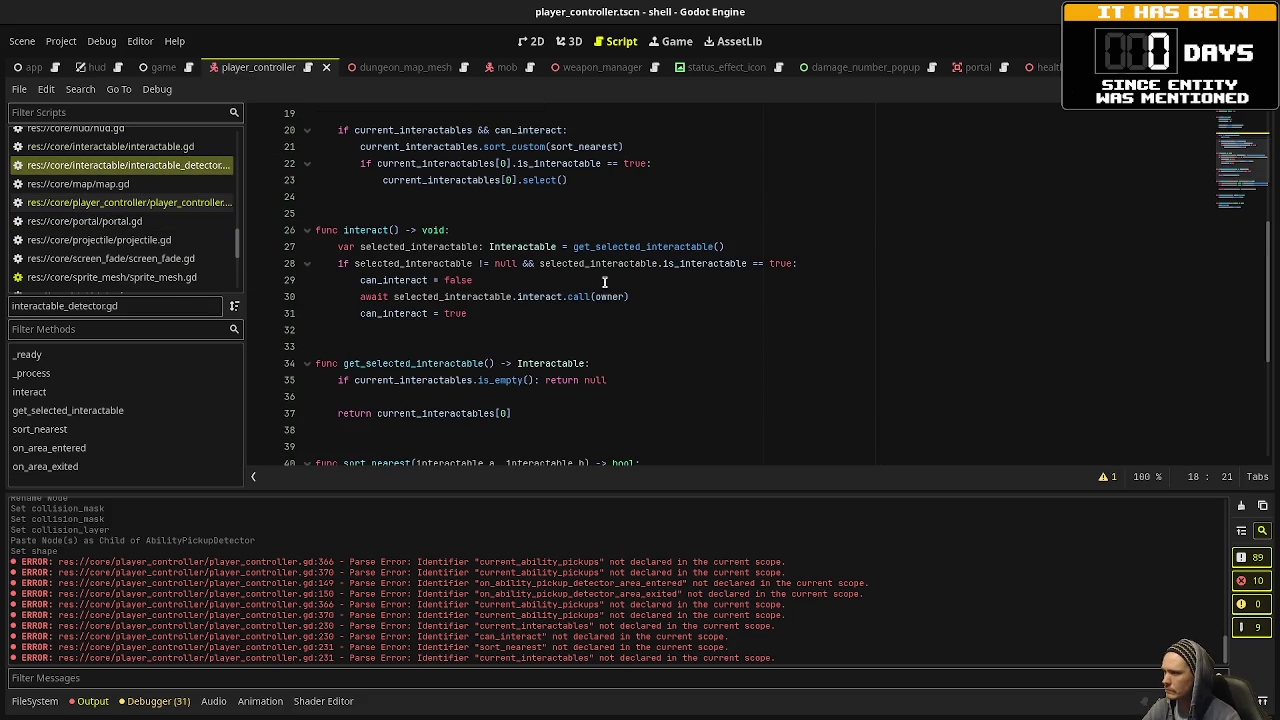
scroll(604, 282, "down", 4)
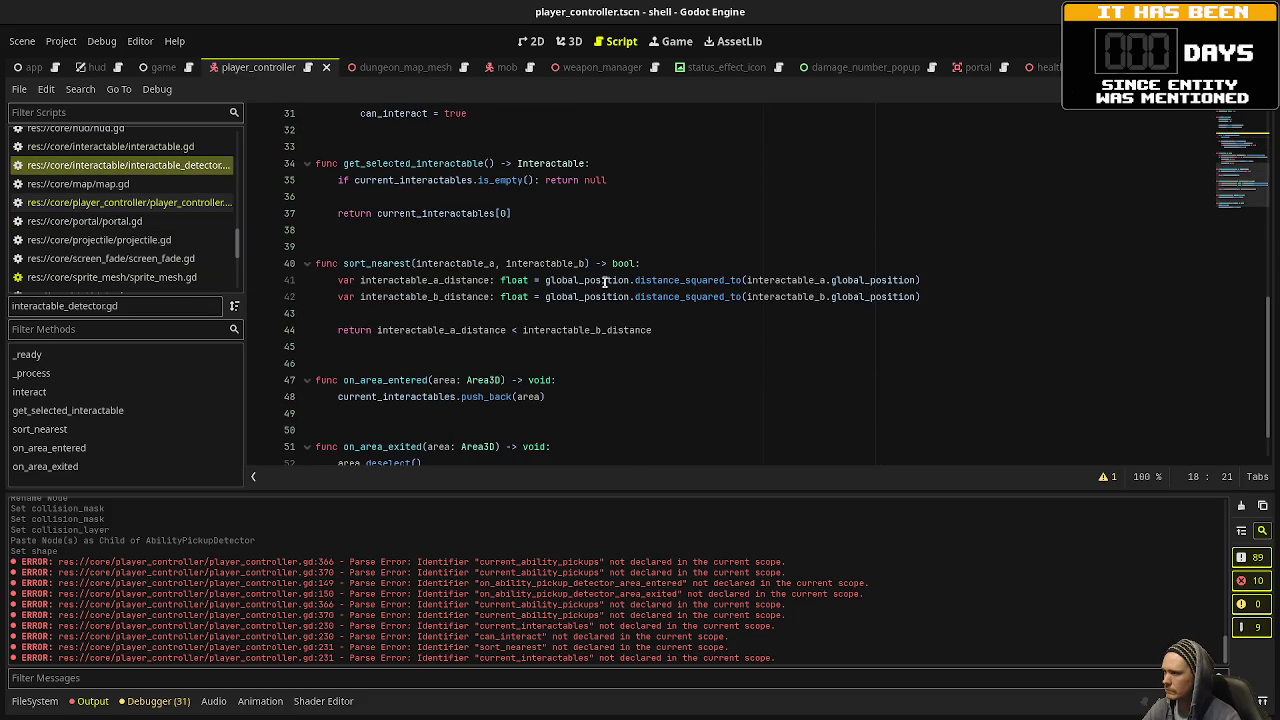
scroll(604, 282, "down", 1)
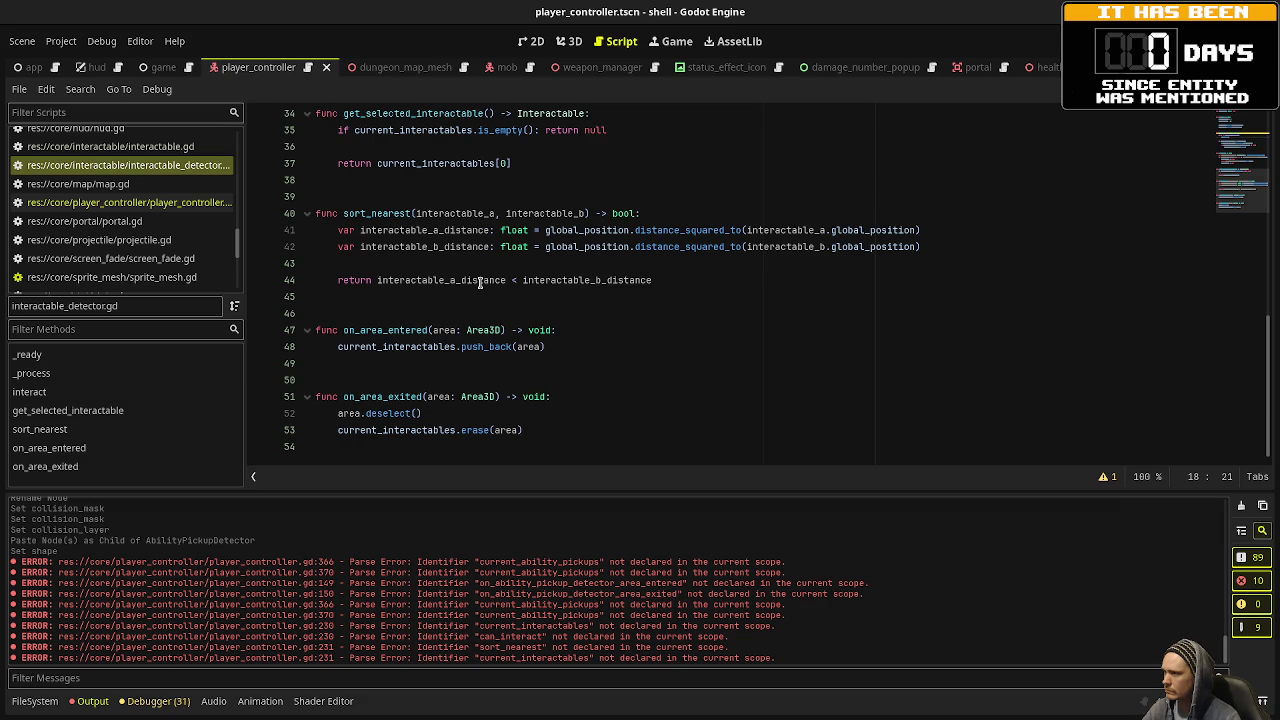
left_click(120, 202)
scroll(645, 308, "up", 12)
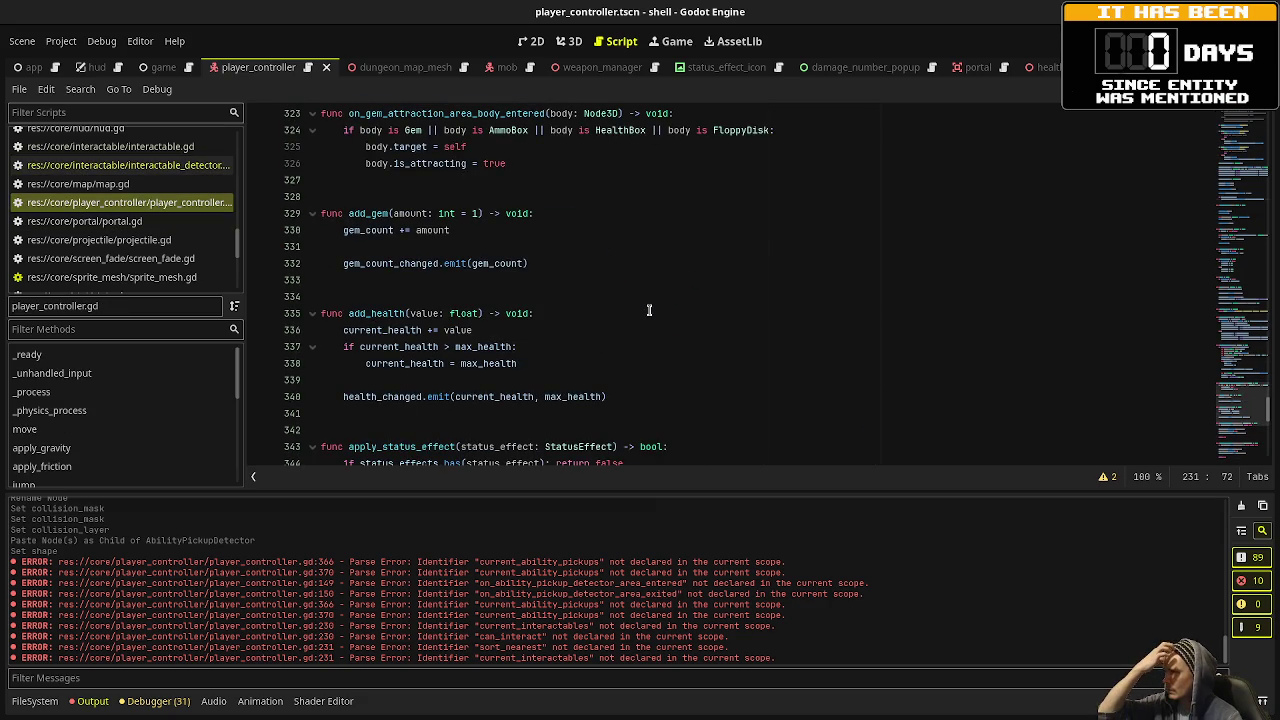
scroll(652, 308, "up", 2)
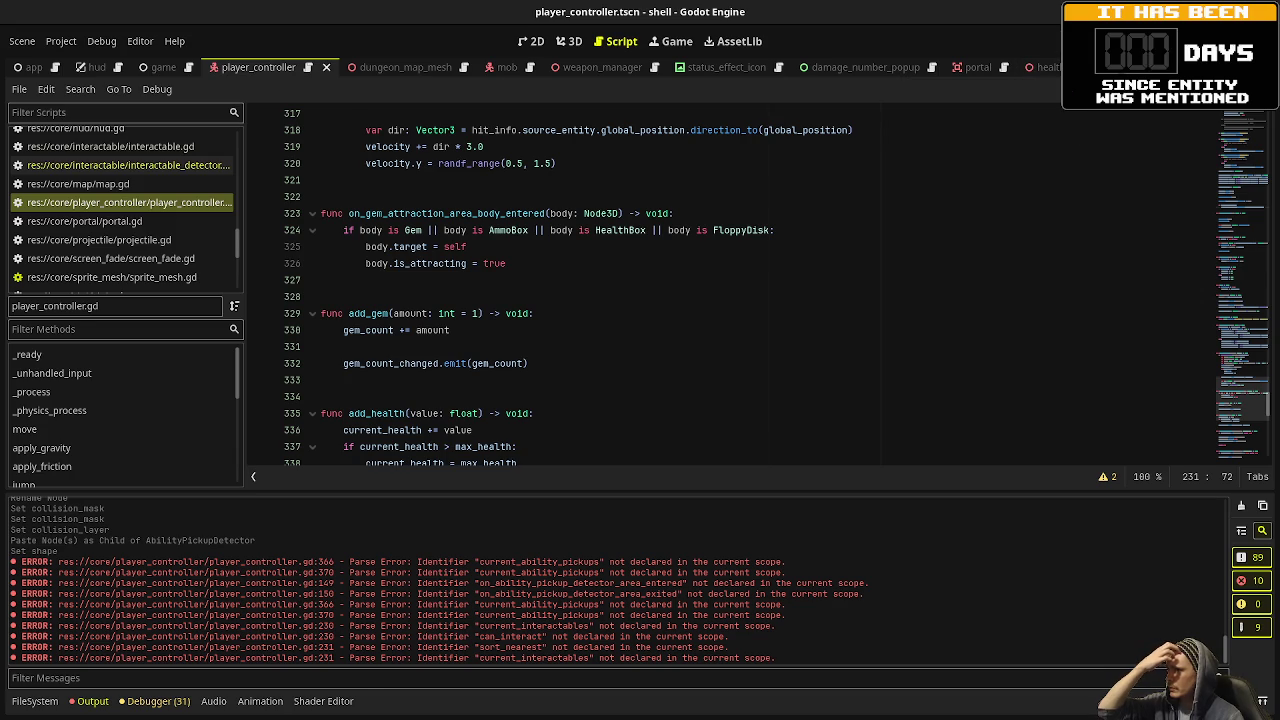
key("F5")
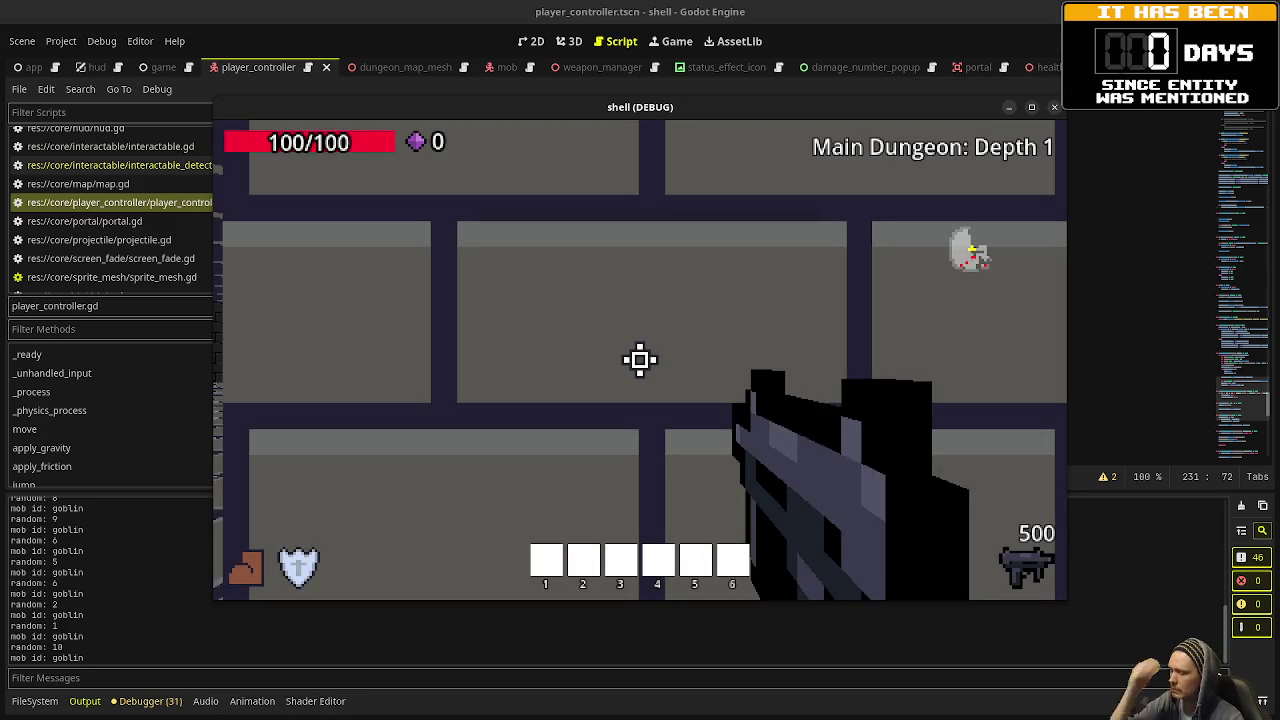
key("F8")
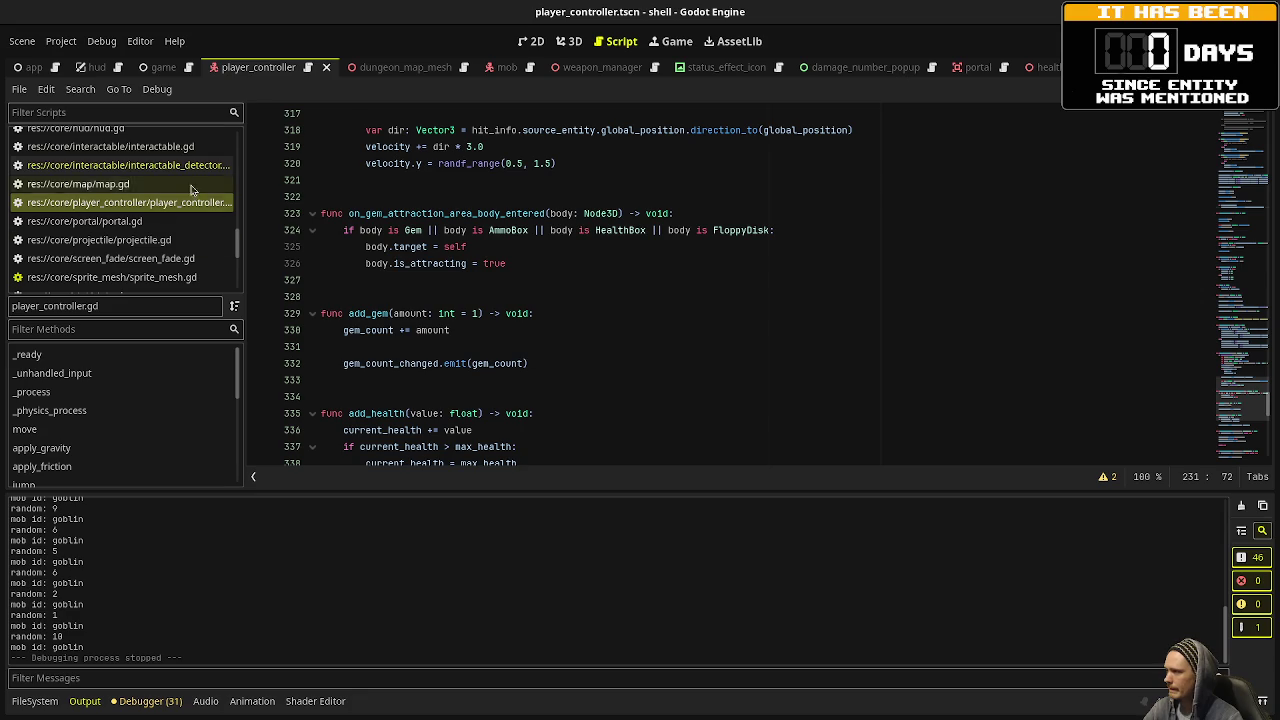
scroll(590, 314, "up", 5)
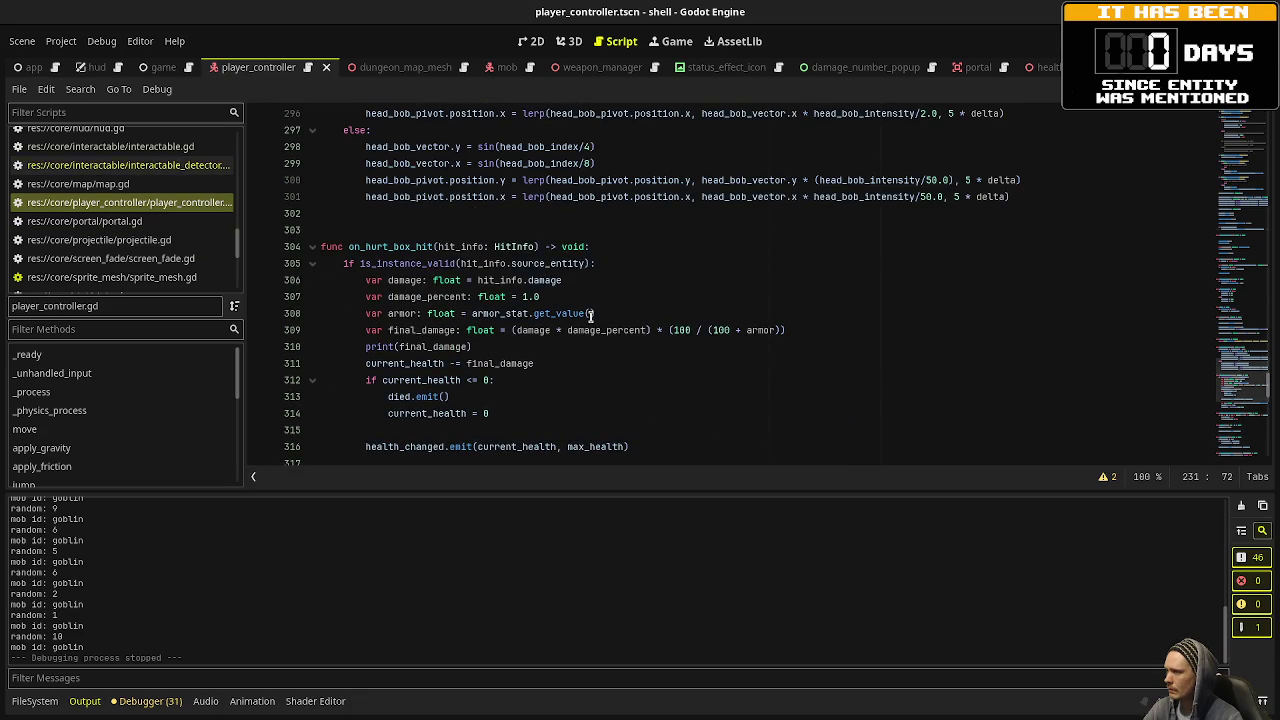
Scroll to the ability_q shift branch near line 197 and place the caret after the swap comment.
scroll(591, 315, "up", 12)
scroll(590, 317, "up", 11)
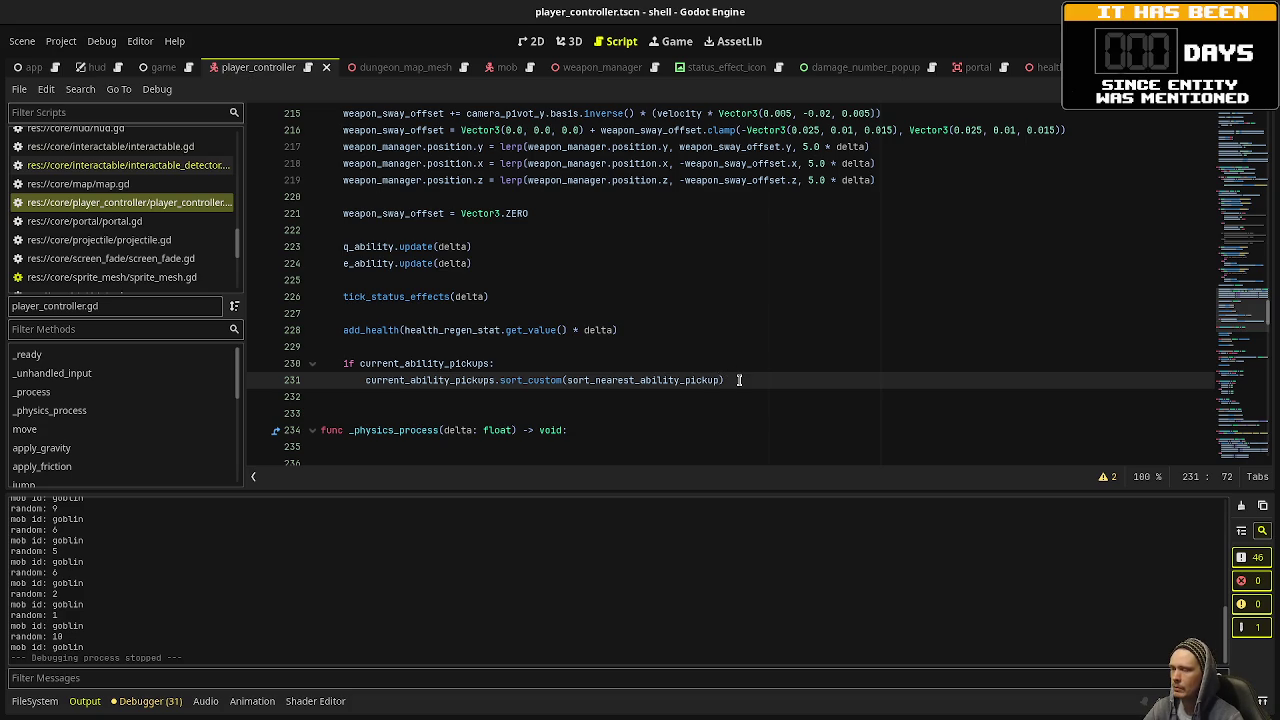
scroll(735, 378, "down", 18)
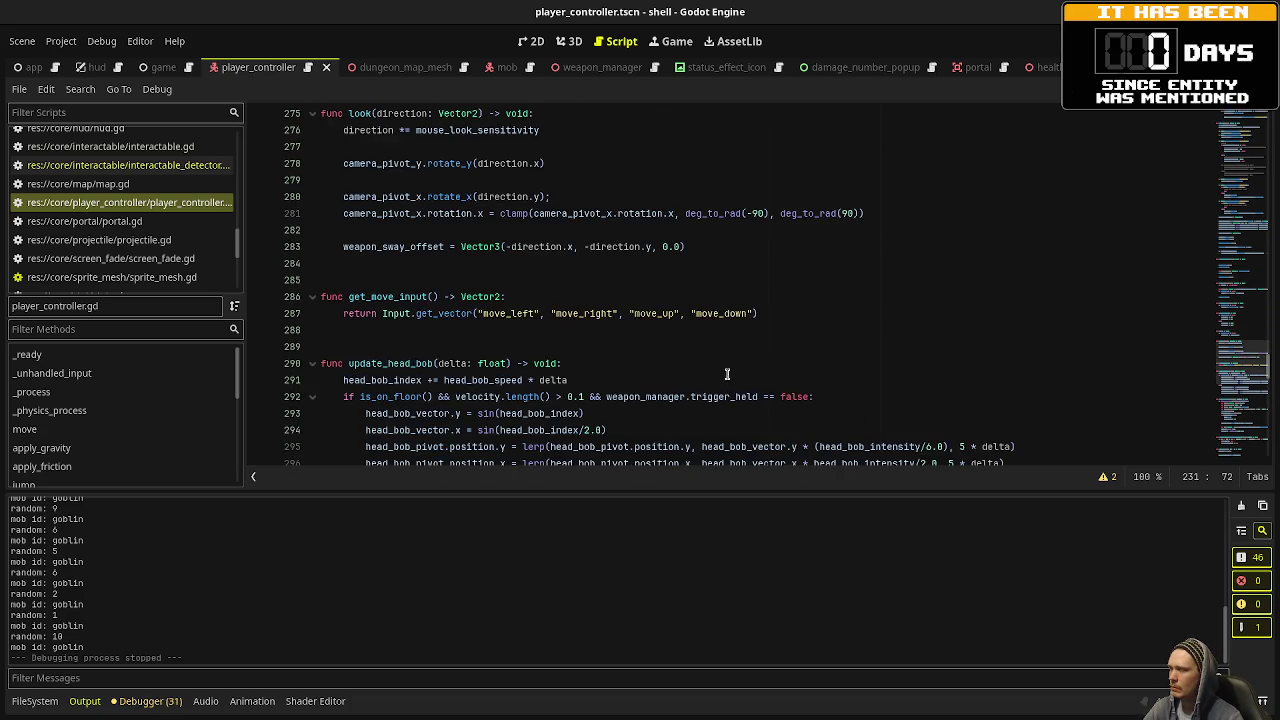
scroll(728, 374, "down", 5)
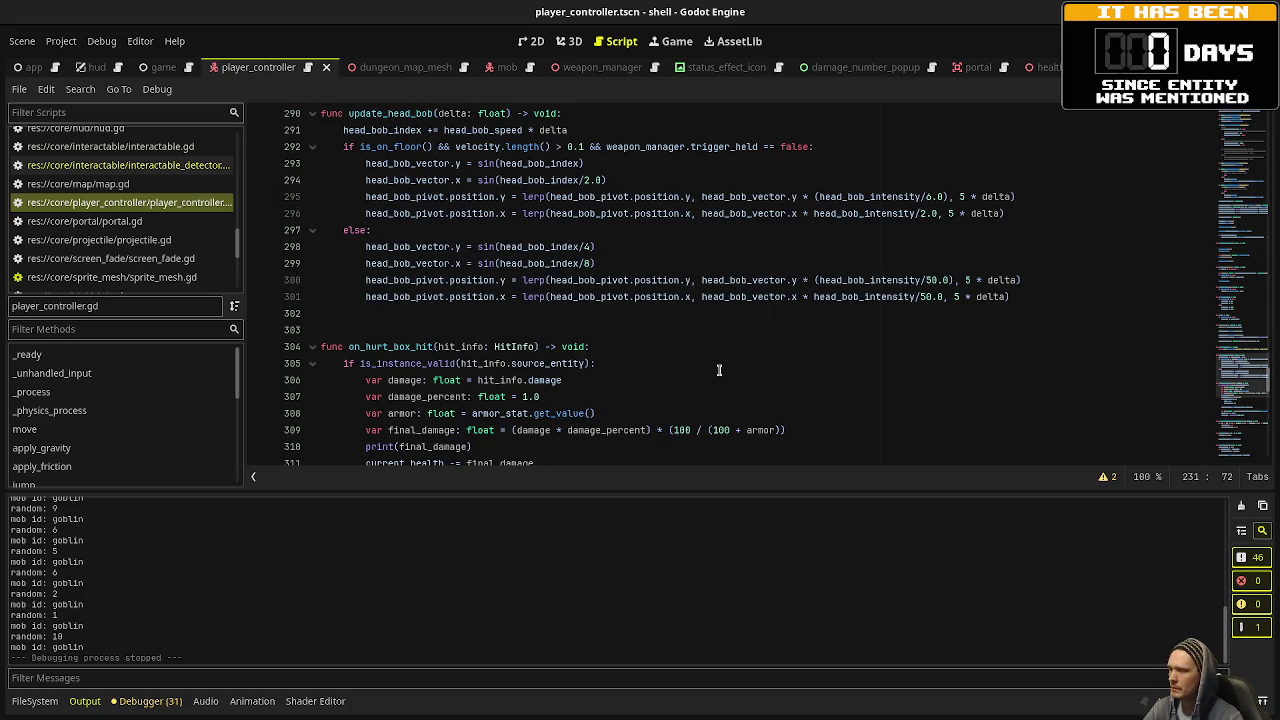
scroll(719, 370, "up", 10)
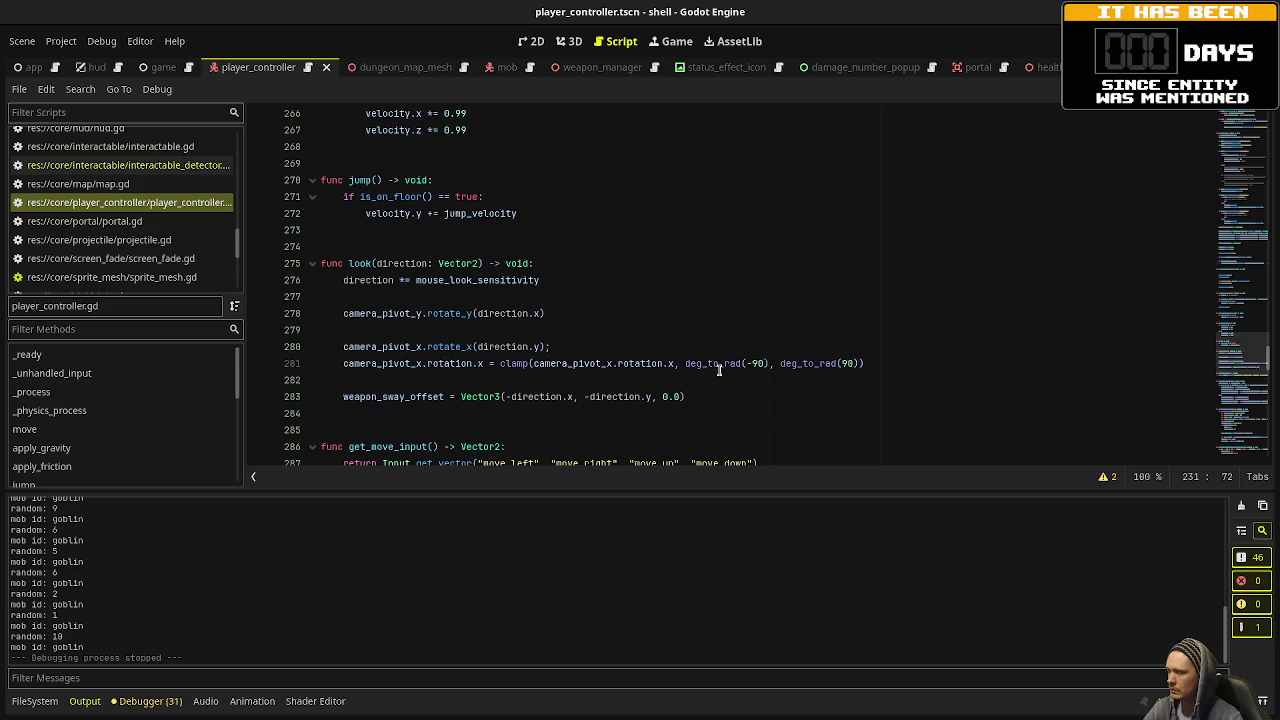
scroll(719, 370, "up", 8)
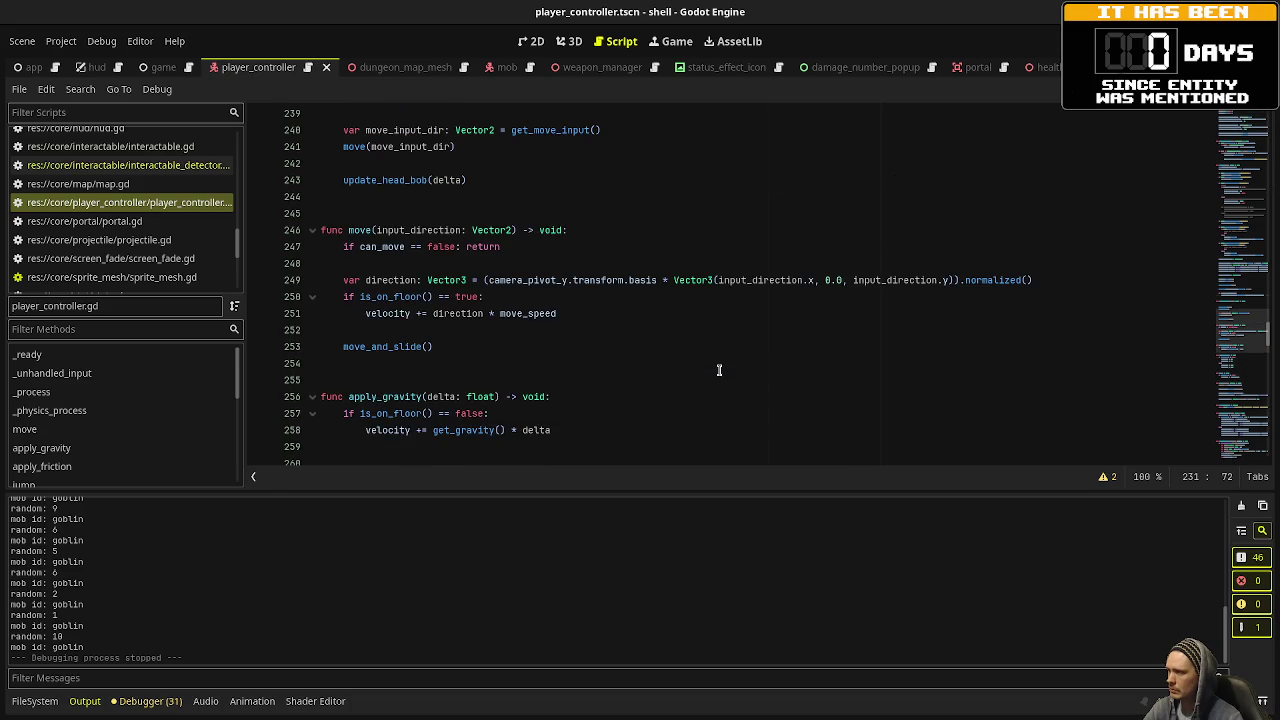
scroll(719, 370, "up", 13)
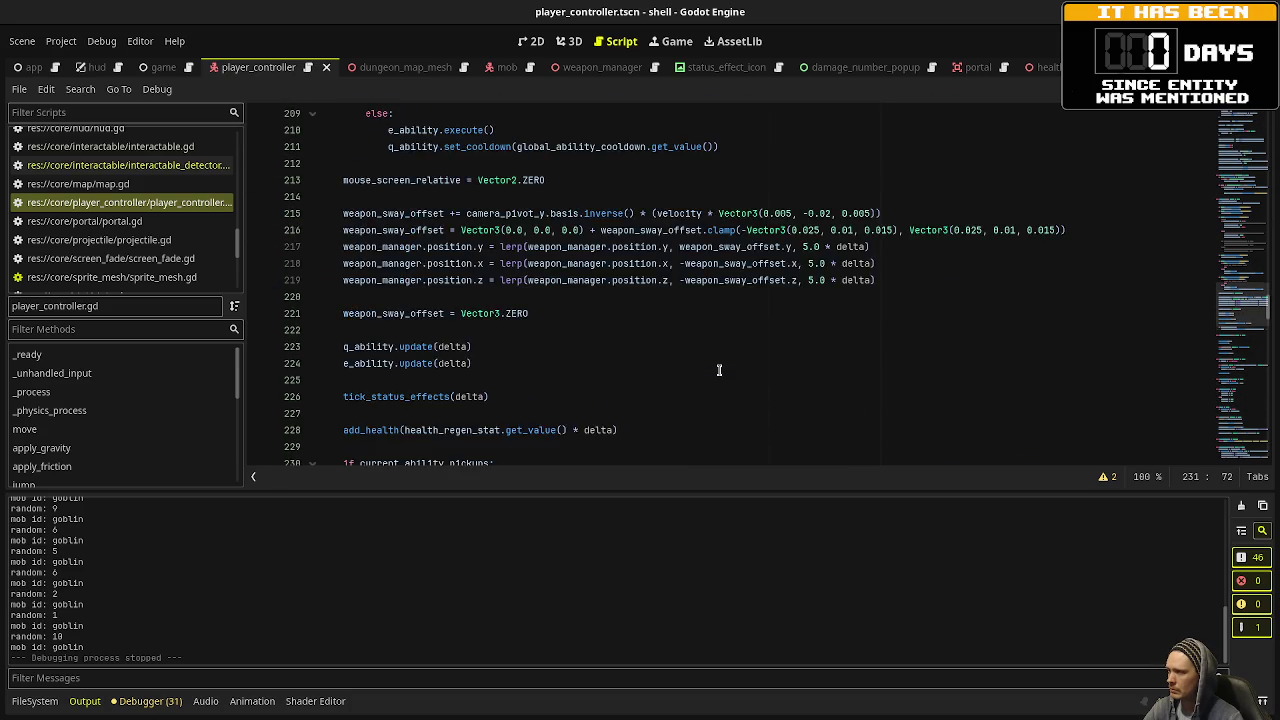
scroll(417, 301, "up", 2)
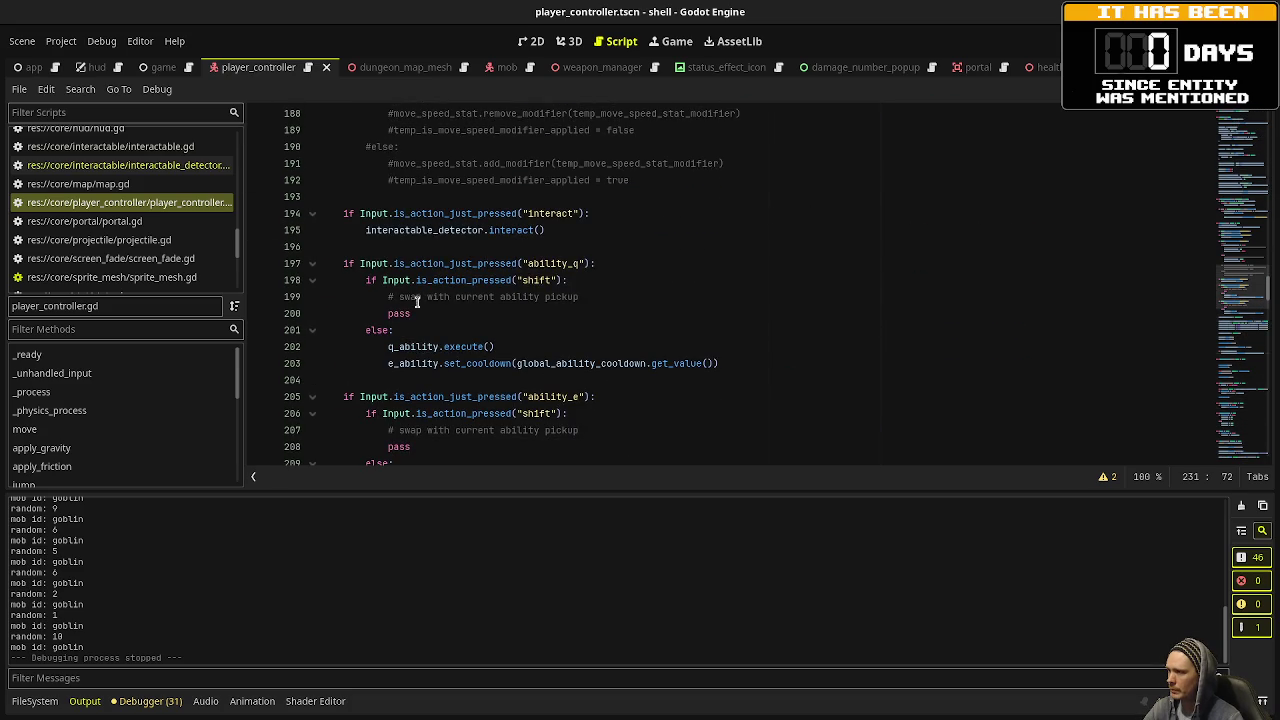
left_click(590, 291)
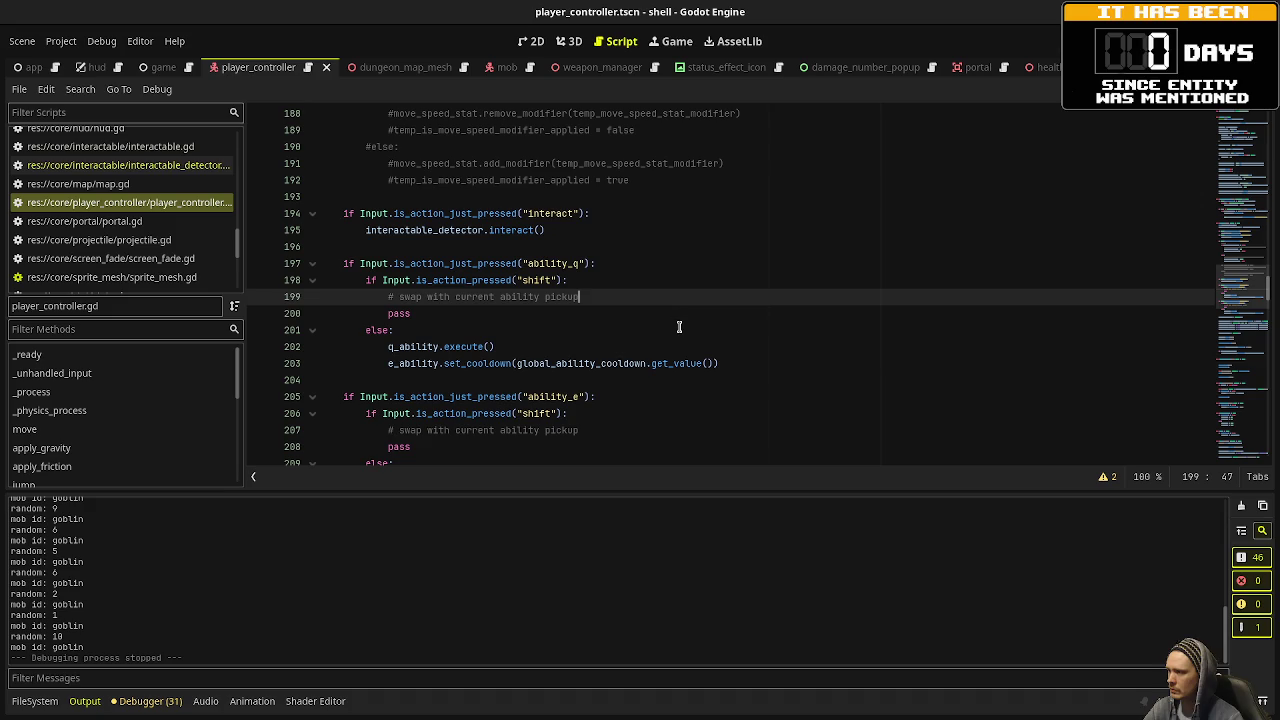
Add 'if current_ability_pickups.is_empty() == false:' with a print("whoa") line inside, then save.
key("Return")
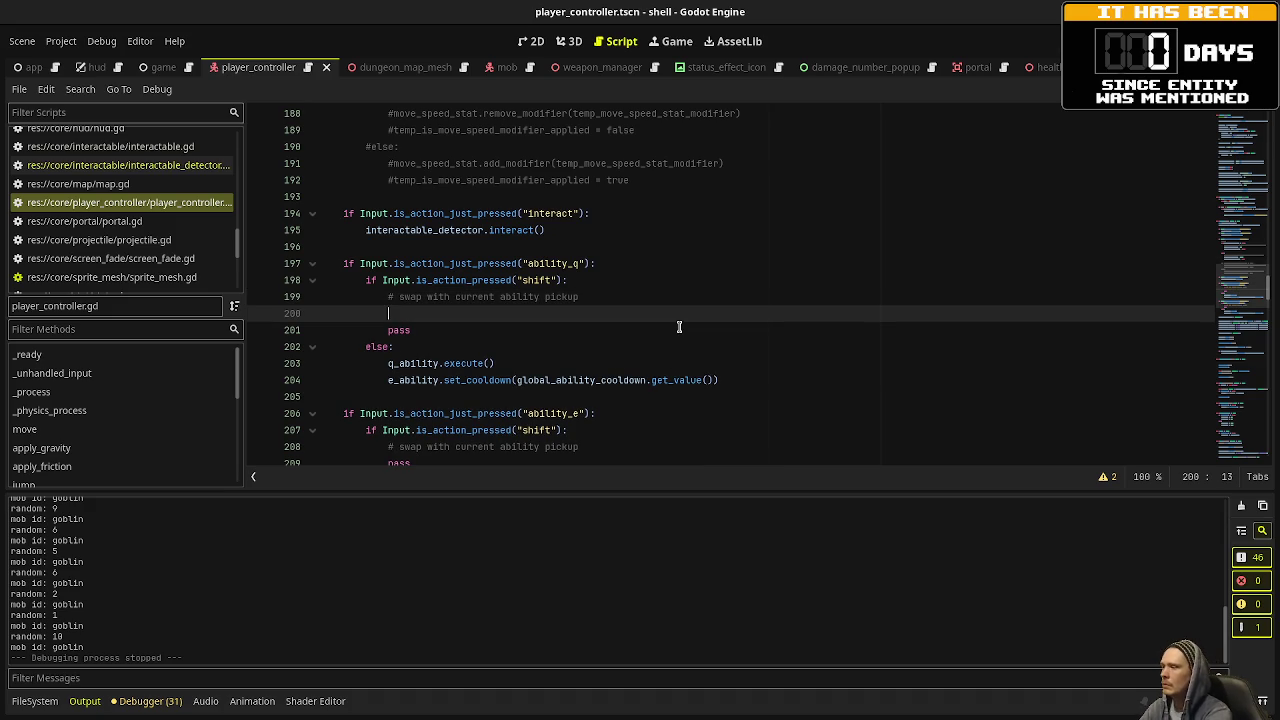
type("if curren")
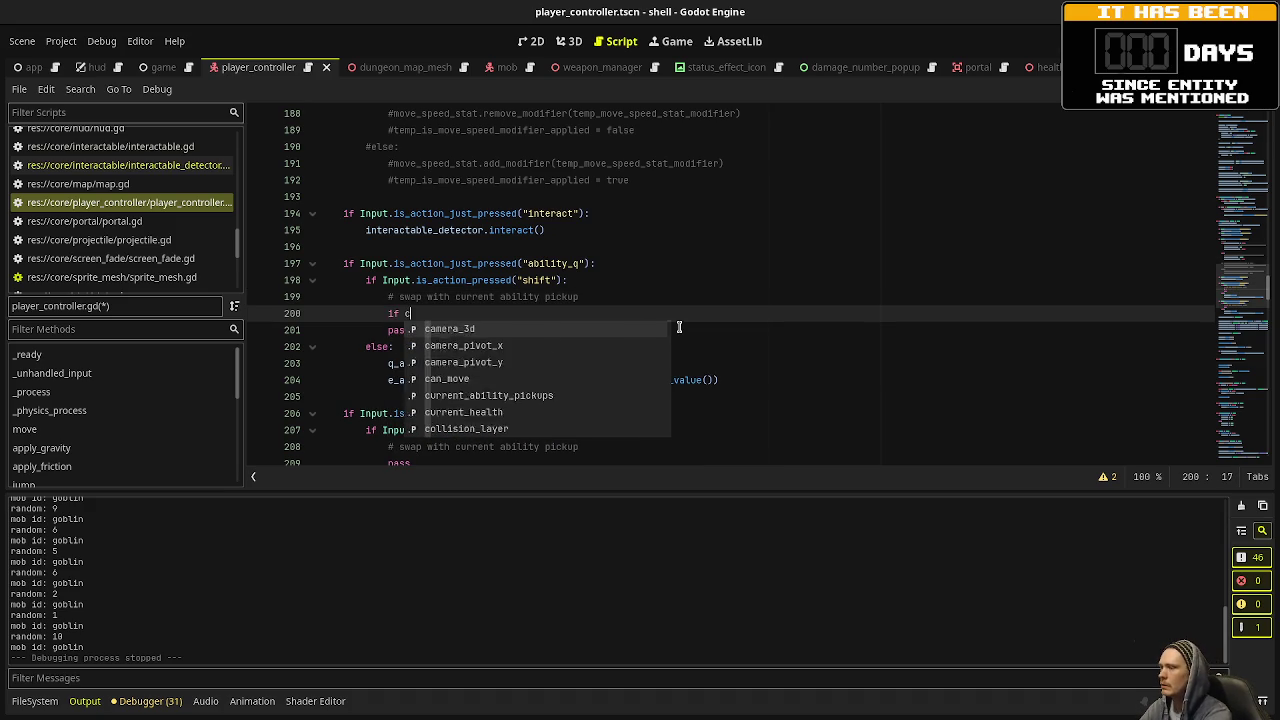
key("Return")
type(".is_e")
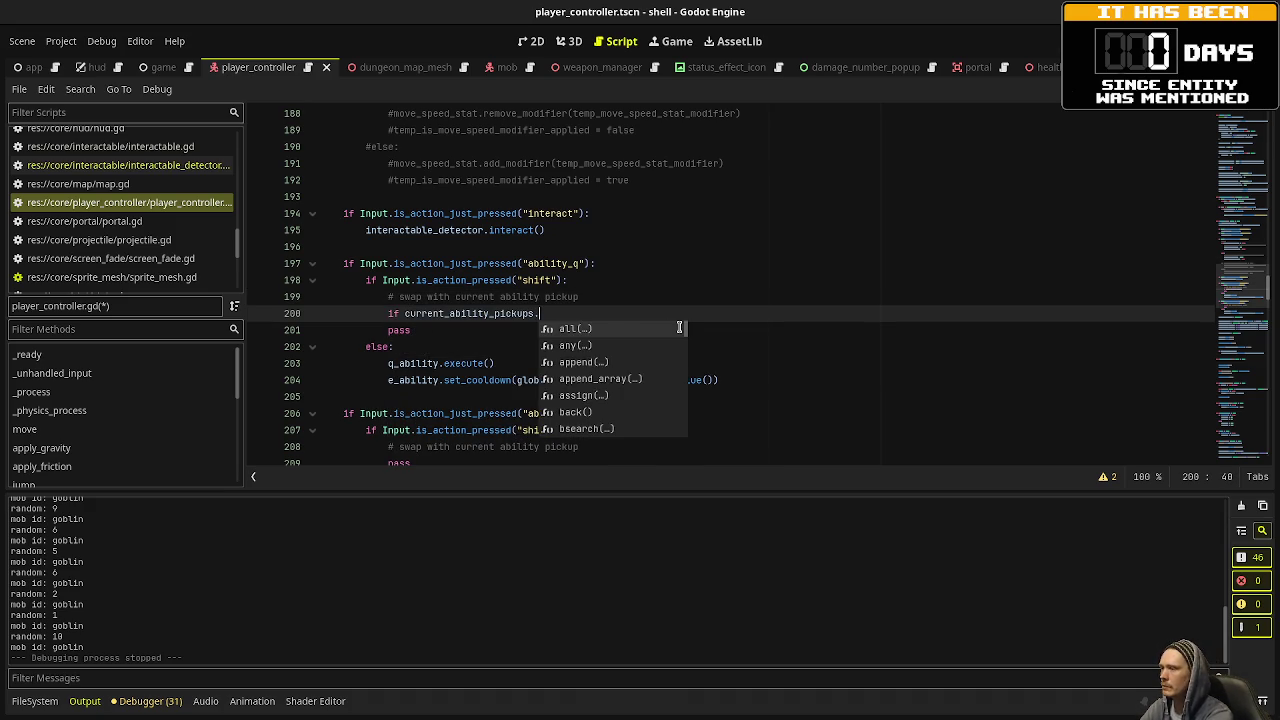
key("Return")
type("=")
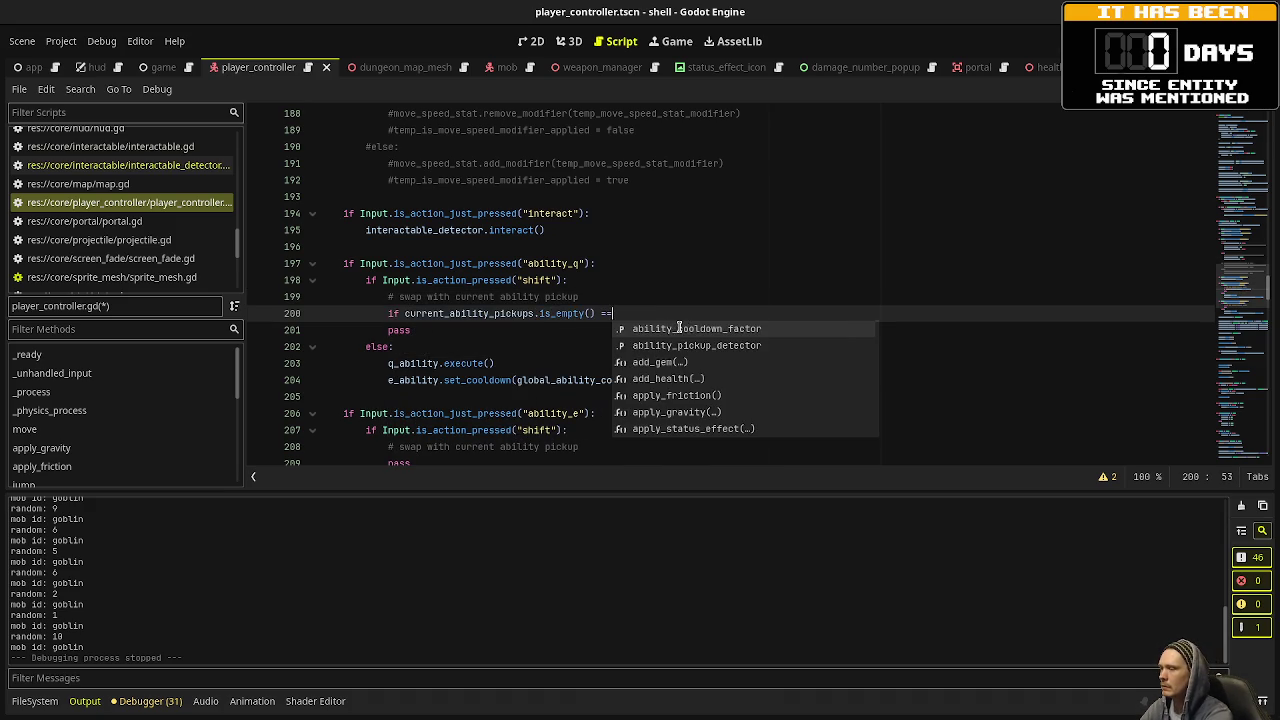
type(" false:&& ")
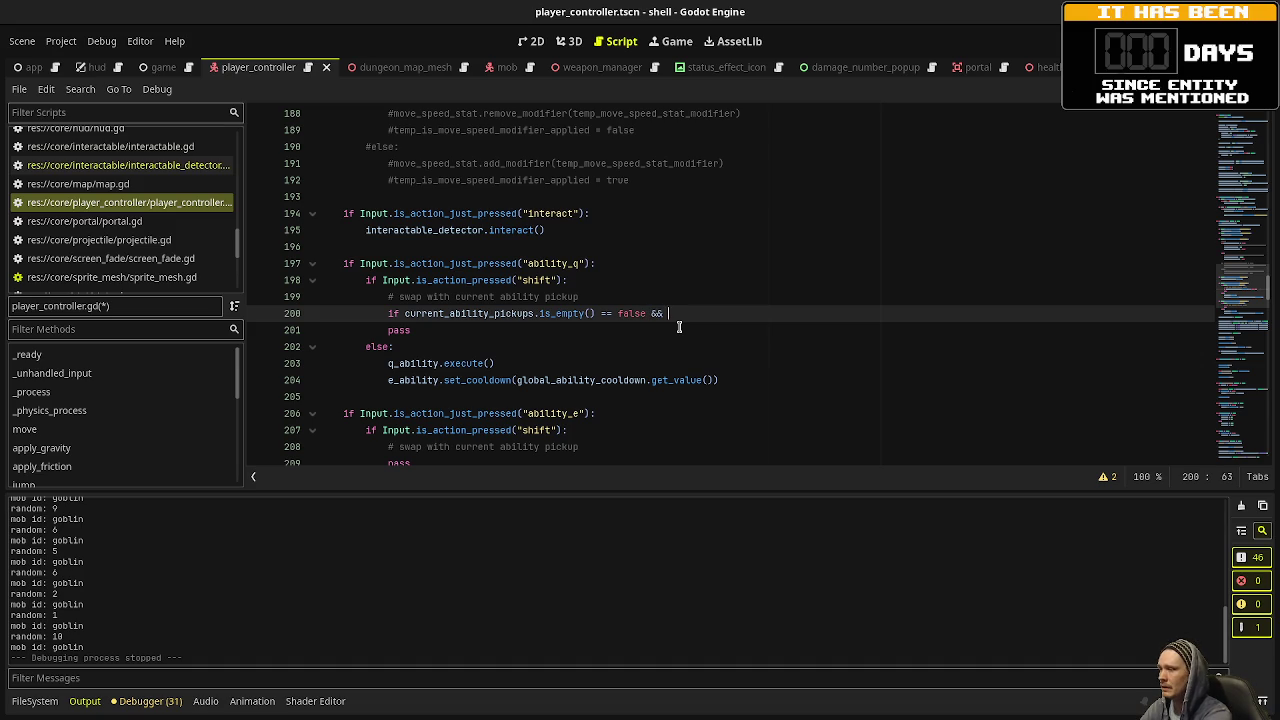
type("cur")
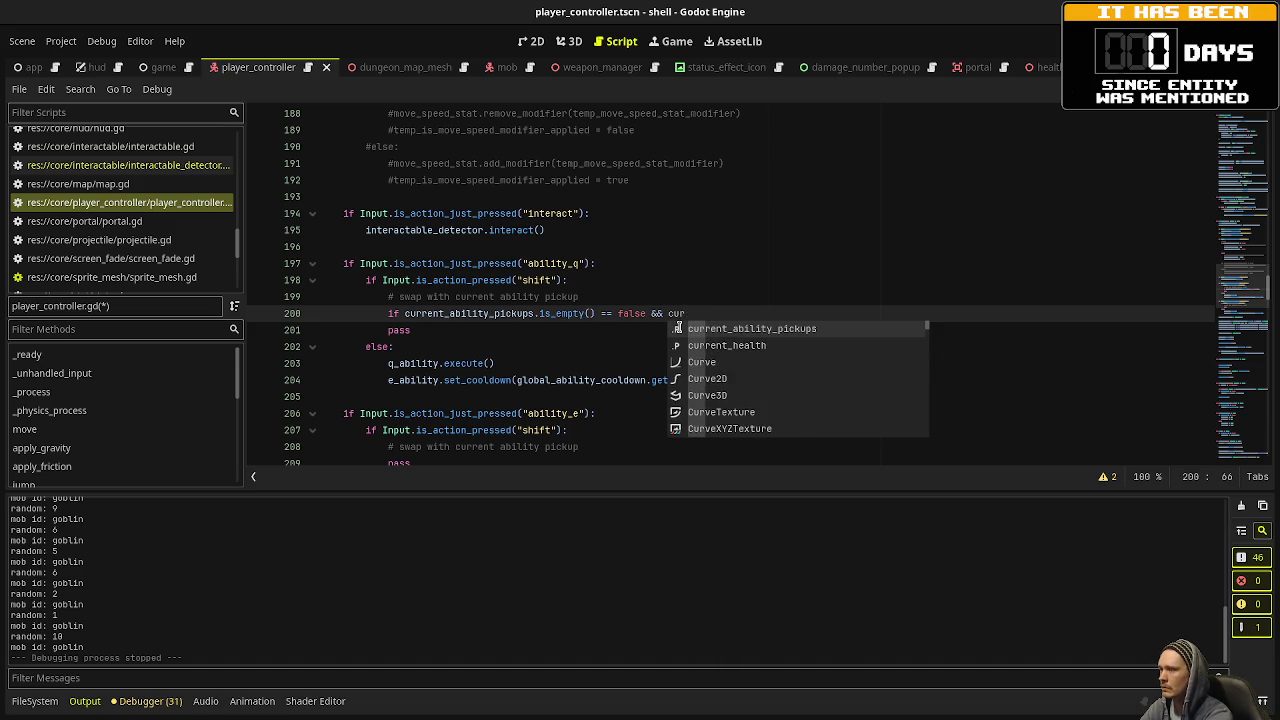
key("BackSpace")
key("BackSpace")
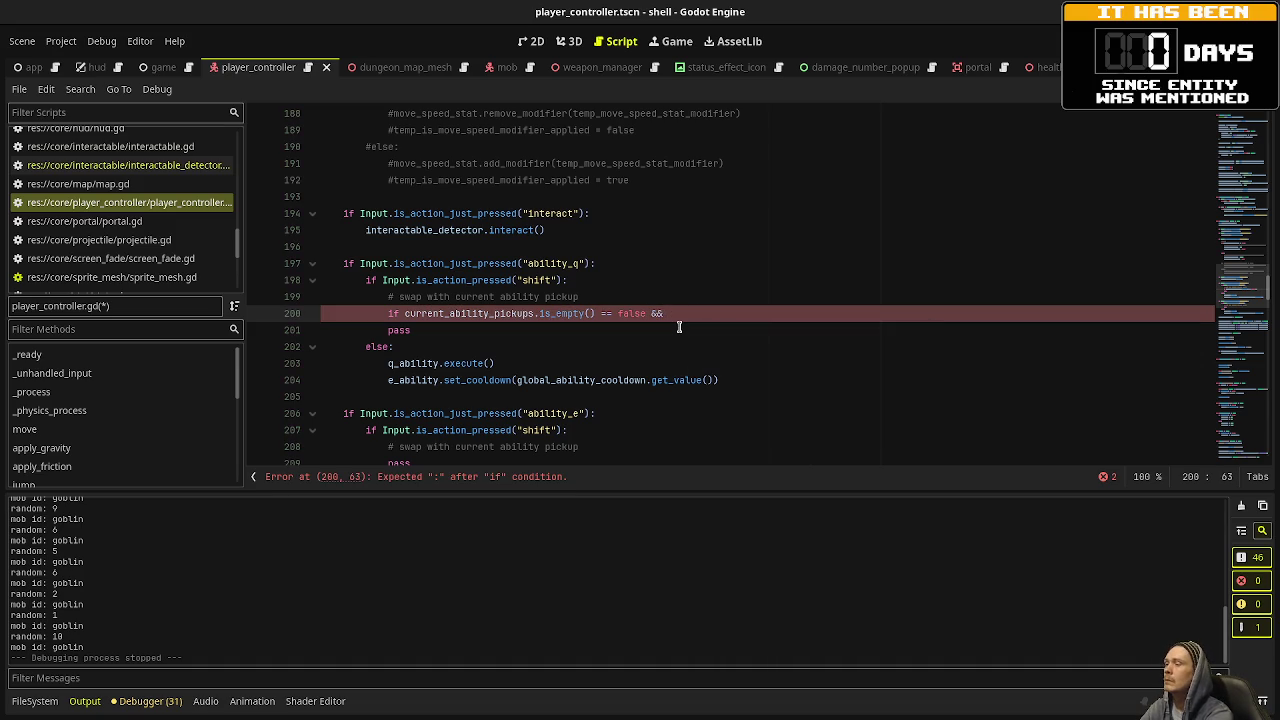
key("BackSpace")
key("BackSpace")
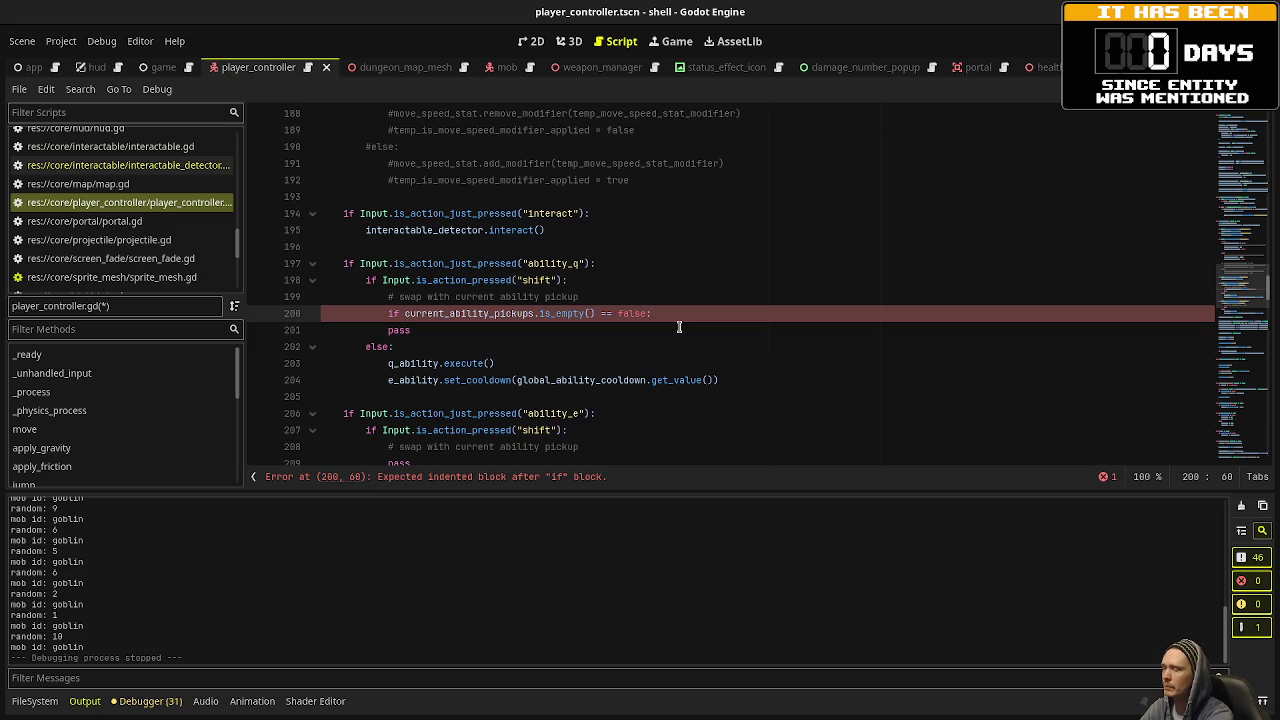
key("Return")
type("print(\"whoo")
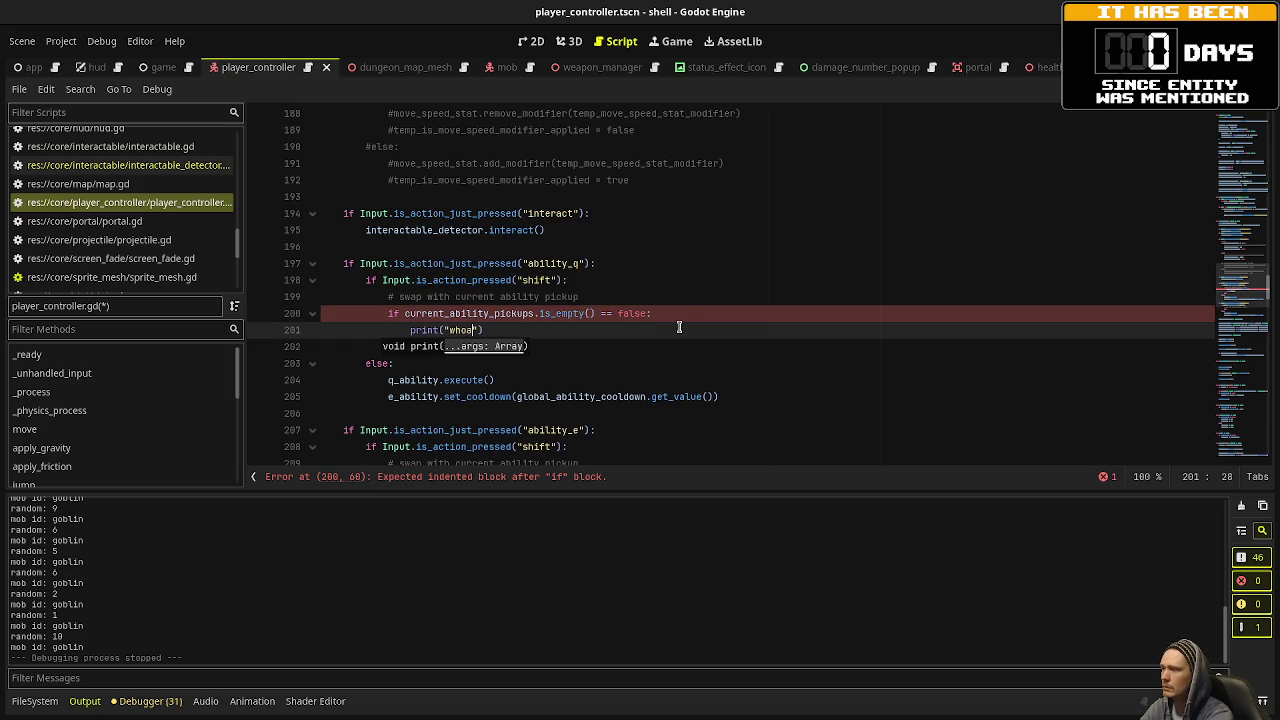
key("ctrl+s")
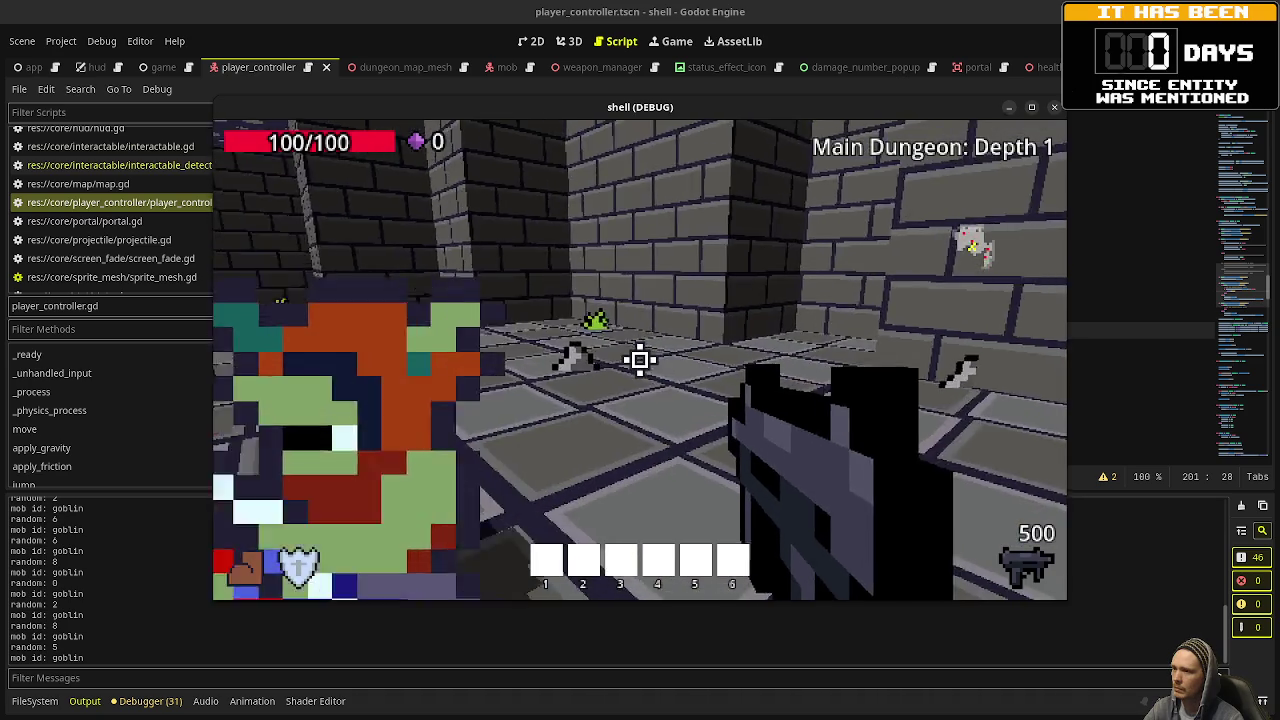
Play-test the game, stop it, and inspect the body_exited signal conversion error.
left_click_drag(640, 360, 640, 360)
key("w")
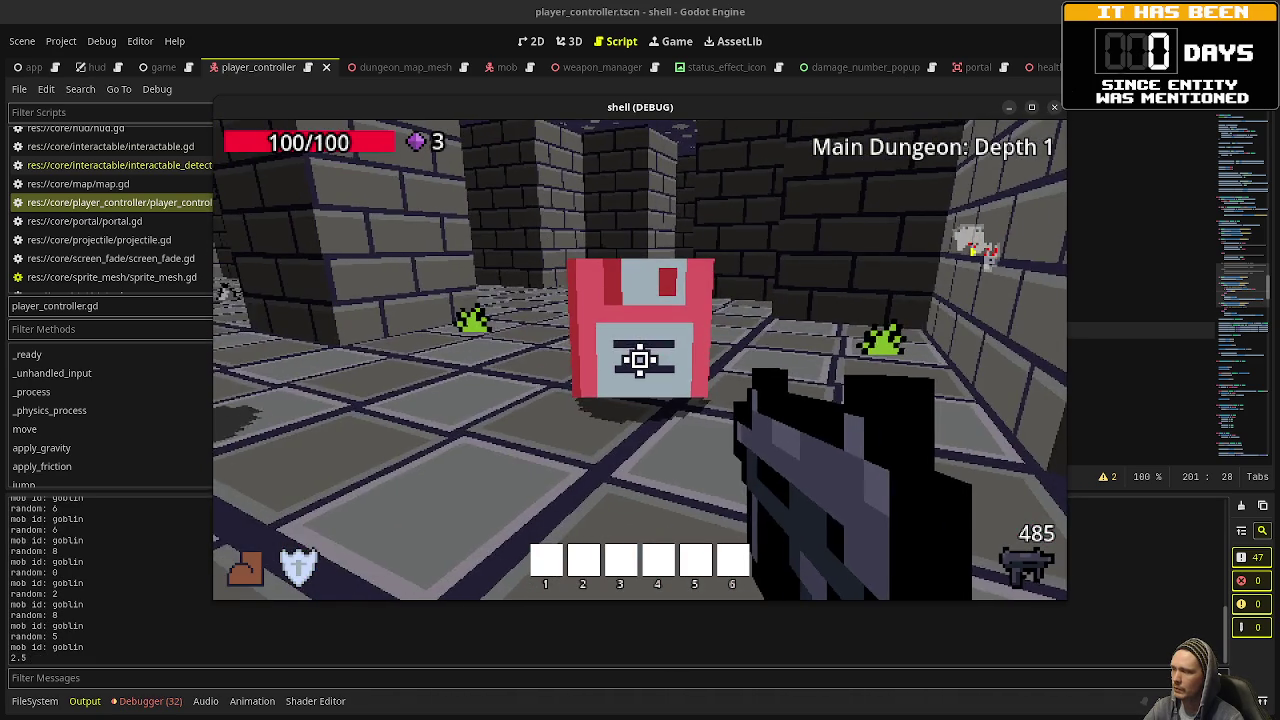
left_click_drag(640, 360, 640, 360)
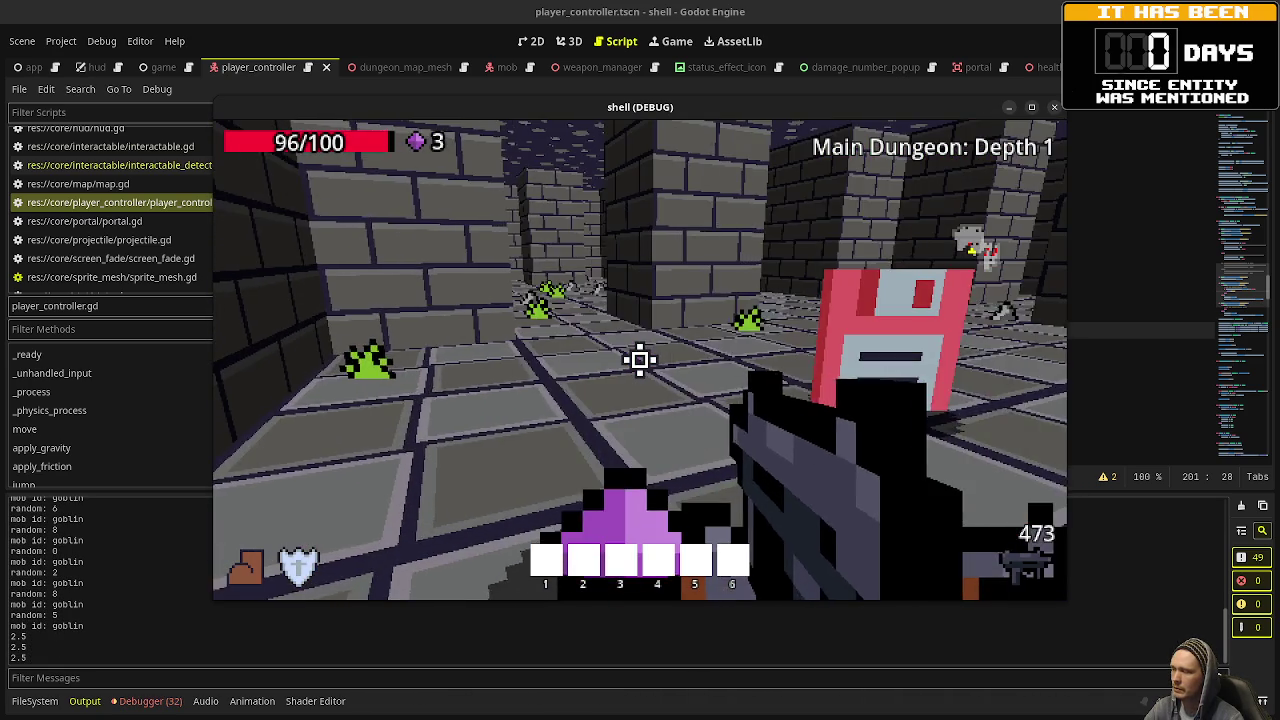
key("w")
key("F8")
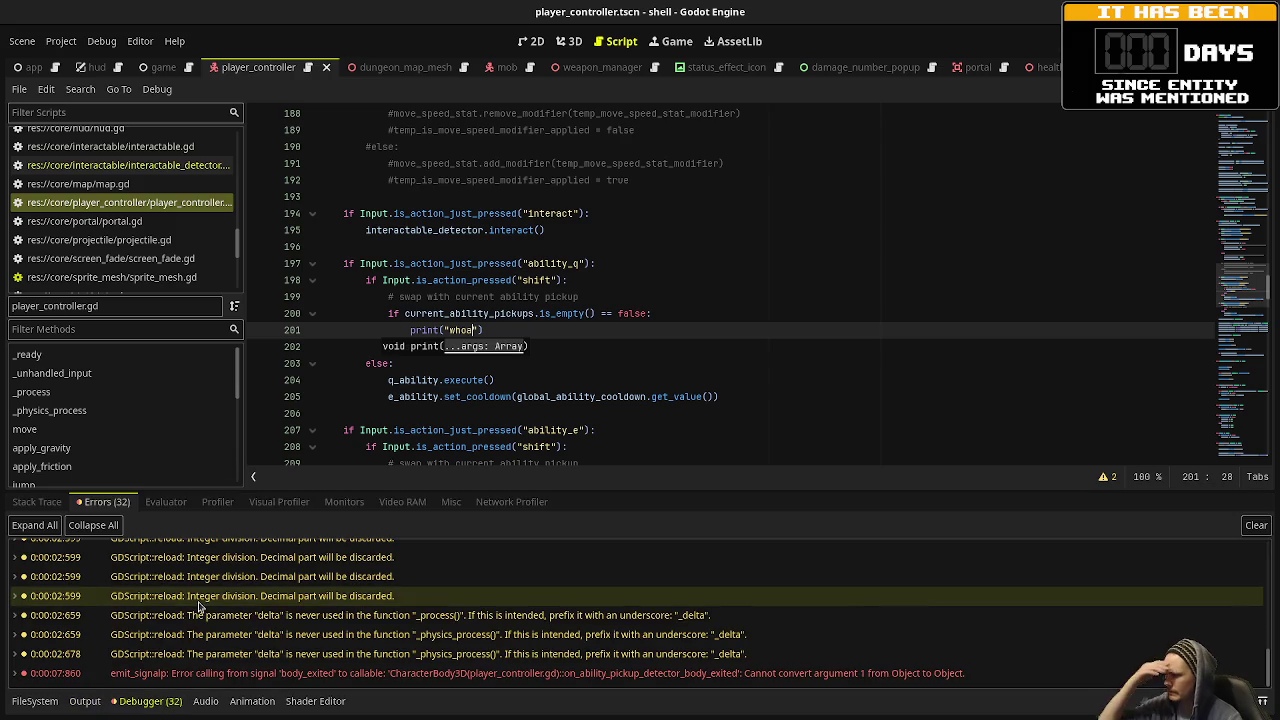
left_click(250, 673)
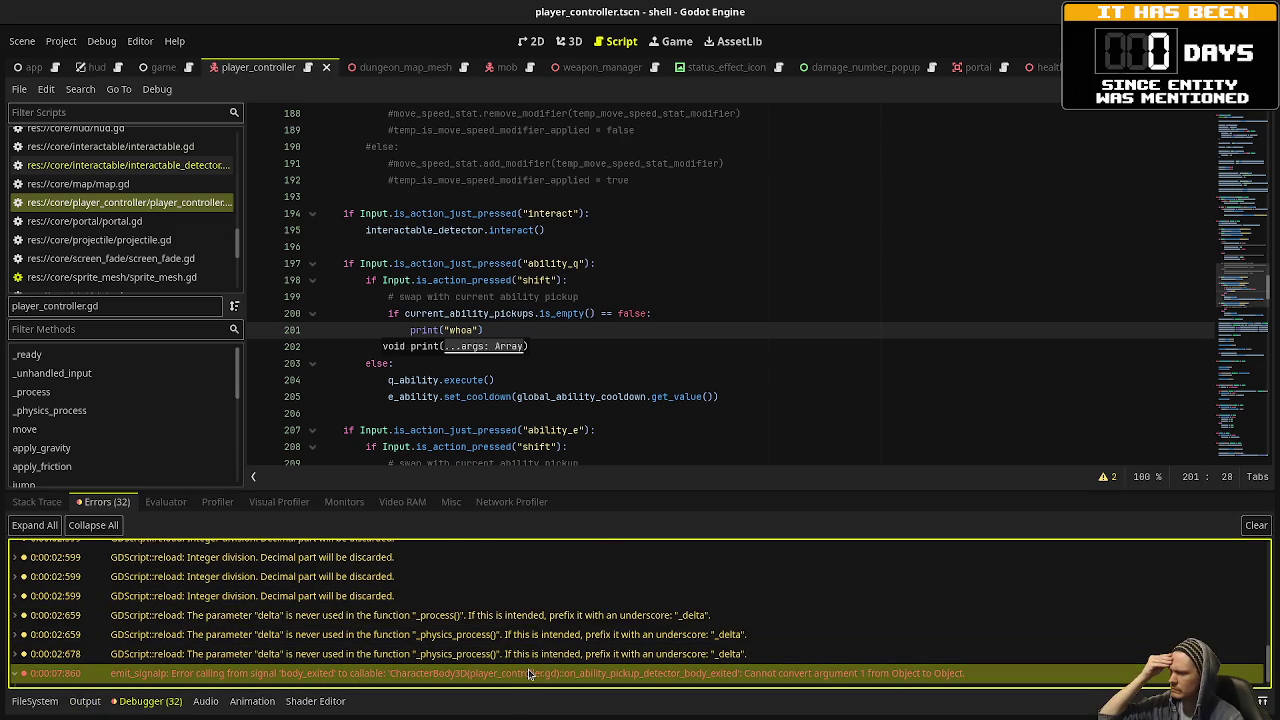
left_click(688, 408)
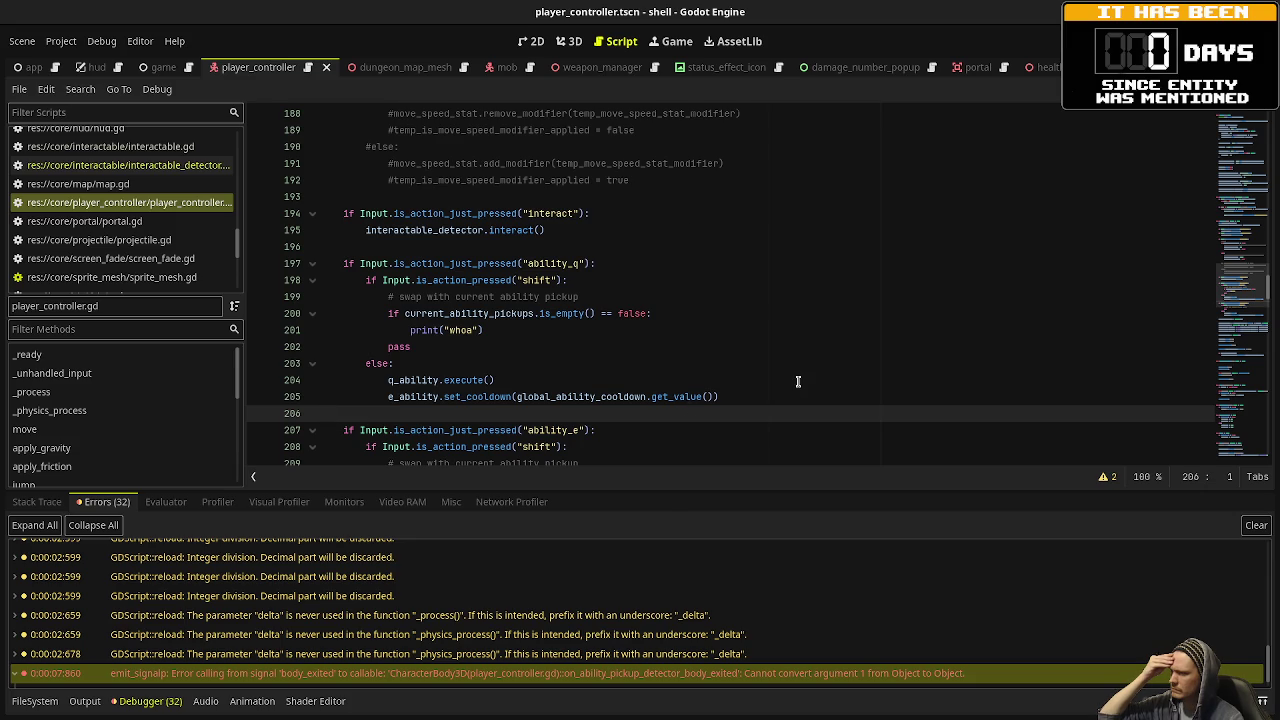
scroll(799, 384, "up", 20)
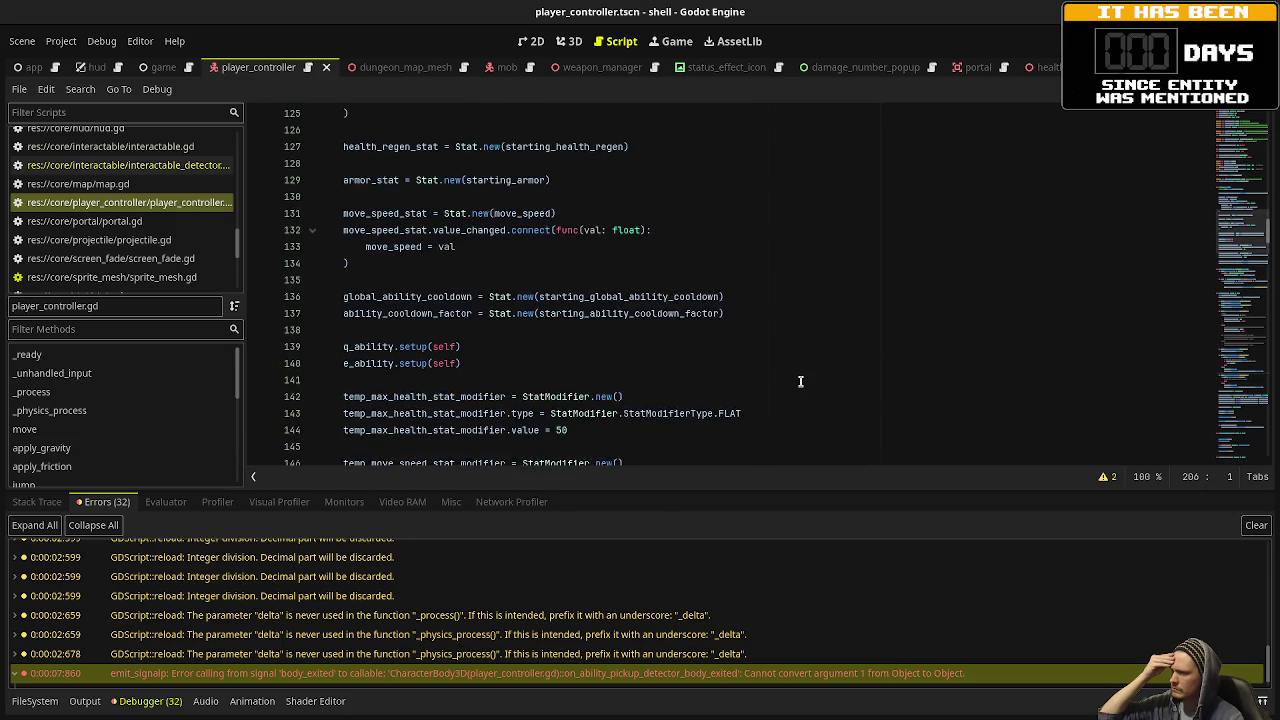
scroll(800, 381, "down", 3)
scroll(790, 390, "down", 20)
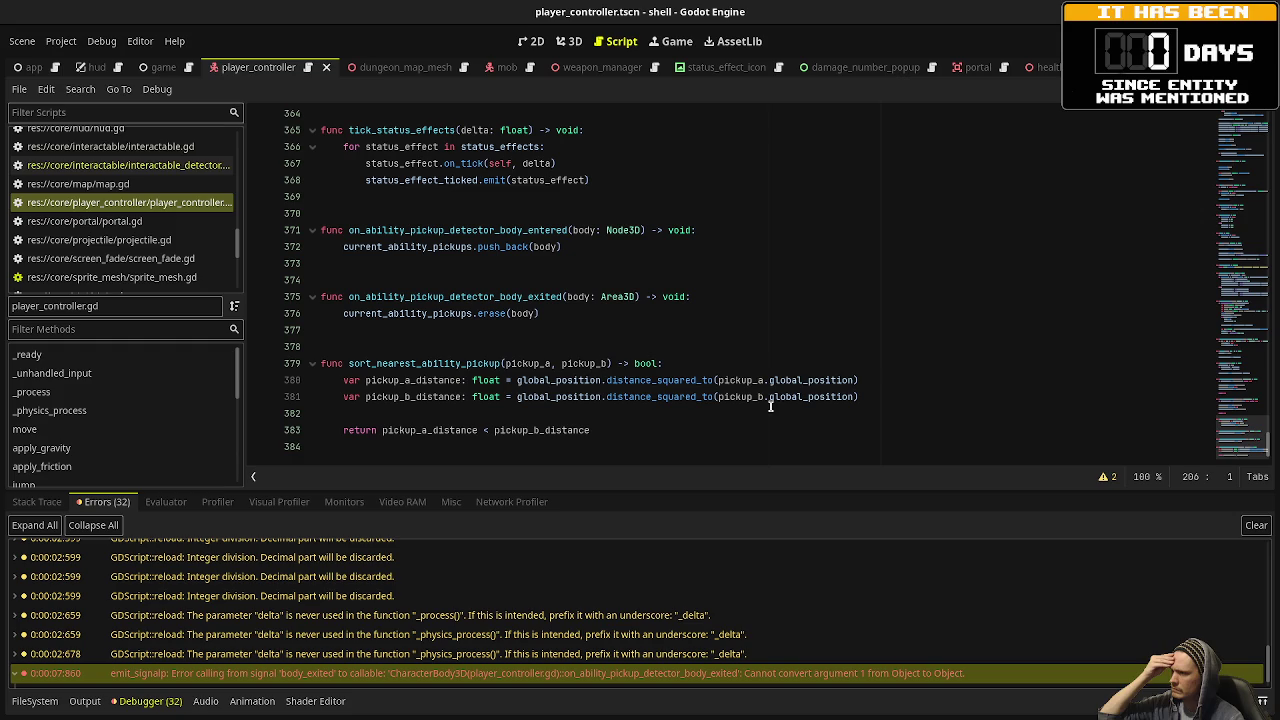
Retype the body_exited handler's body parameter from Area3D to Node3D and relaunch the game.
double_click(617, 296)
type("Node3D")
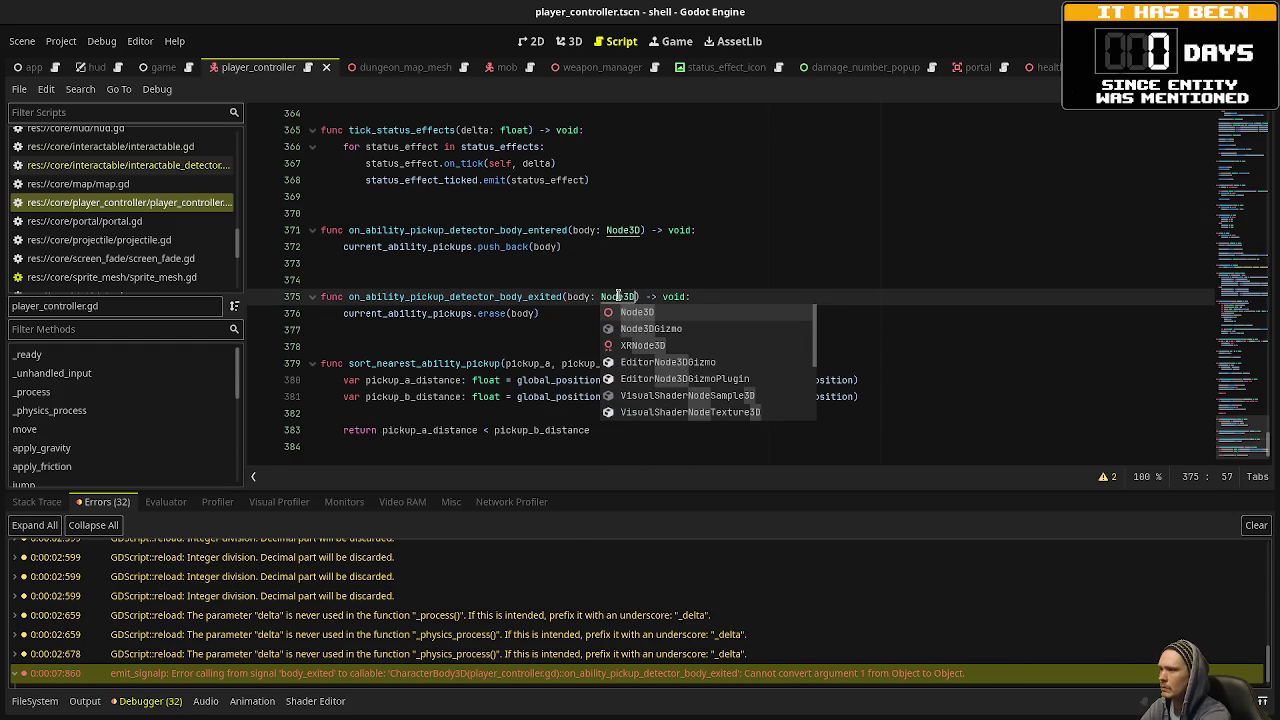
key("F5")
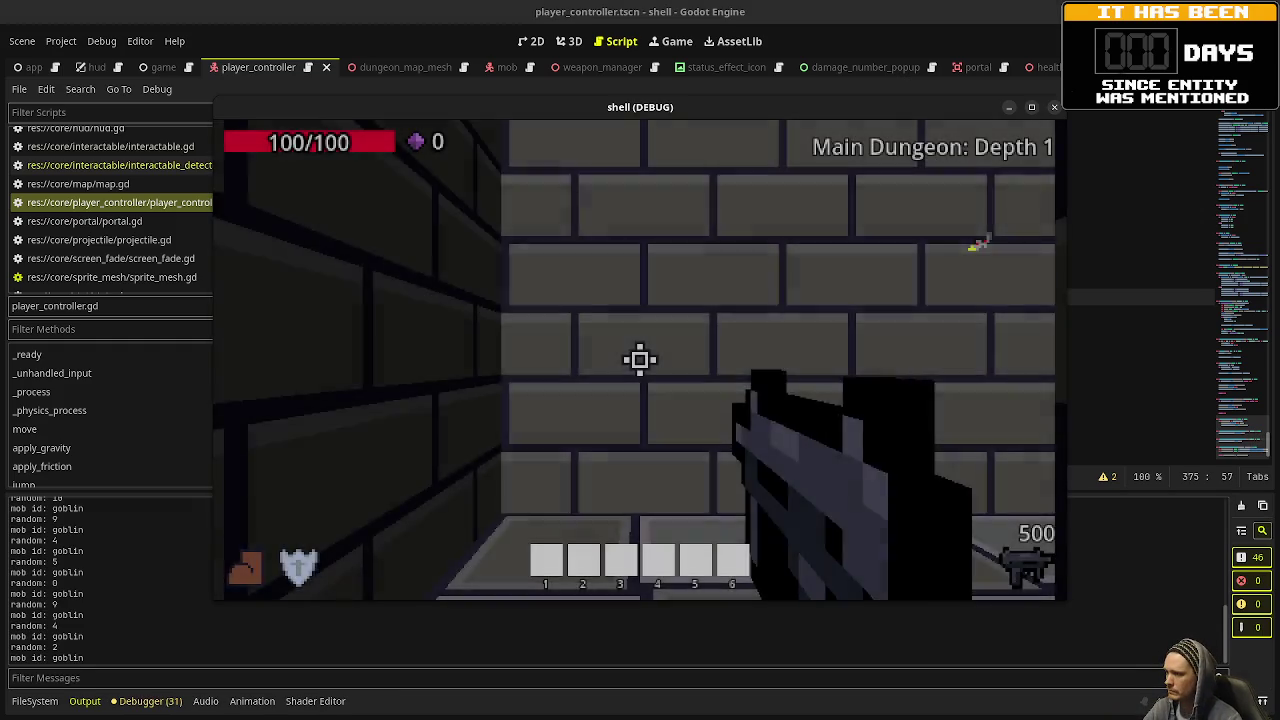
Advance through the dungeon corridors, shooting goblins and collecting their dropped gems.
key("w")
left_click(640, 360)
left_click(640, 360)
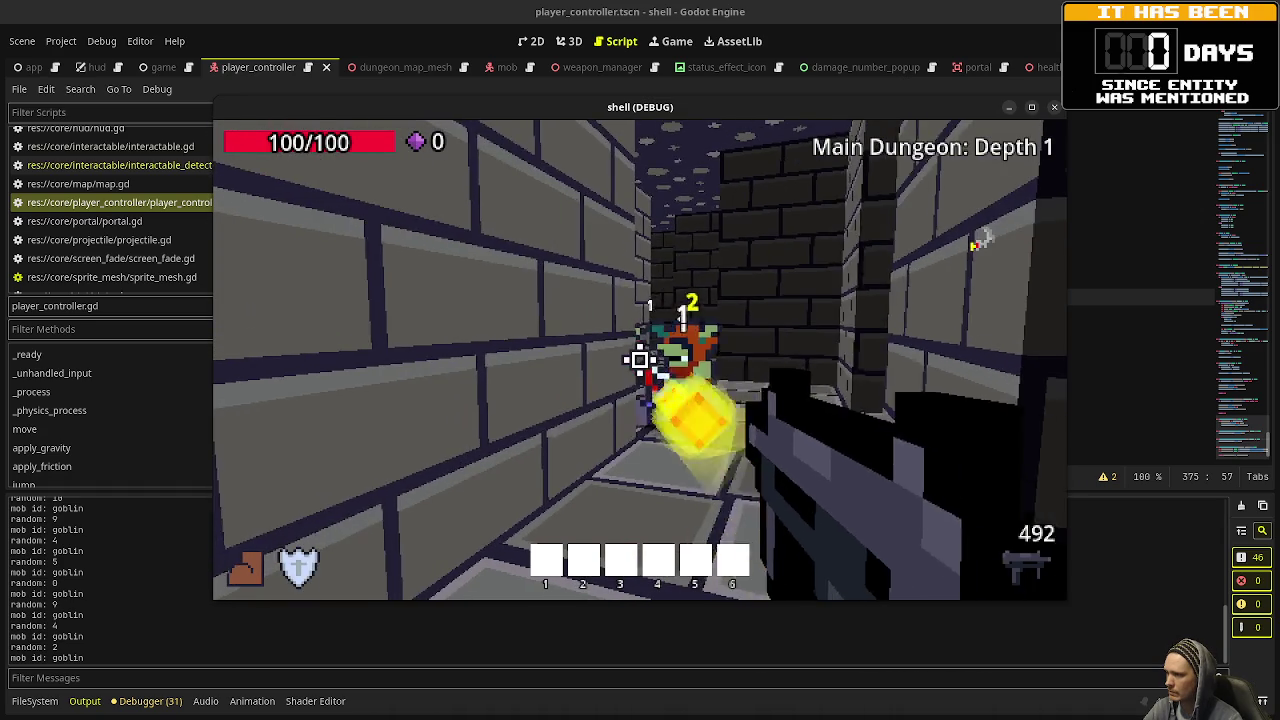
key("w")
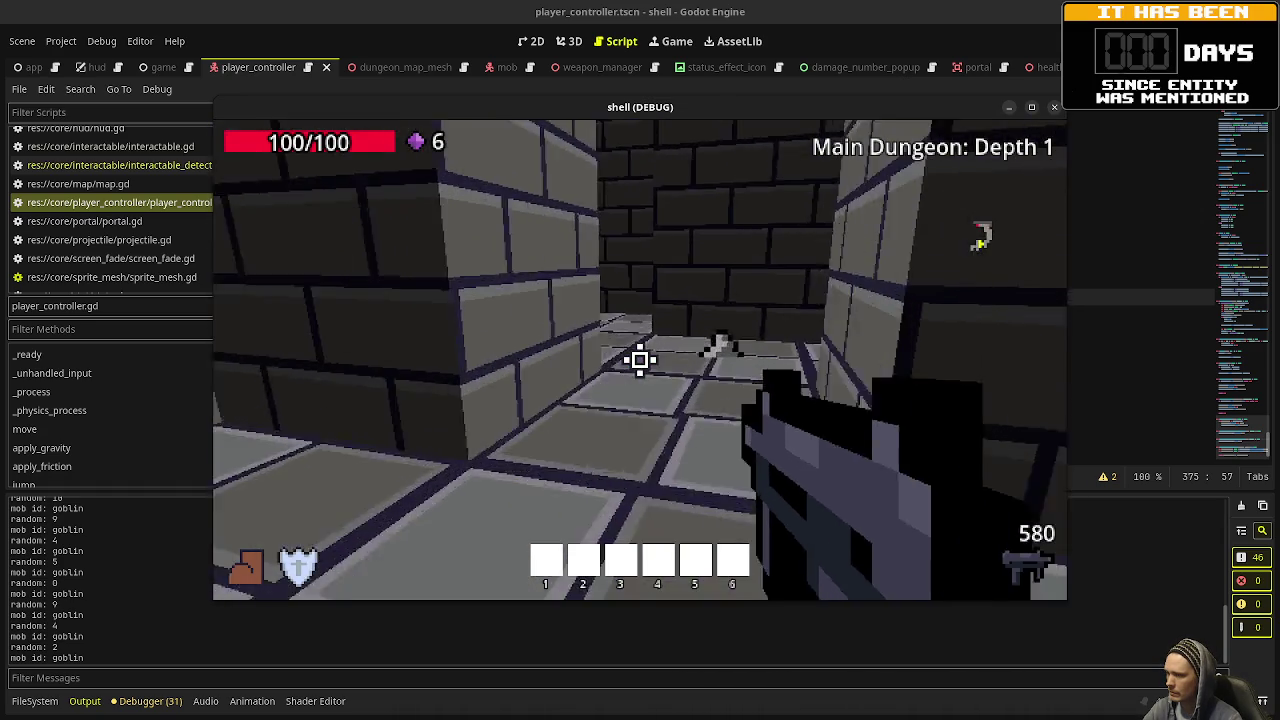
key("w")
left_click_drag(640, 360, 640, 360)
key("w")
key("w")
key("w")
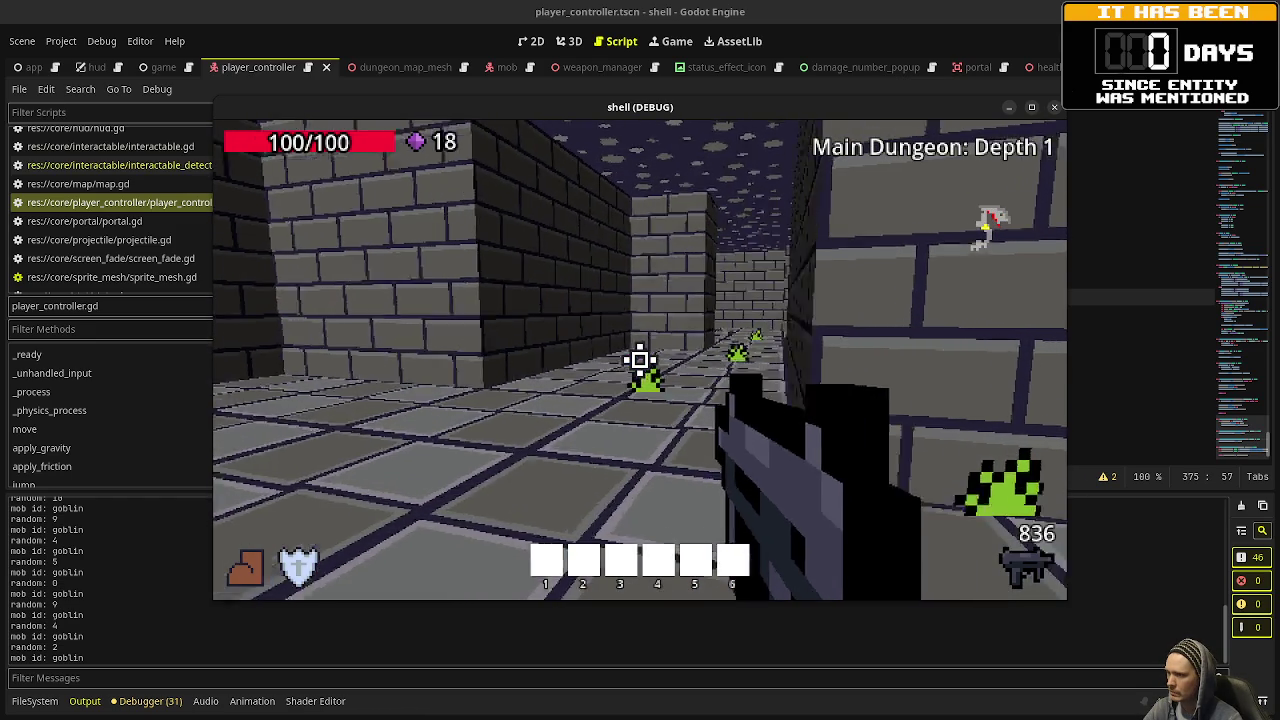
left_click_drag(640, 360, 640, 360)
key("w")
Stand on the floppy-disk pickup until the log prints "whoa", then stop the game with F8.
mouse_move(640, 360)
key("s")
key("s")
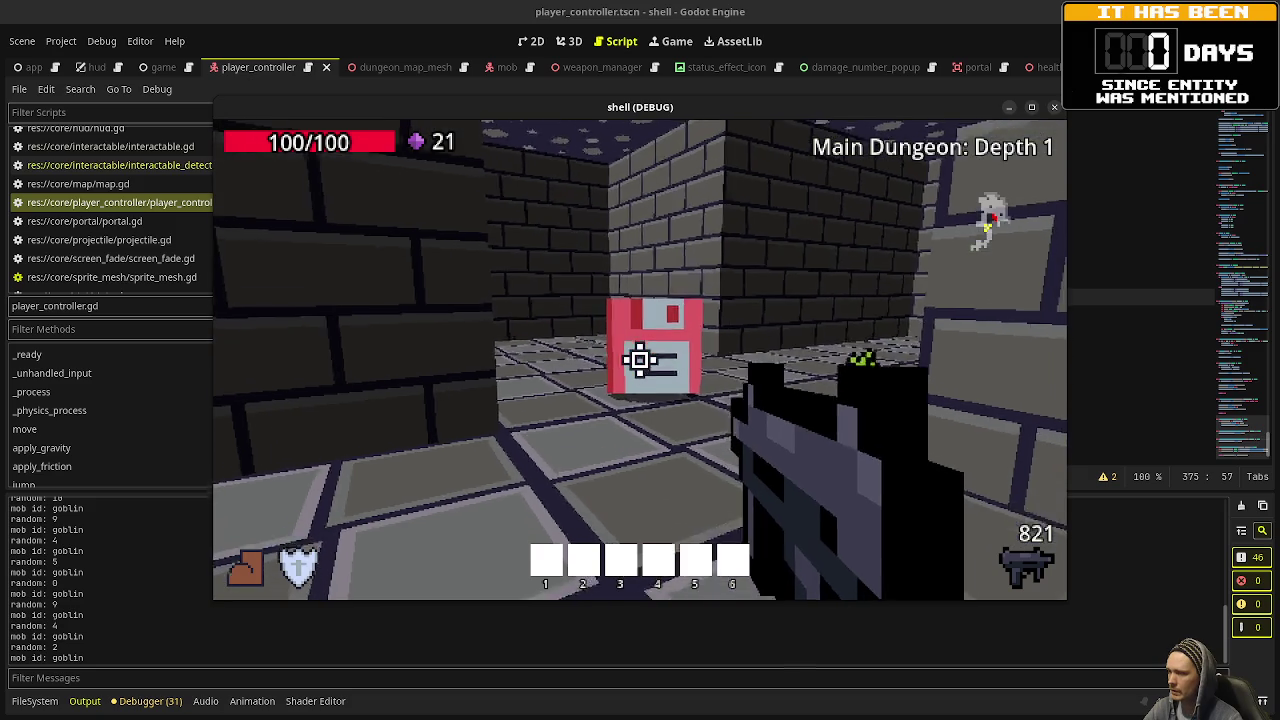
key("w")
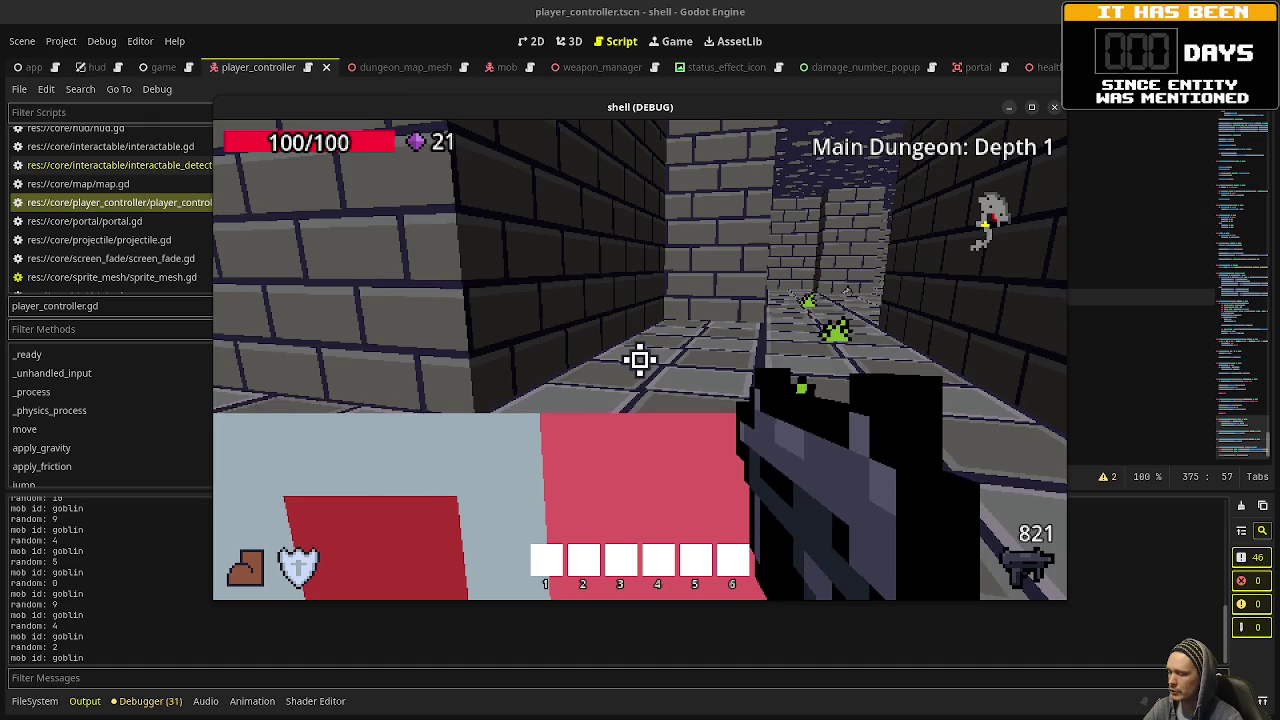
key("s")
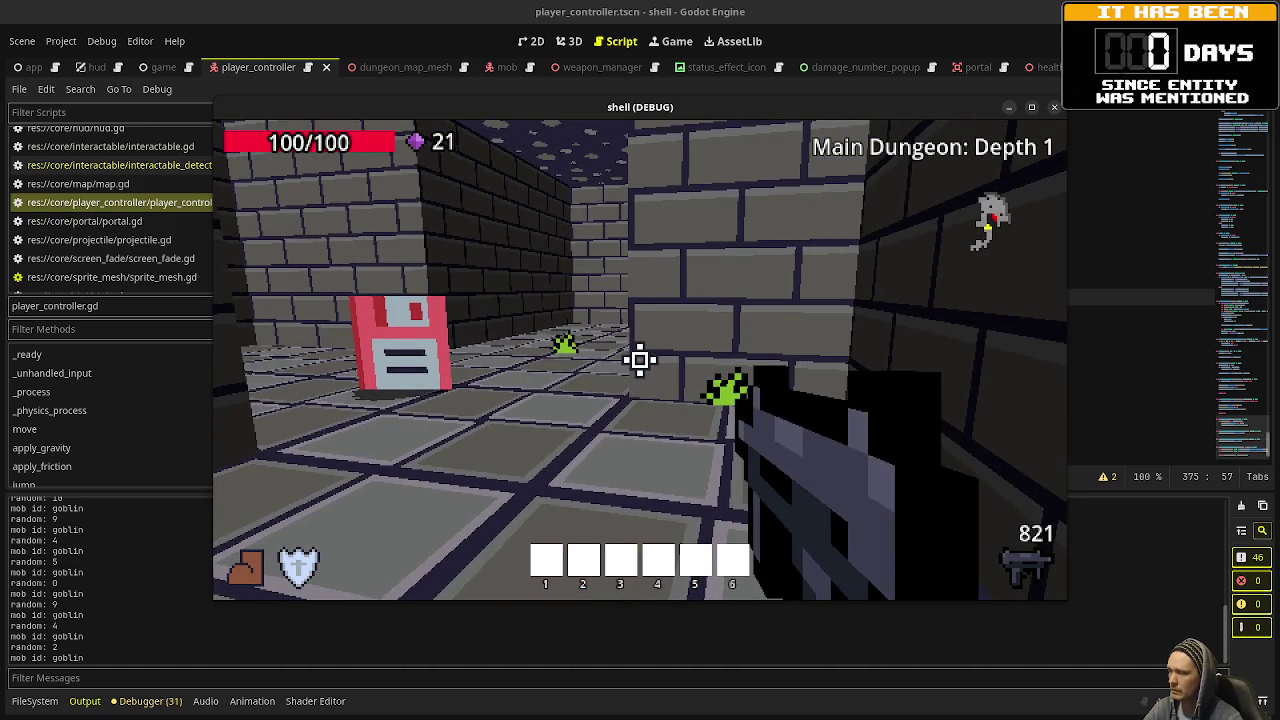
key("w")
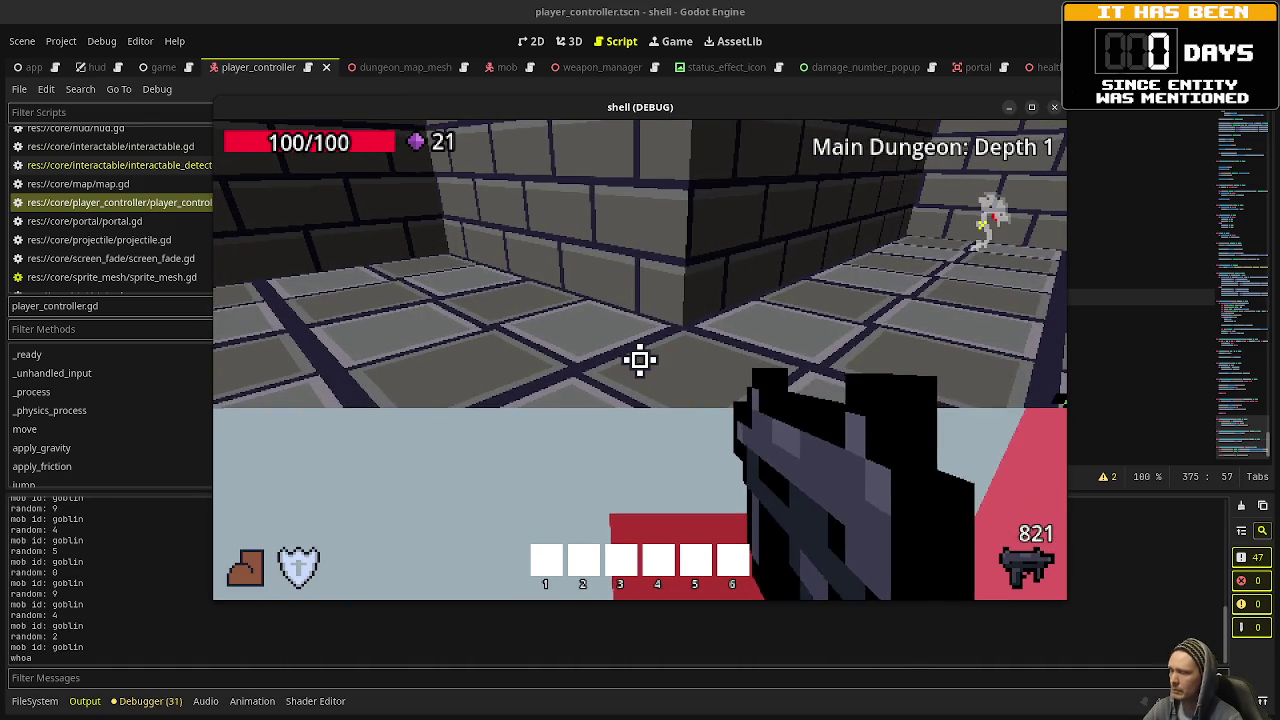
key("F8")
Look over interactable_detector.gd for reference, then return to player_controller.gd.
left_click(512, 260)
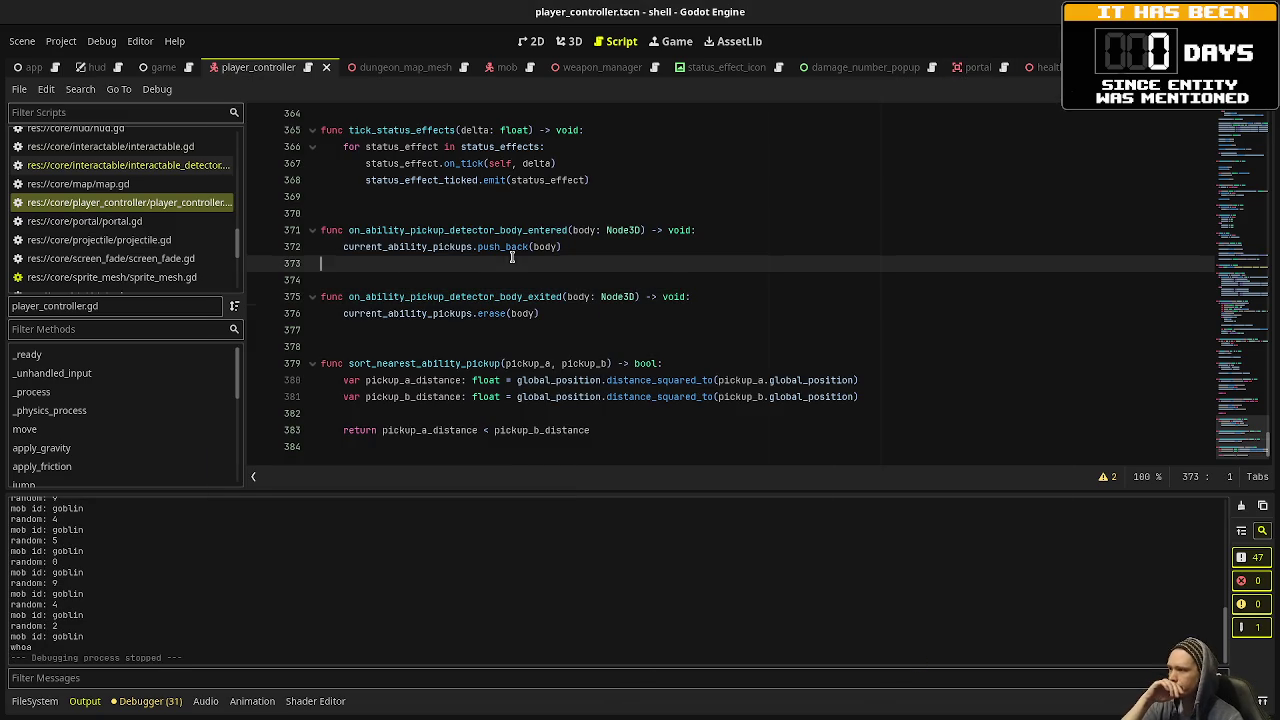
left_click(120, 165)
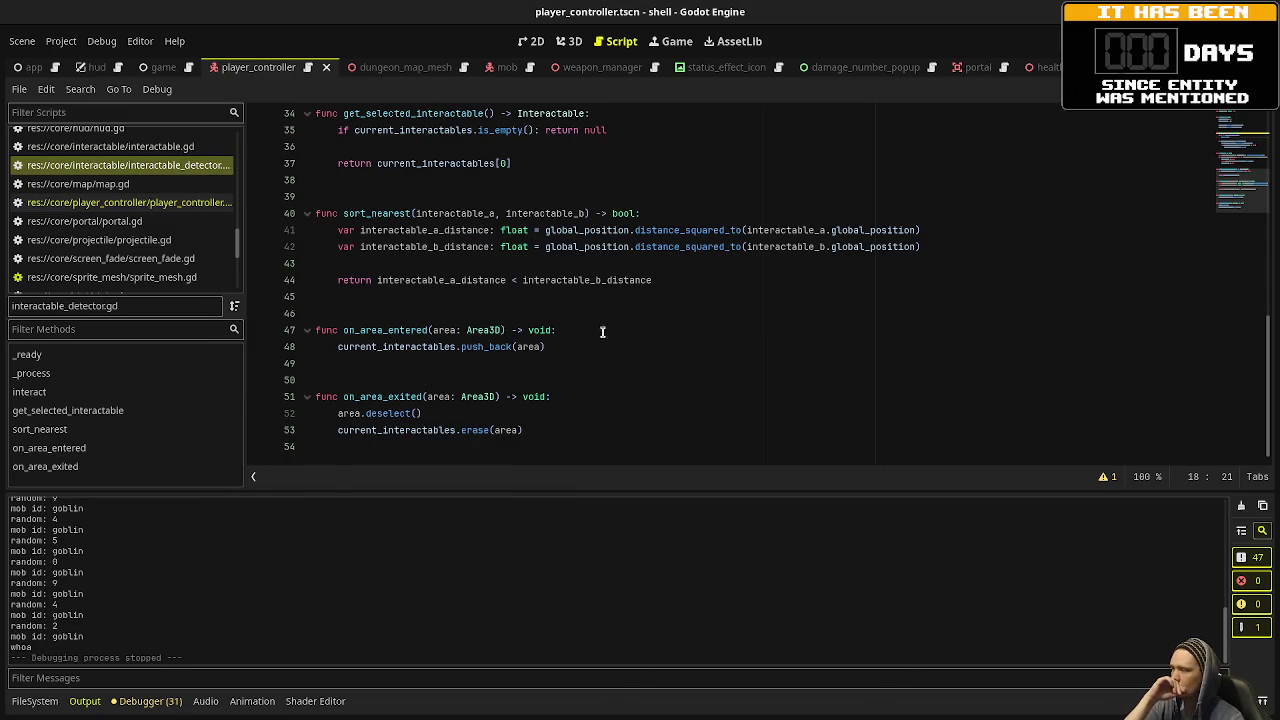
scroll(597, 323, "up", 1)
left_click(120, 202)
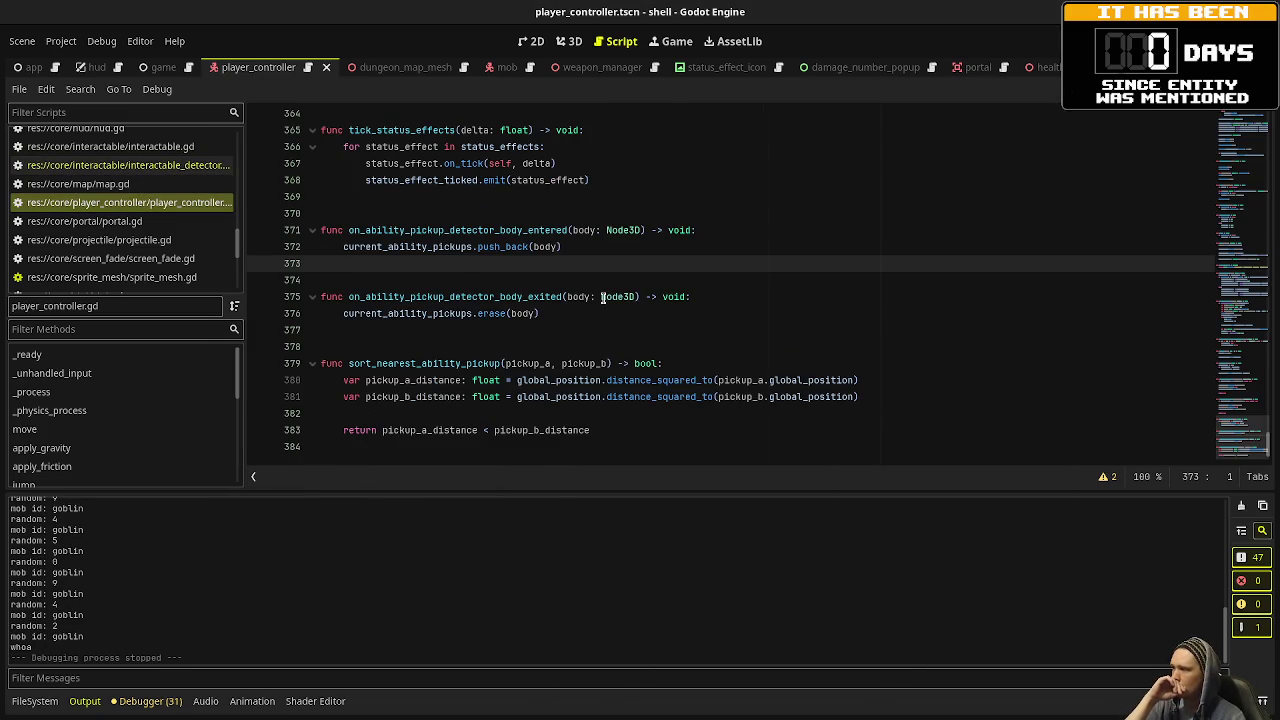
Delete the print("whoa") statement on line 201 of the shift-swap branch.
scroll(603, 297, "up", 20)
scroll(603, 297, "up", 10)
scroll(603, 297, "up", 12)
scroll(603, 297, "up", 6)
left_click_drag(500, 347, 407, 344)
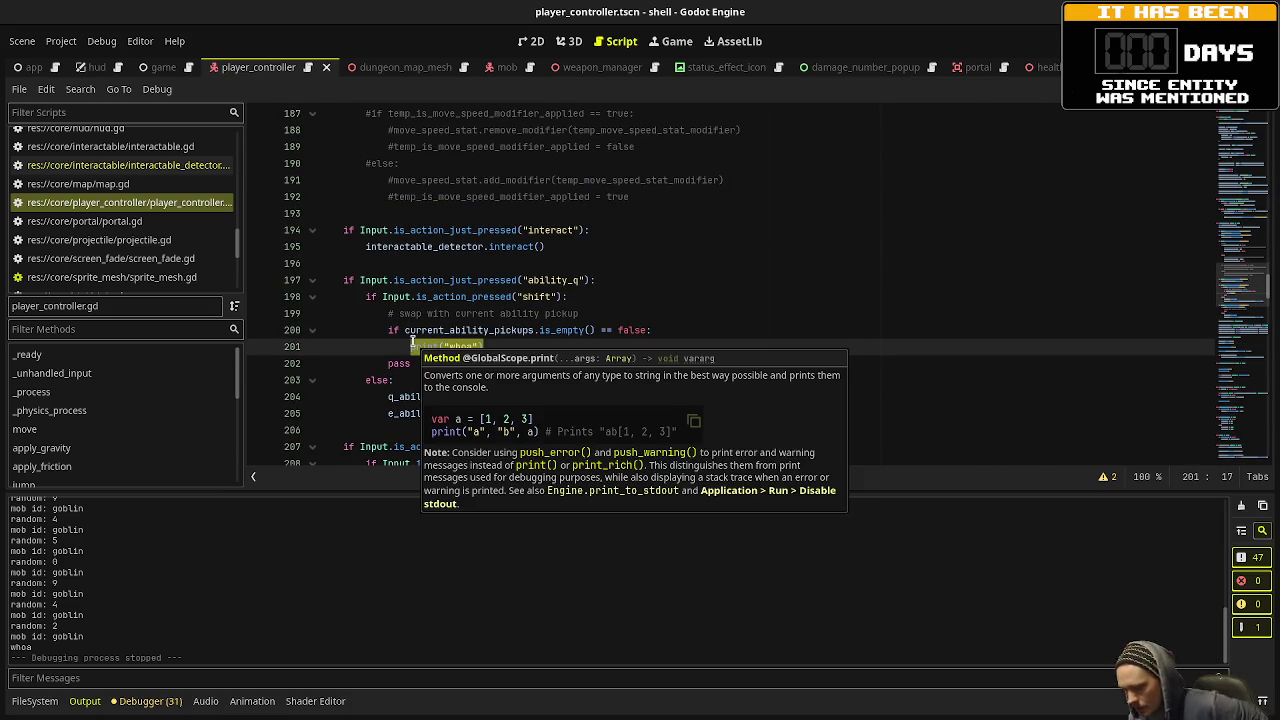
key("BackSpace")
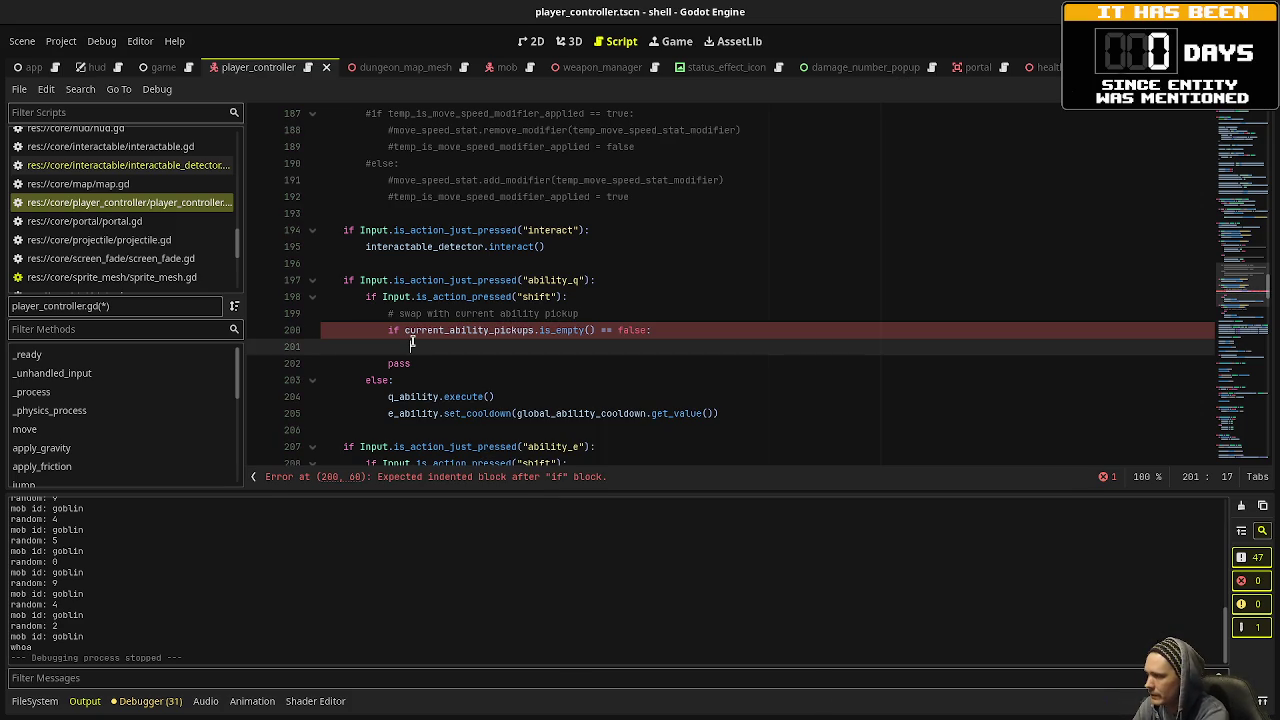
Write Game.instance.spawn_ability_pickup(q_ability, global_position) on line 201 using autocomplete.
type("spawn_")
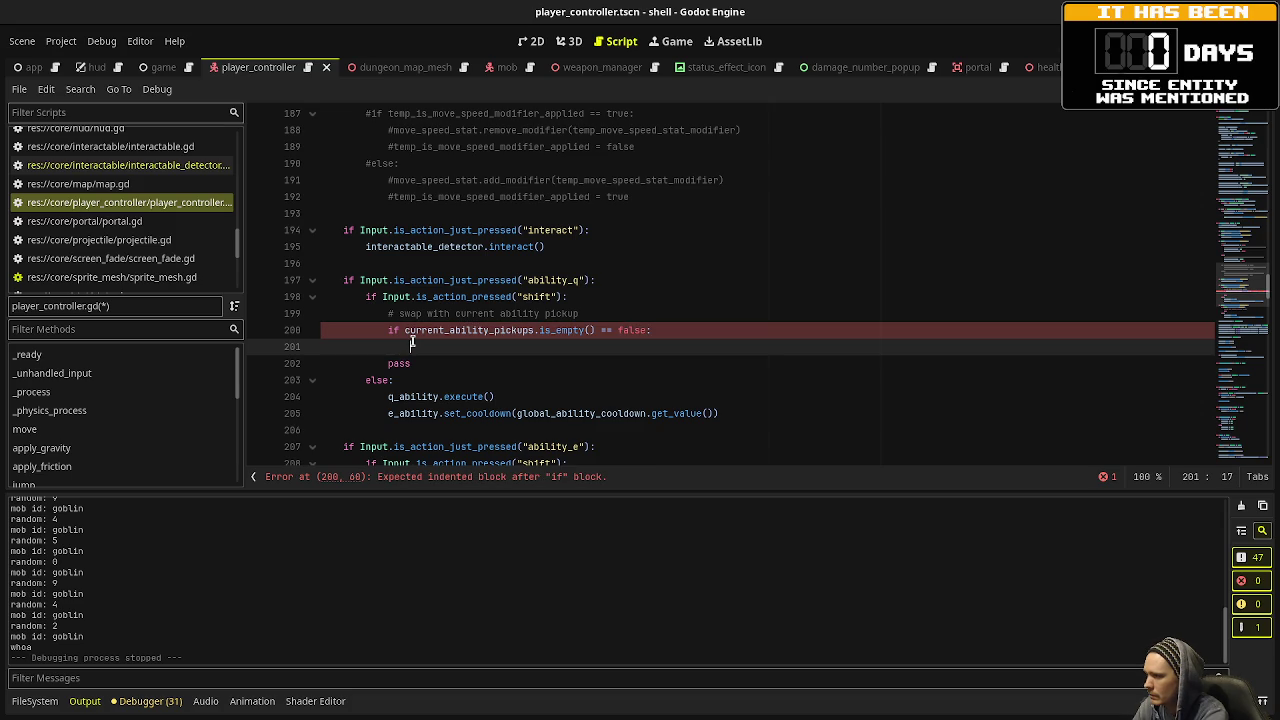
type("spawn")
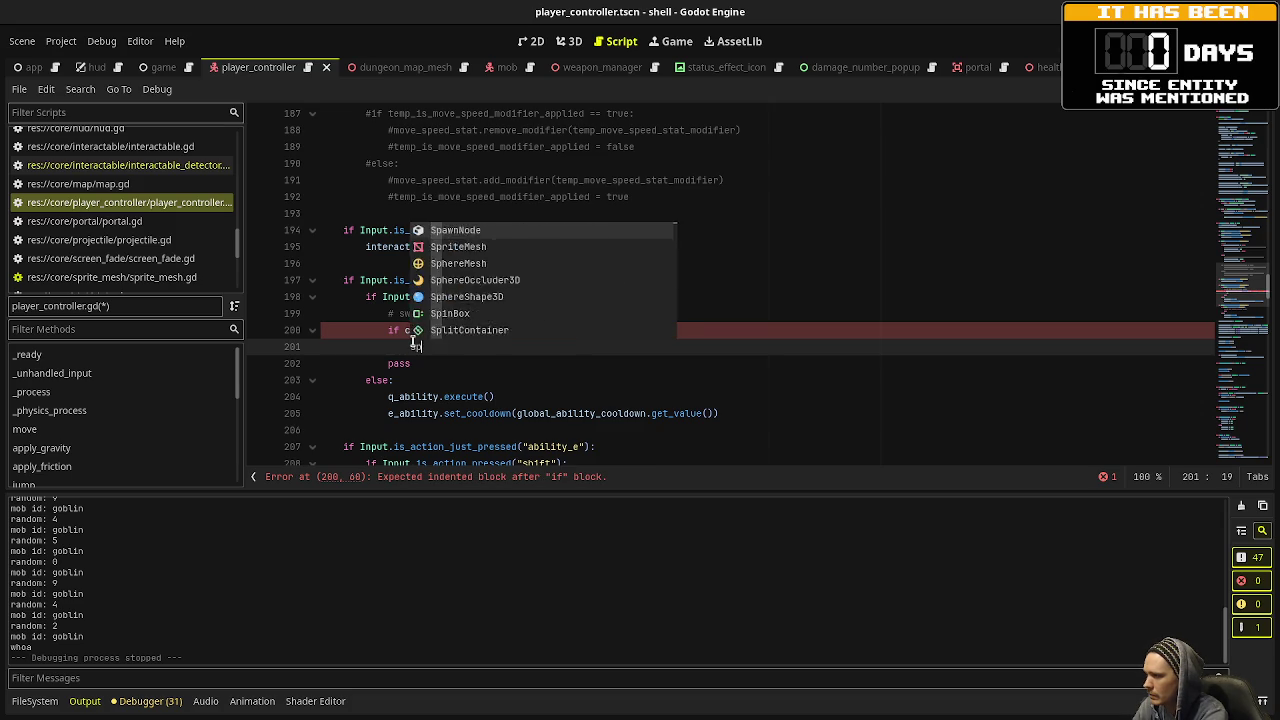
key("BackSpace")
key("BackSpace")
key("BackSpace")
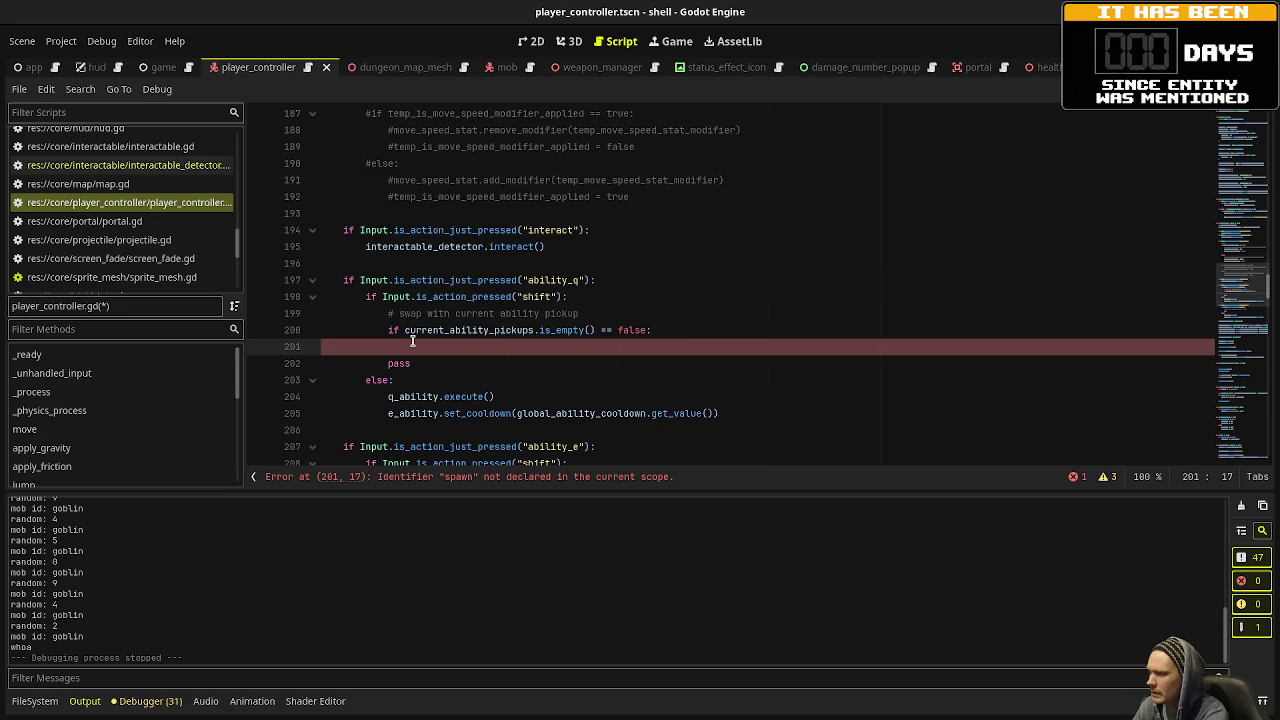
type("Game.instance.spawn_ability_pickup(")
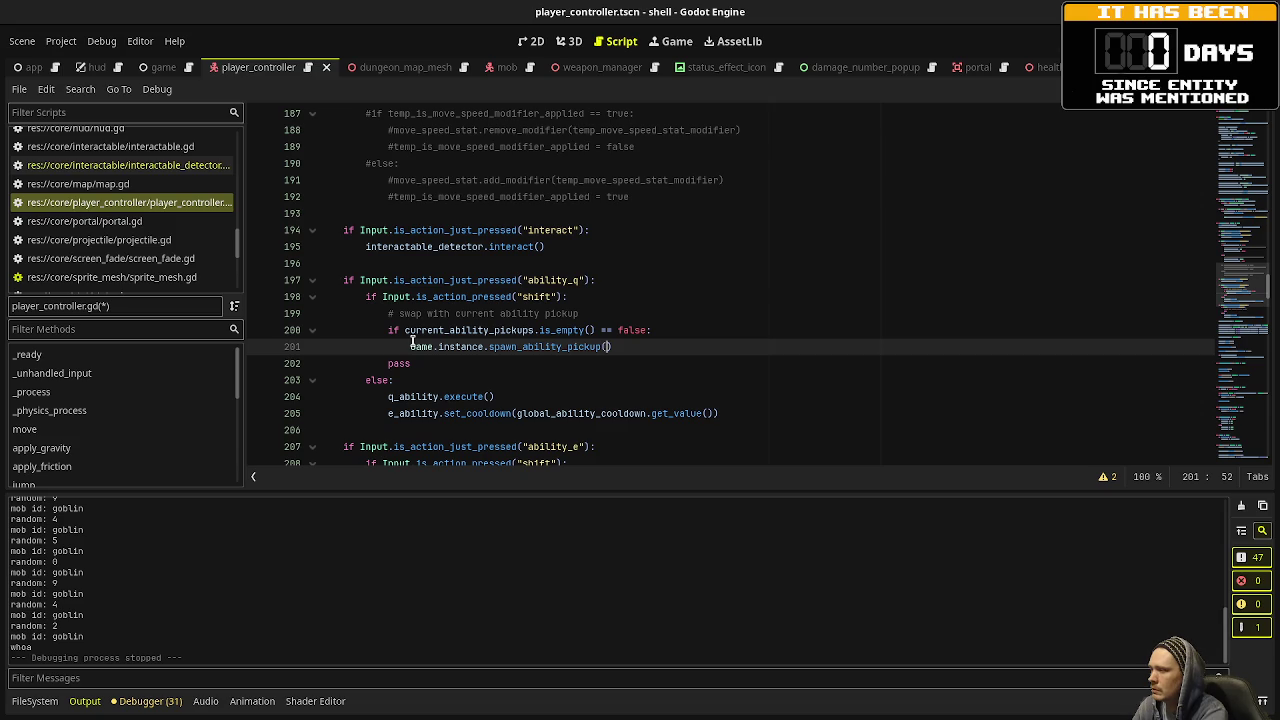
type("q_abili")
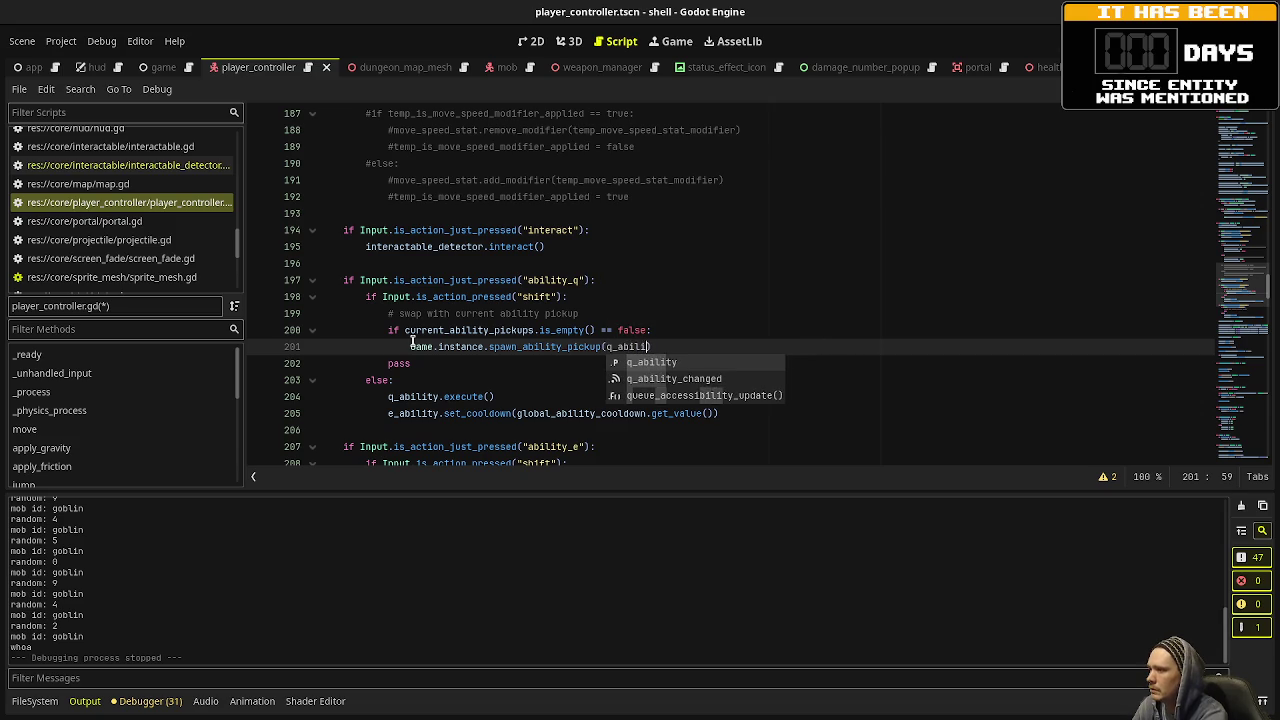
type("ty, ")
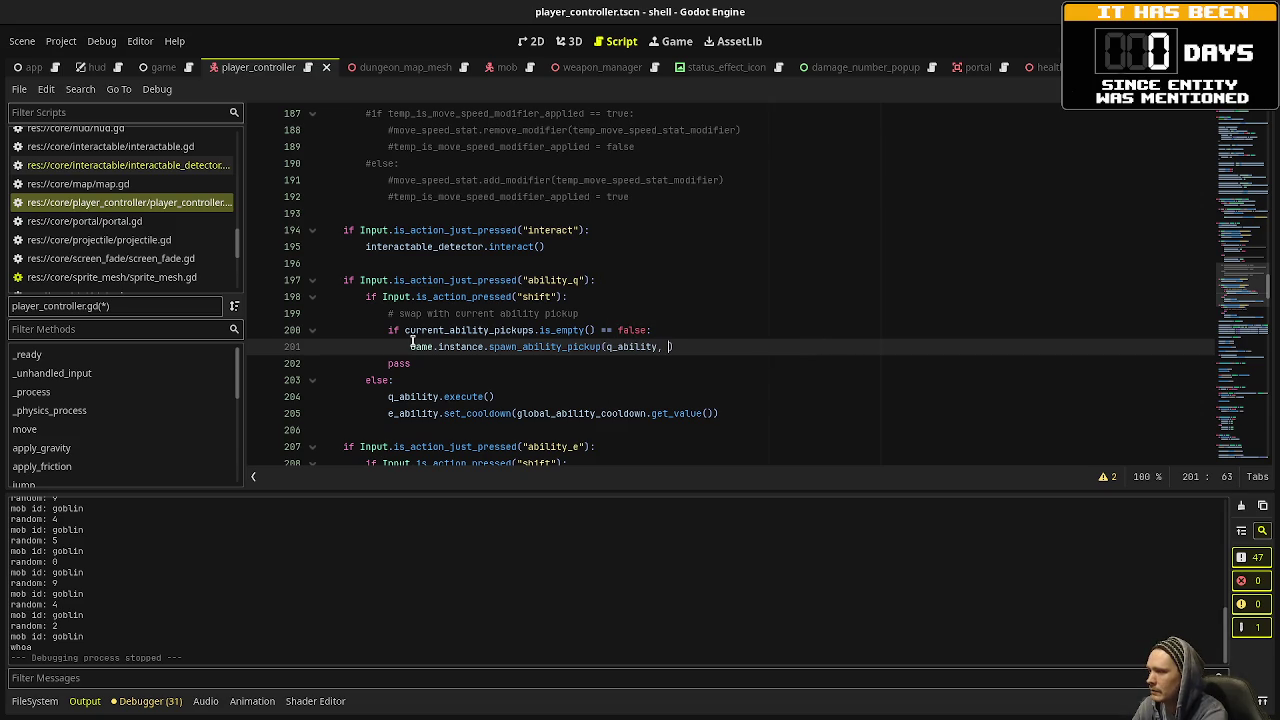
type("global_posit")
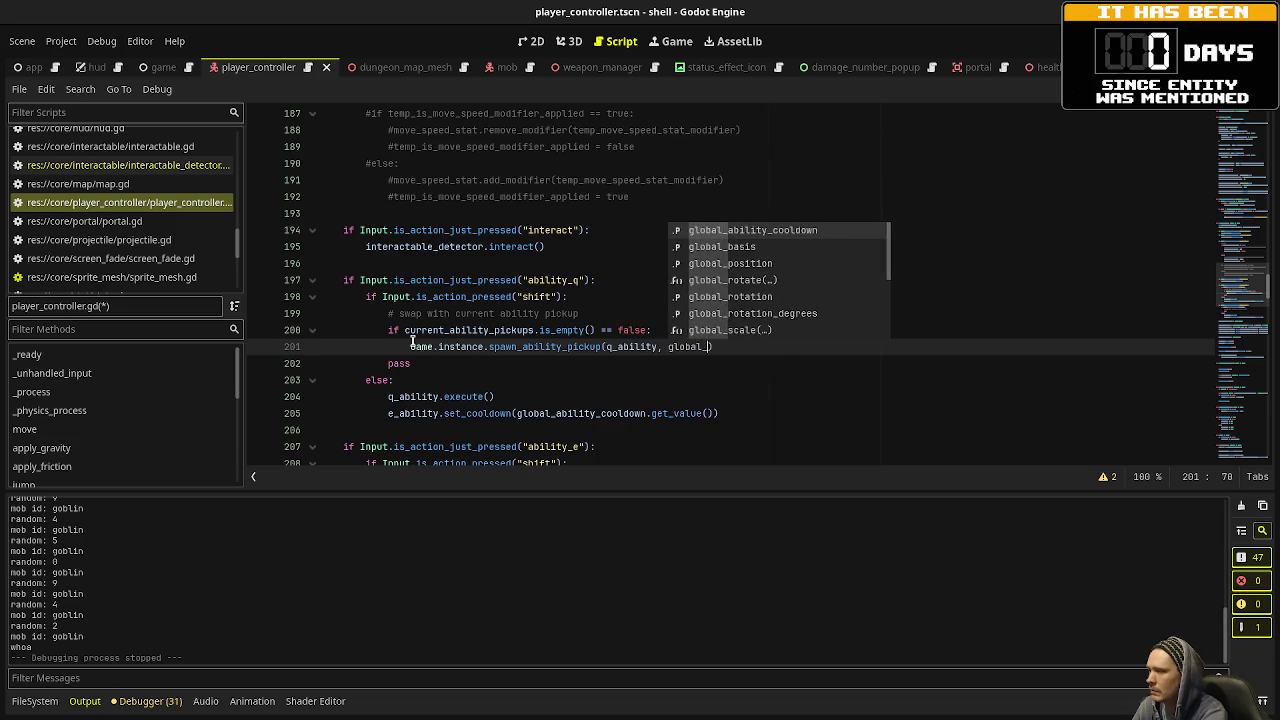
type("ion")
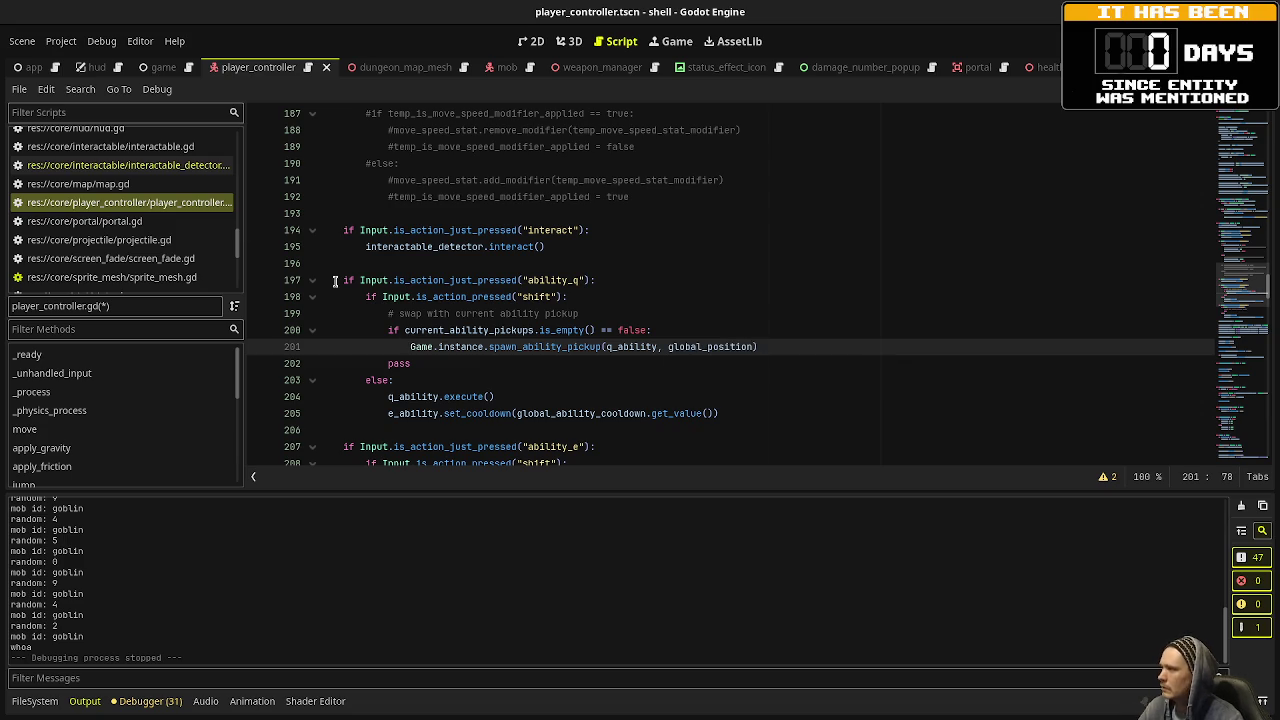
Open game.gd and inspect the parameters of spawn_ability_pickup.
scroll(170, 205, "up", 5)
scroll(170, 205, "up", 10)
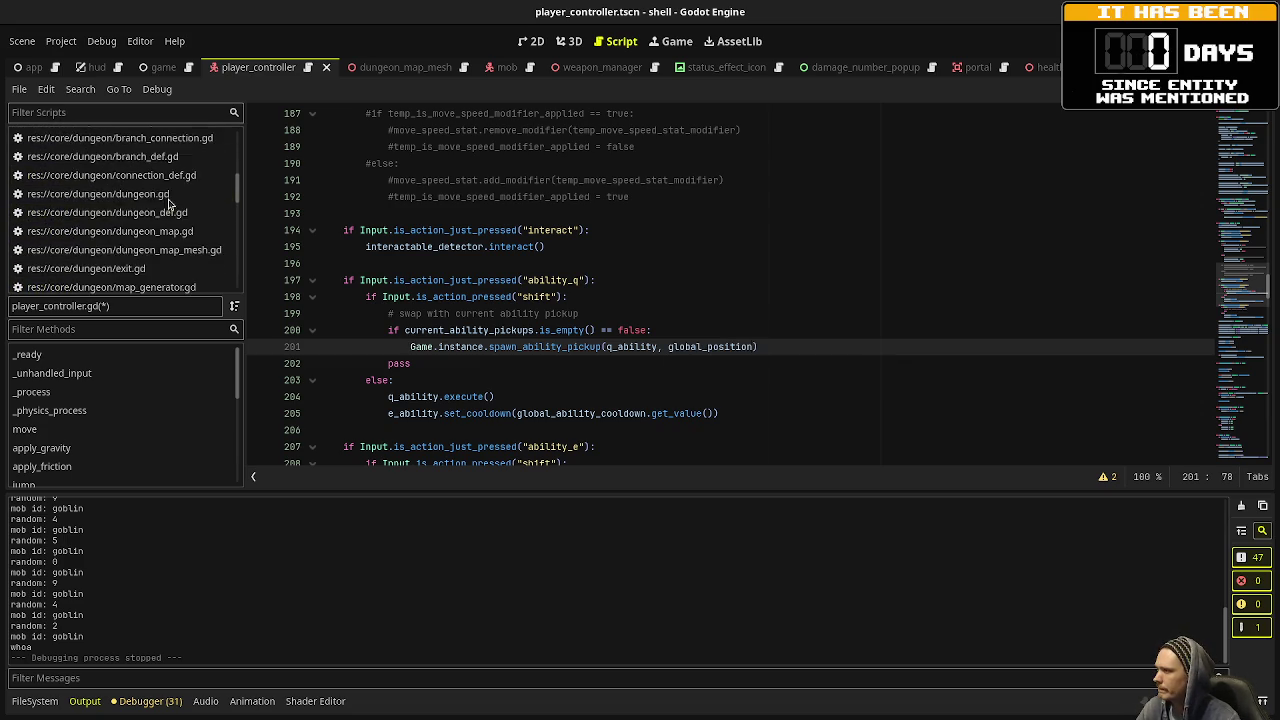
scroll(165, 185, "down", 3)
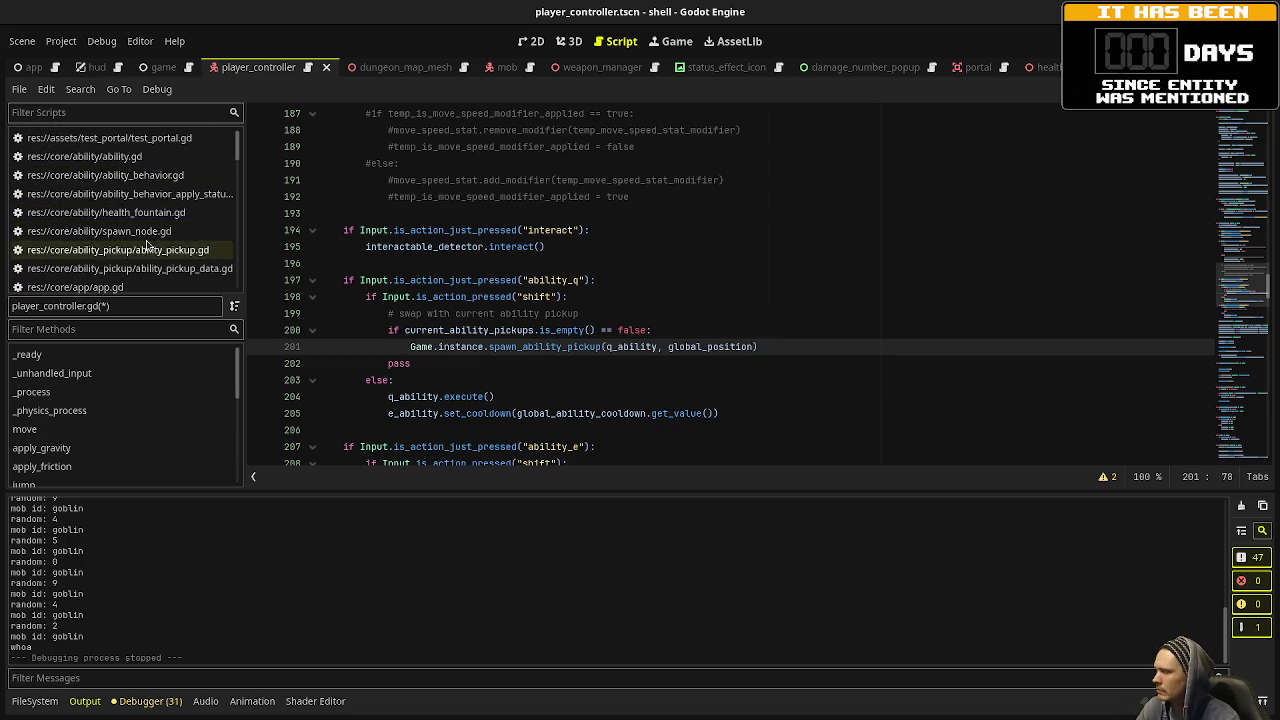
left_click(110, 205)
scroll(768, 279, "up", 9)
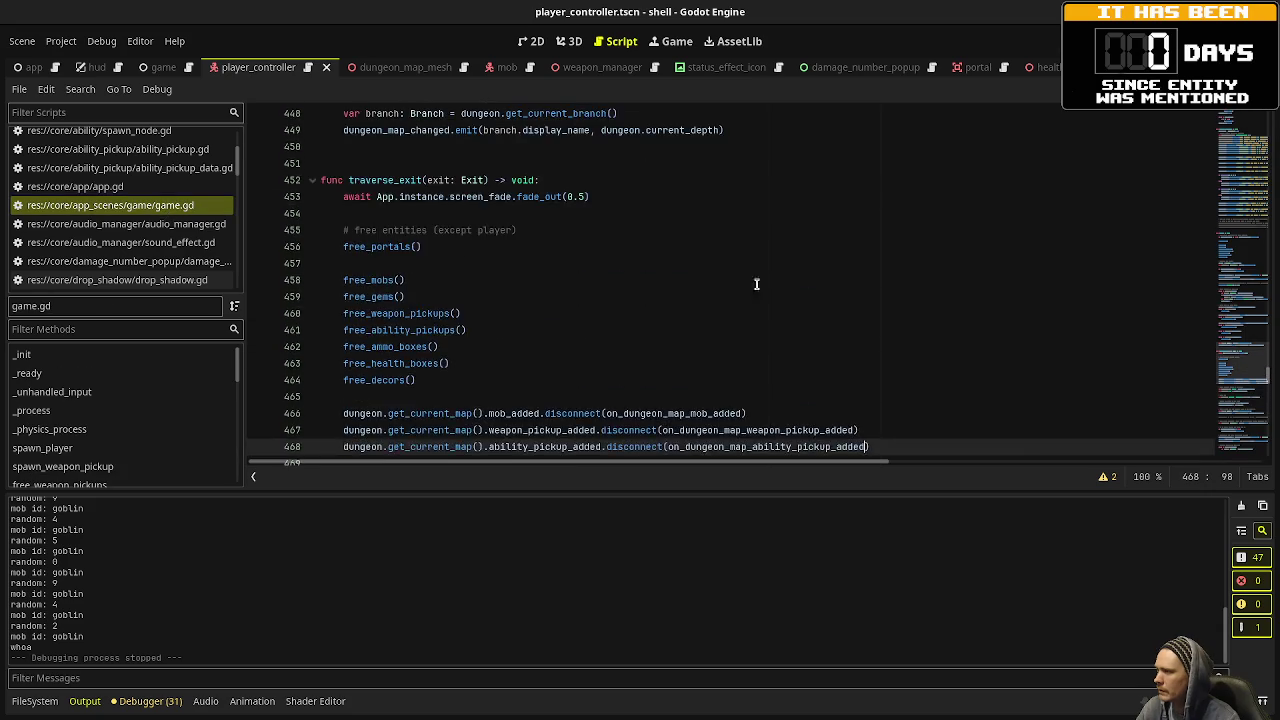
left_click_drag(1228, 368, 1248, 187)
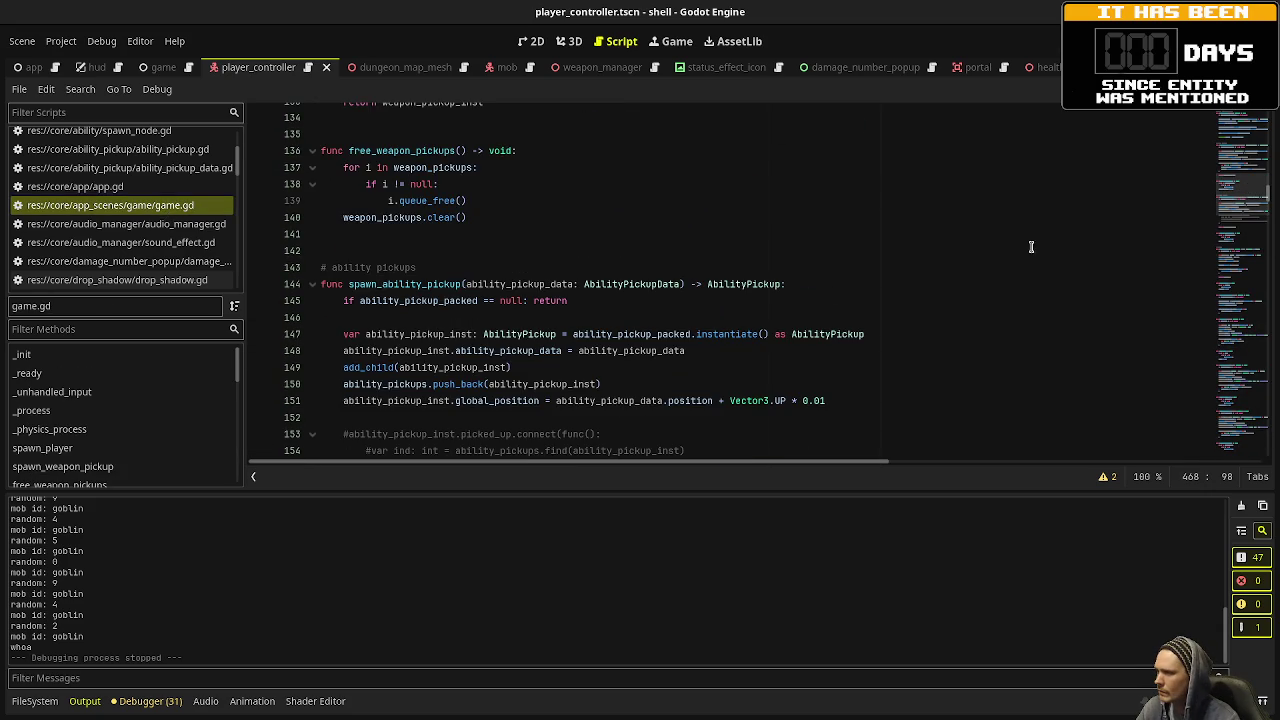
double_click(409, 284)
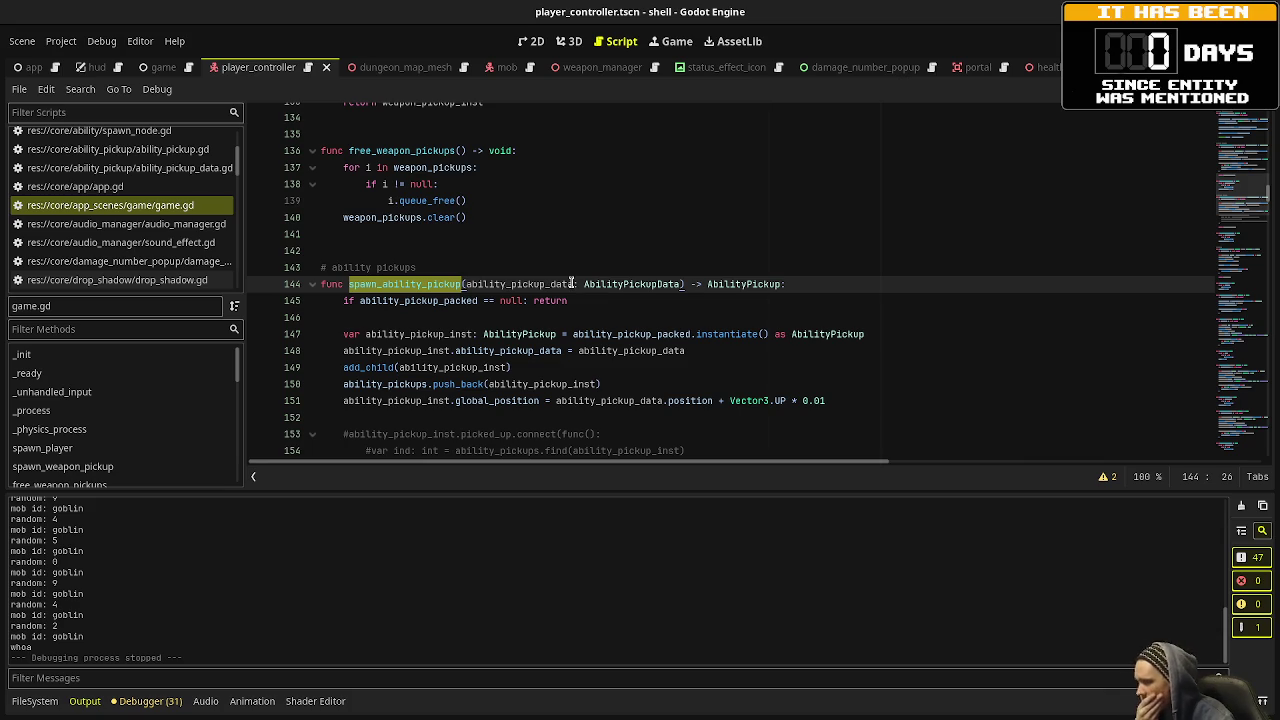
Look up drop_current_weapon's definition from weapon_pickup.gd, then return to player_controller.gd.
scroll(615, 313, "down", 3)
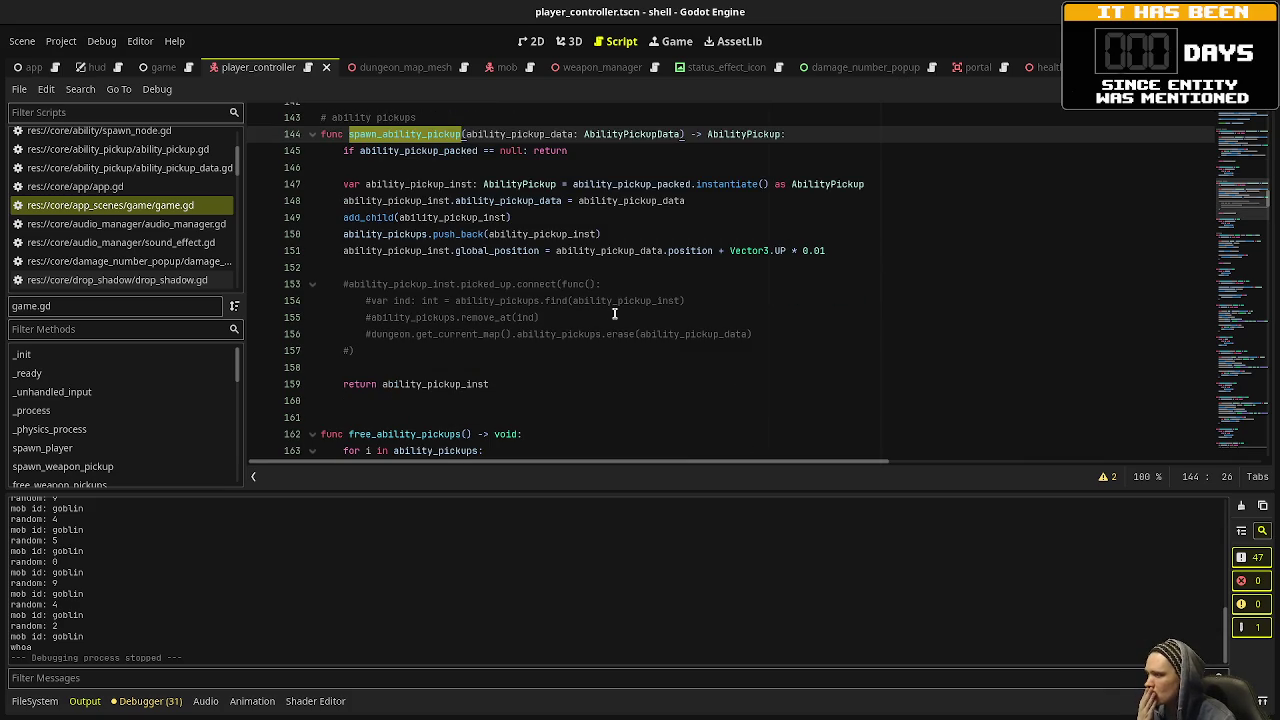
scroll(180, 220, "down", 10)
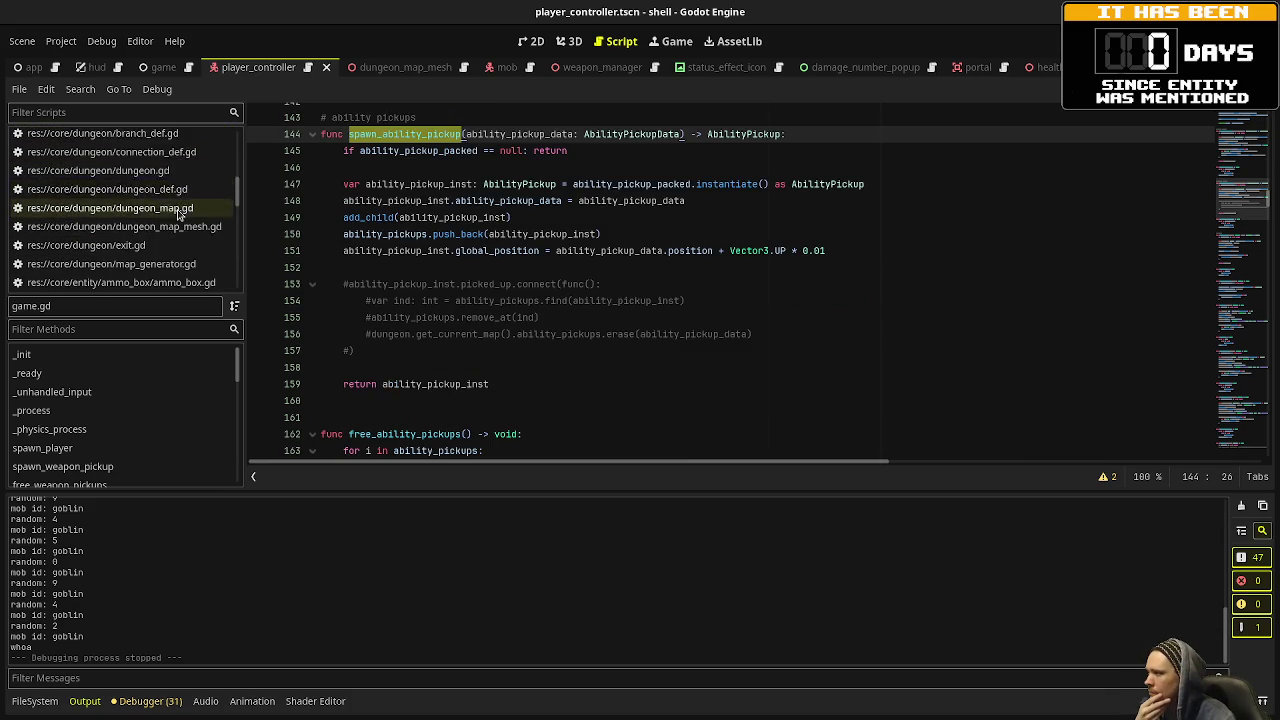
scroll(175, 240, "down", 8)
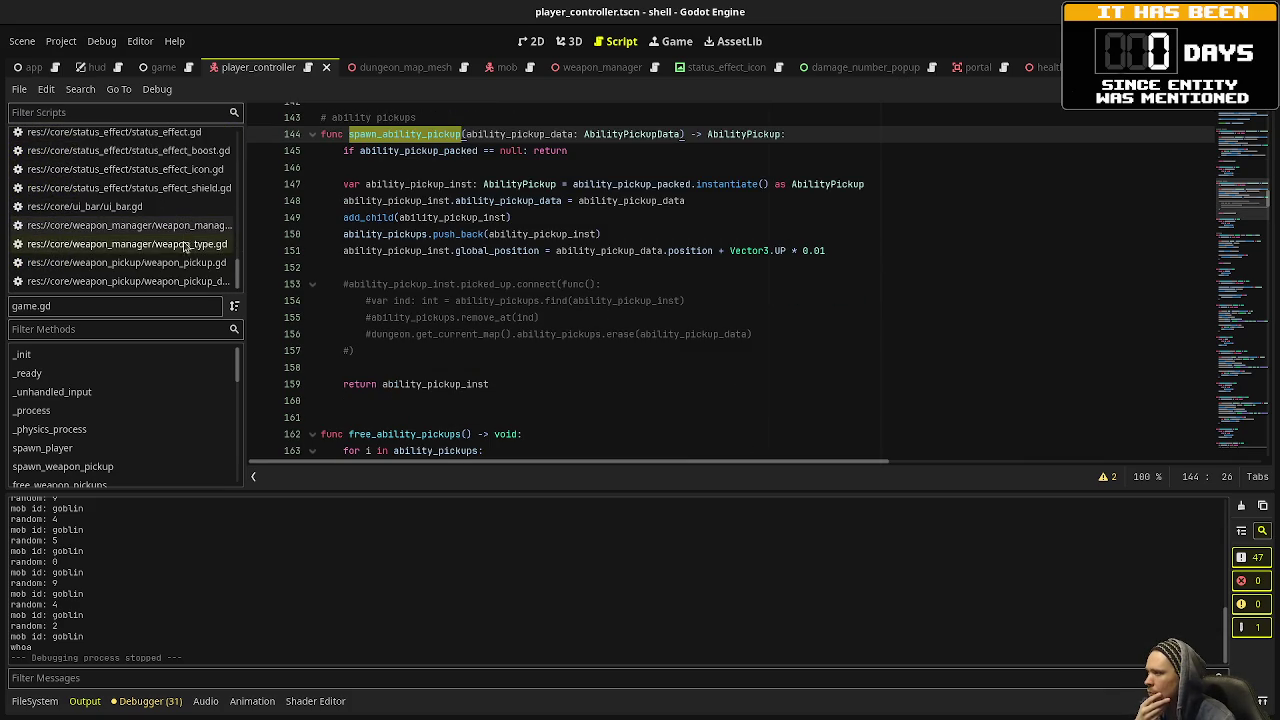
left_click(180, 263)
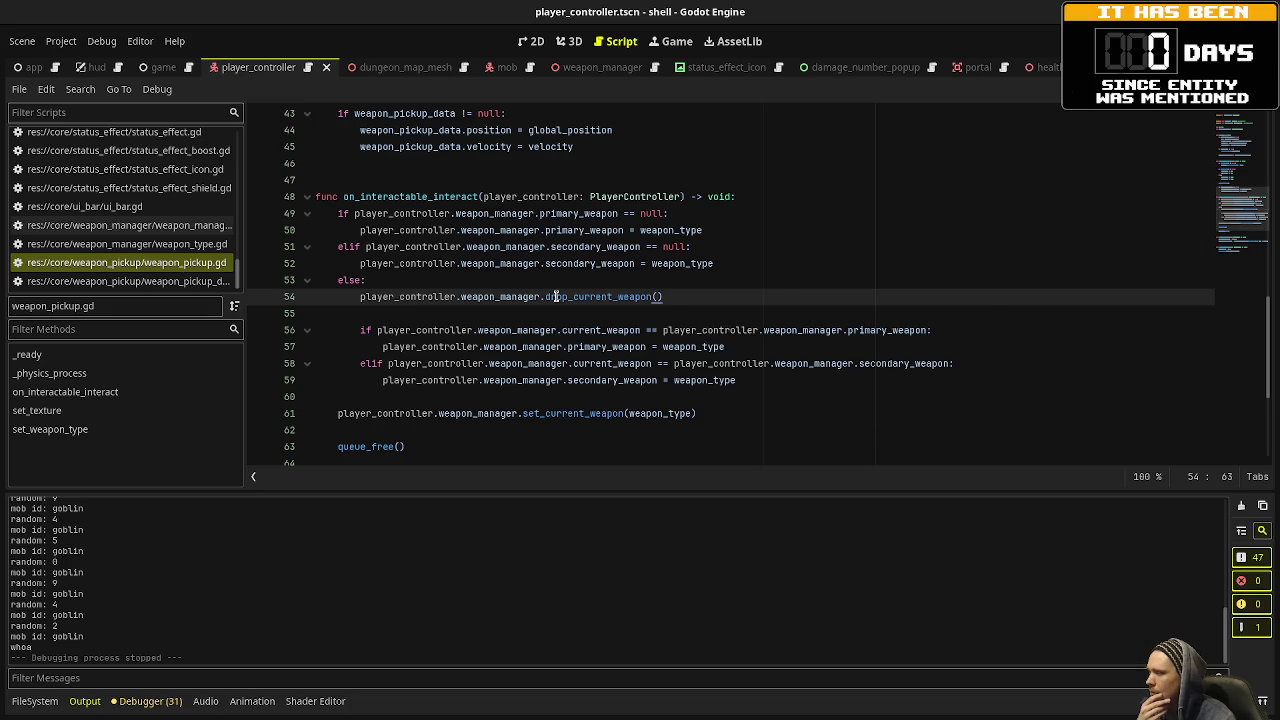
mouse_move(556, 296)
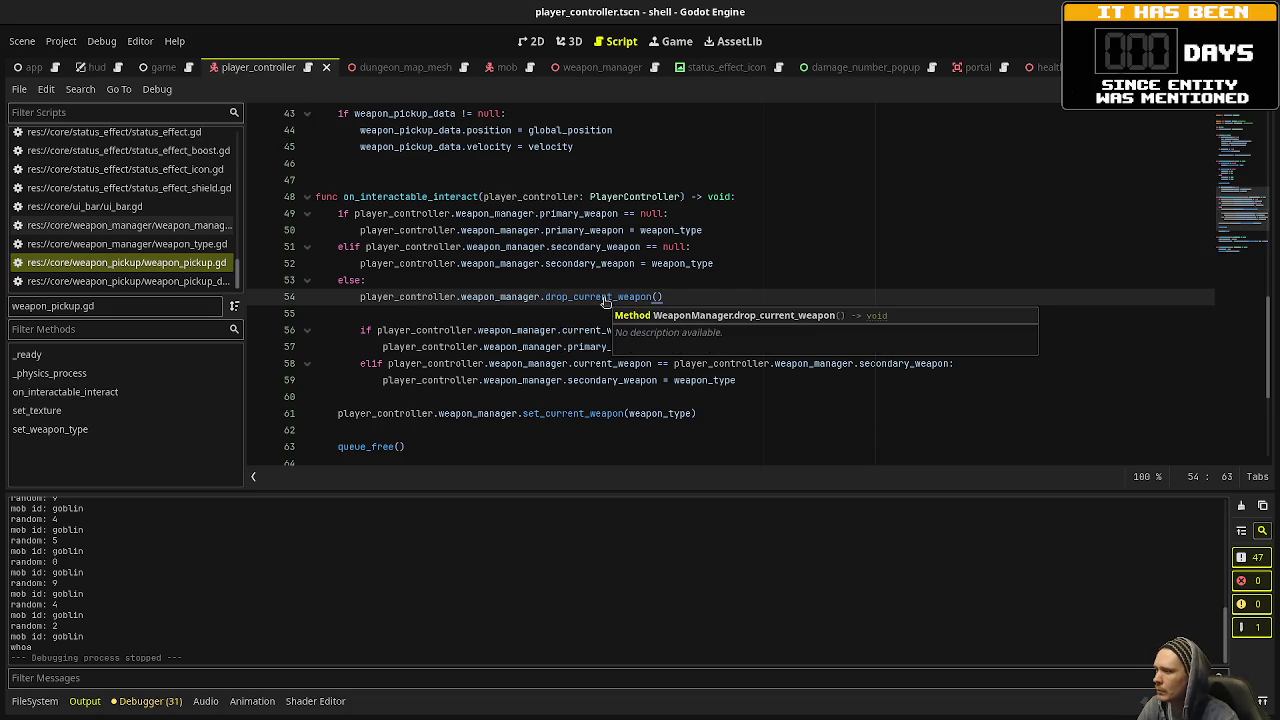
left_click(593, 298, "ctrl")
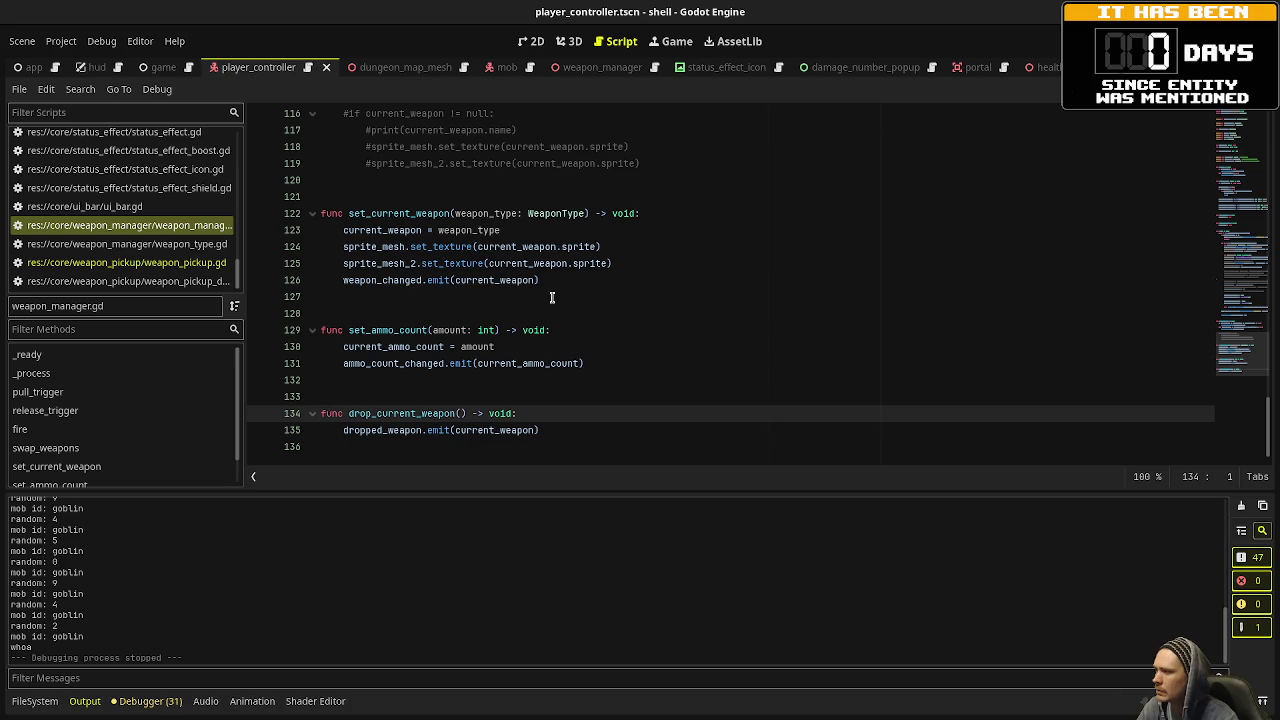
scroll(185, 250, "up", 5)
left_click(185, 265)
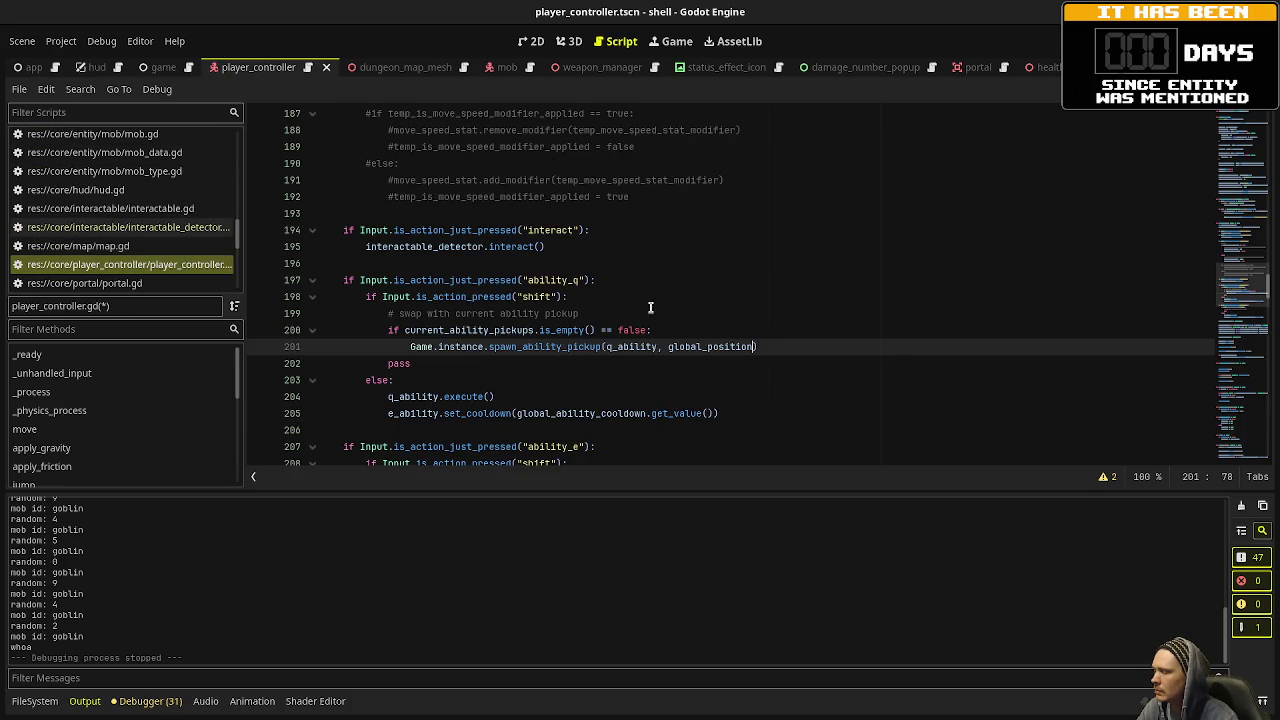
scroll(580, 400, "down", 20)
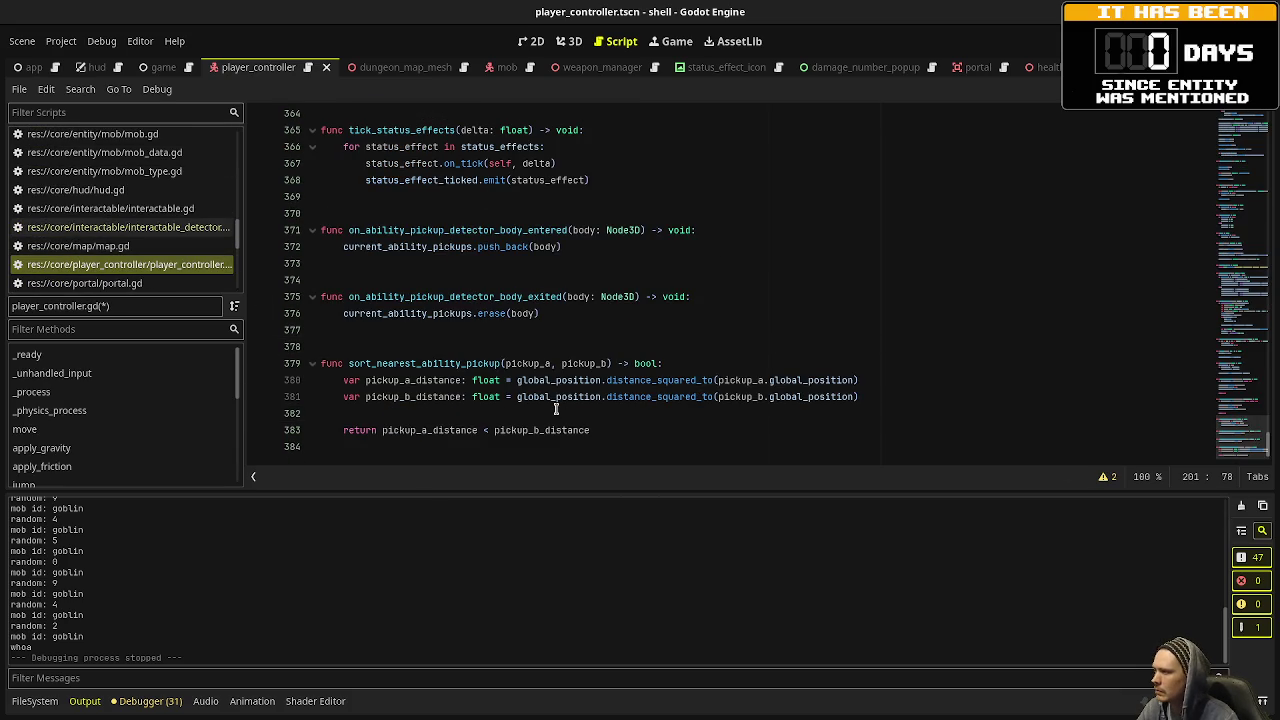
scroll(558, 410, "up", 10)
scroll(558, 390, "up", 10)
scroll(558, 390, "up", 14)
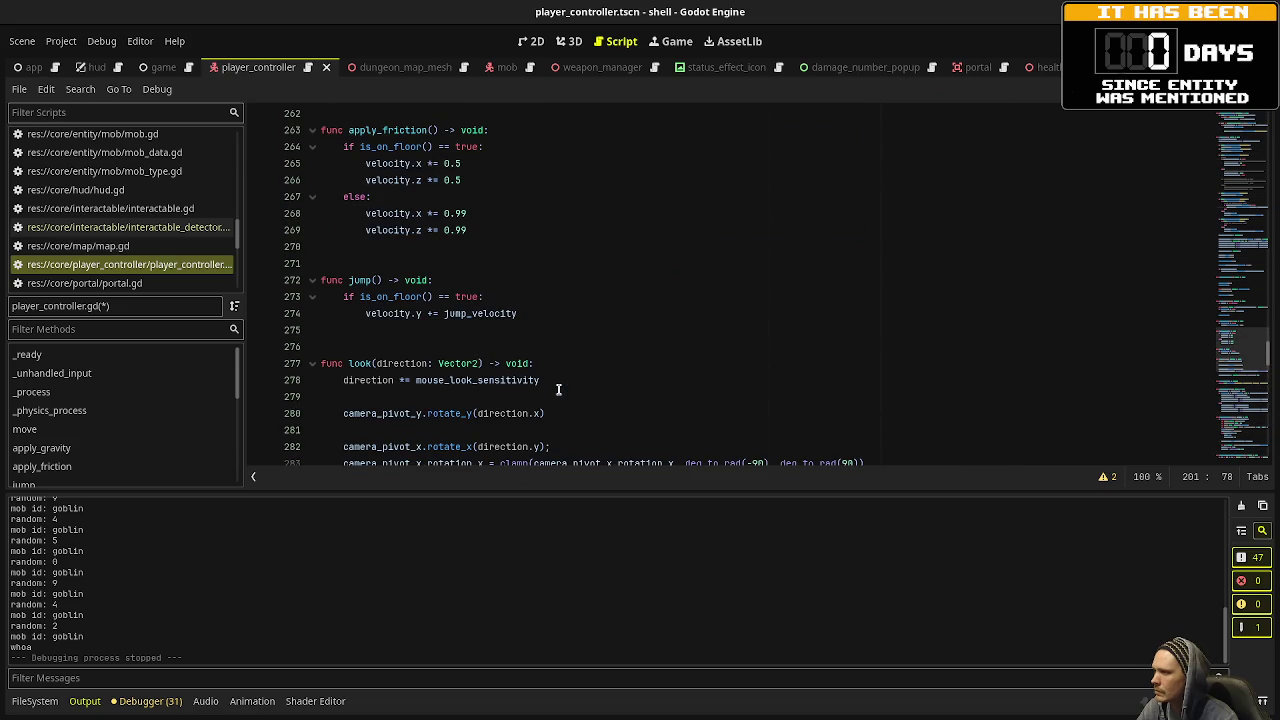
scroll(558, 390, "up", 4)
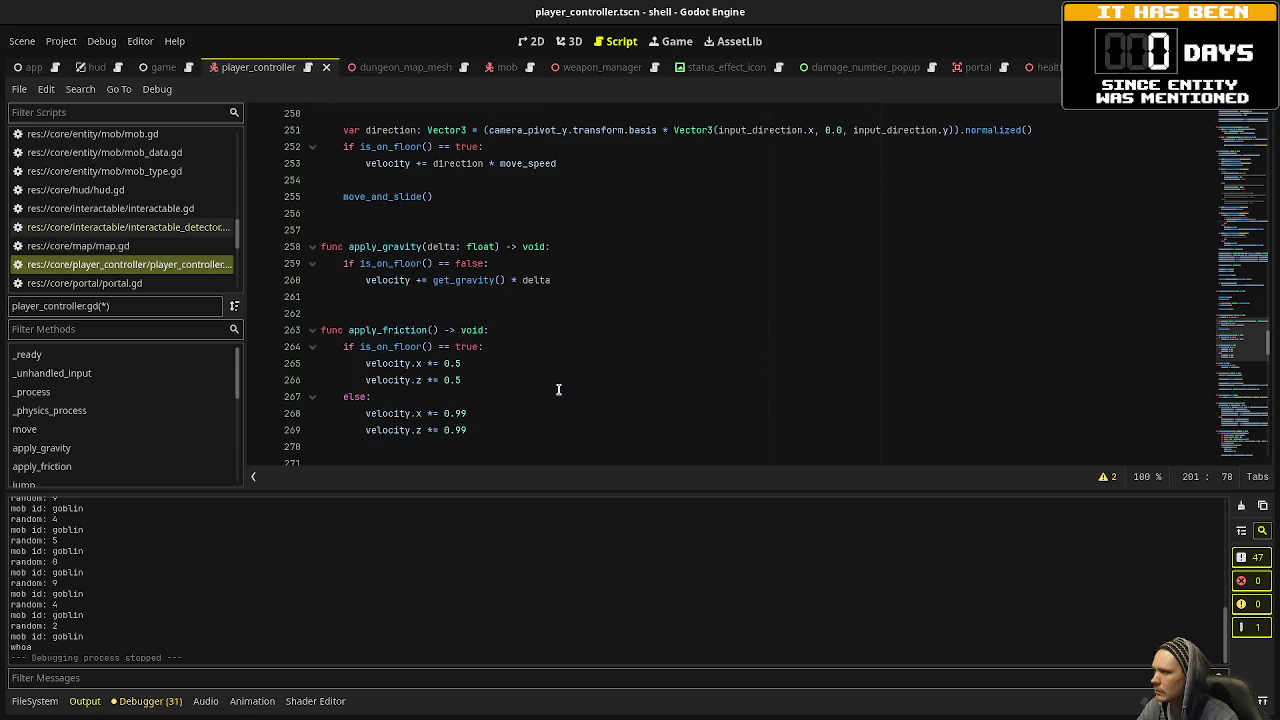
scroll(166, 220, "up", 15)
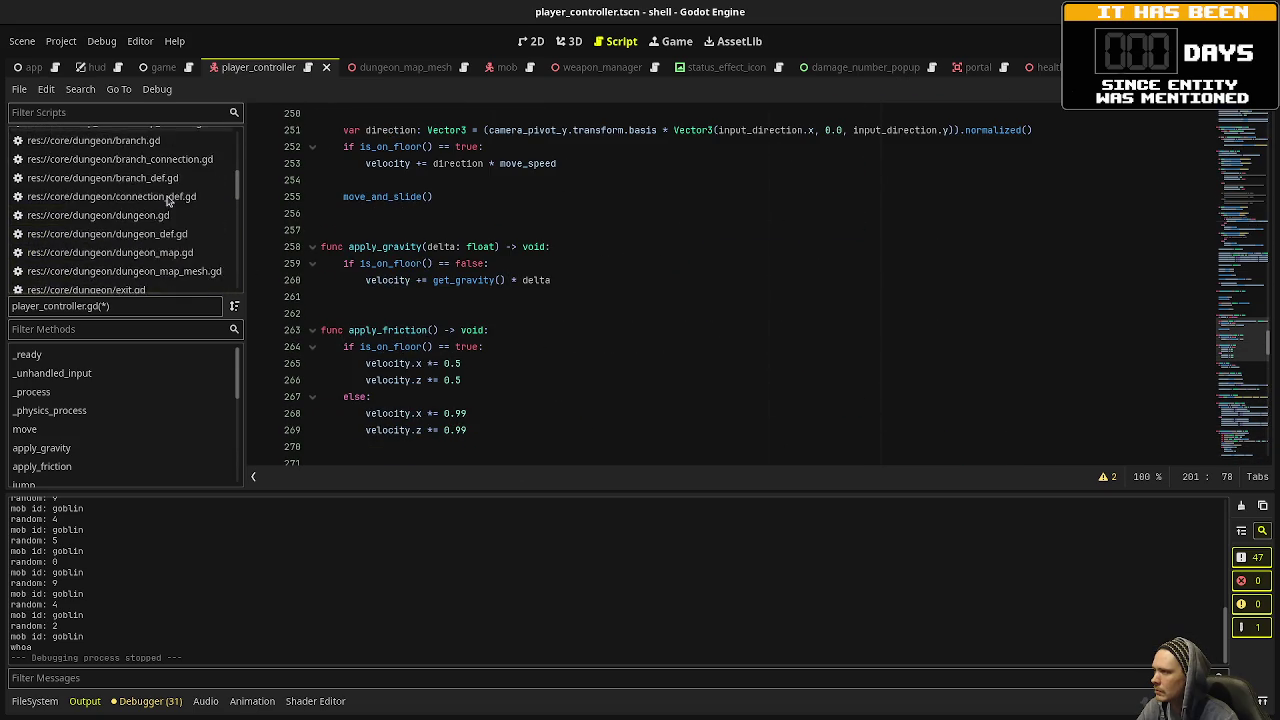
scroll(168, 202, "up", 2)
Copy the velocity and add_weapon_pickup lines from game.gd's on_player_dropped_weapon, then return to player_controller.gd.
left_click(170, 189)
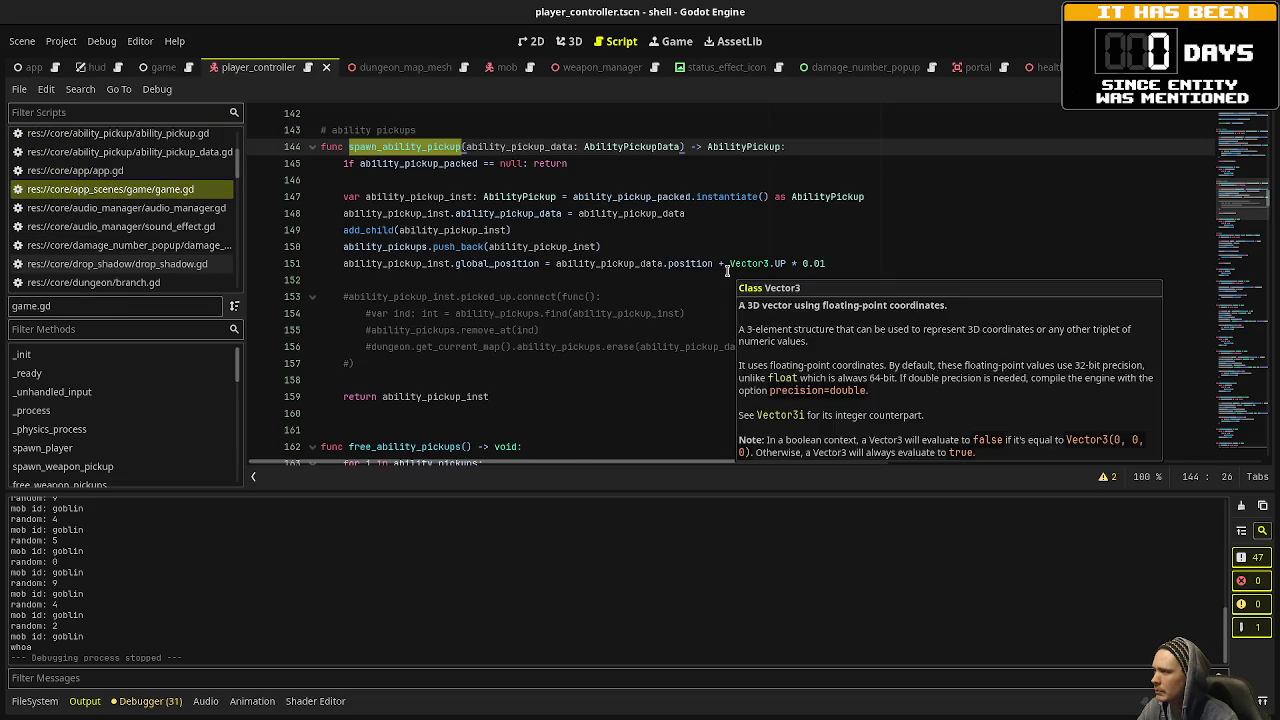
scroll(828, 260, "down", 5)
scroll(828, 260, "down", 20)
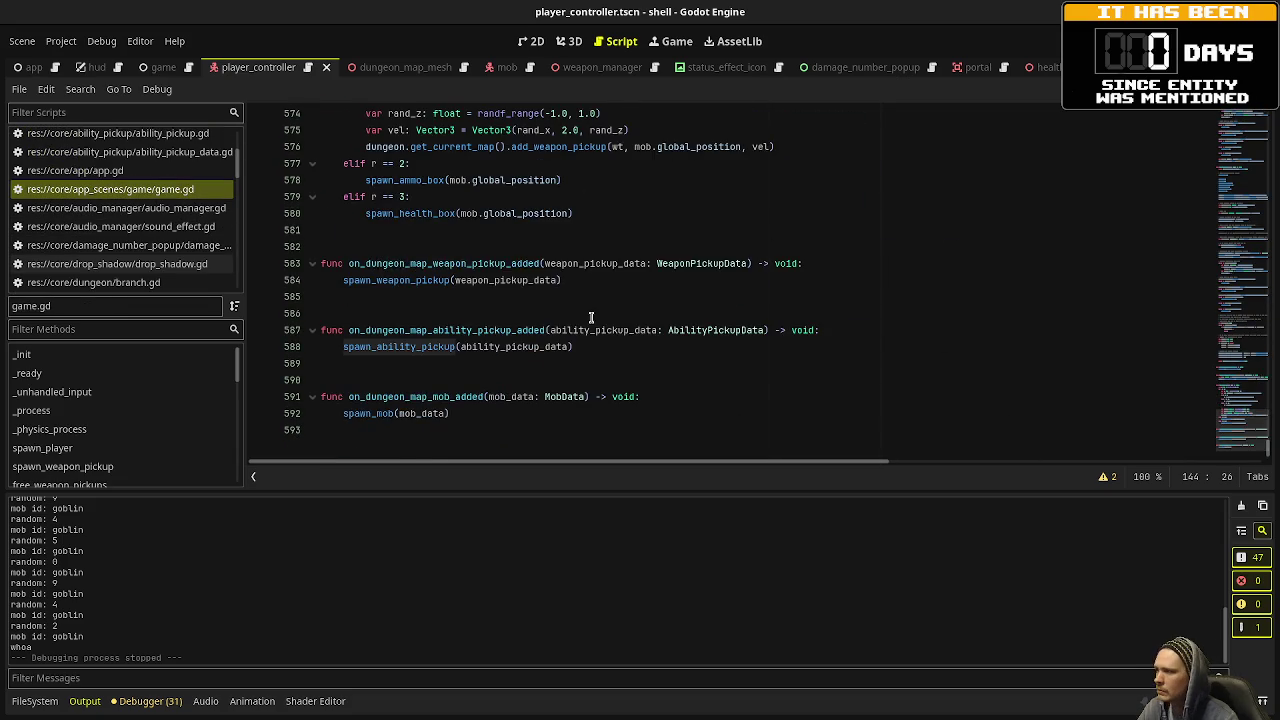
scroll(591, 317, "up", 5)
scroll(591, 317, "up", 5)
scroll(591, 317, "up", 2)
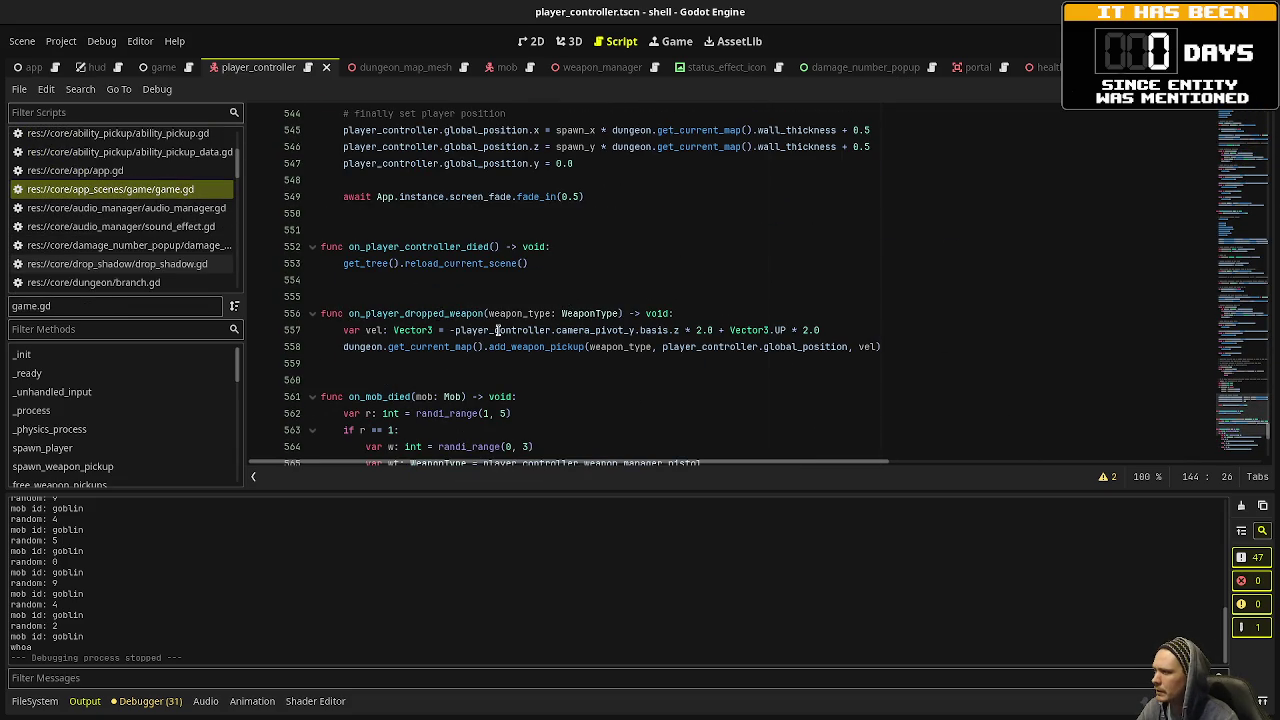
left_click_drag(821, 330, 344, 330)
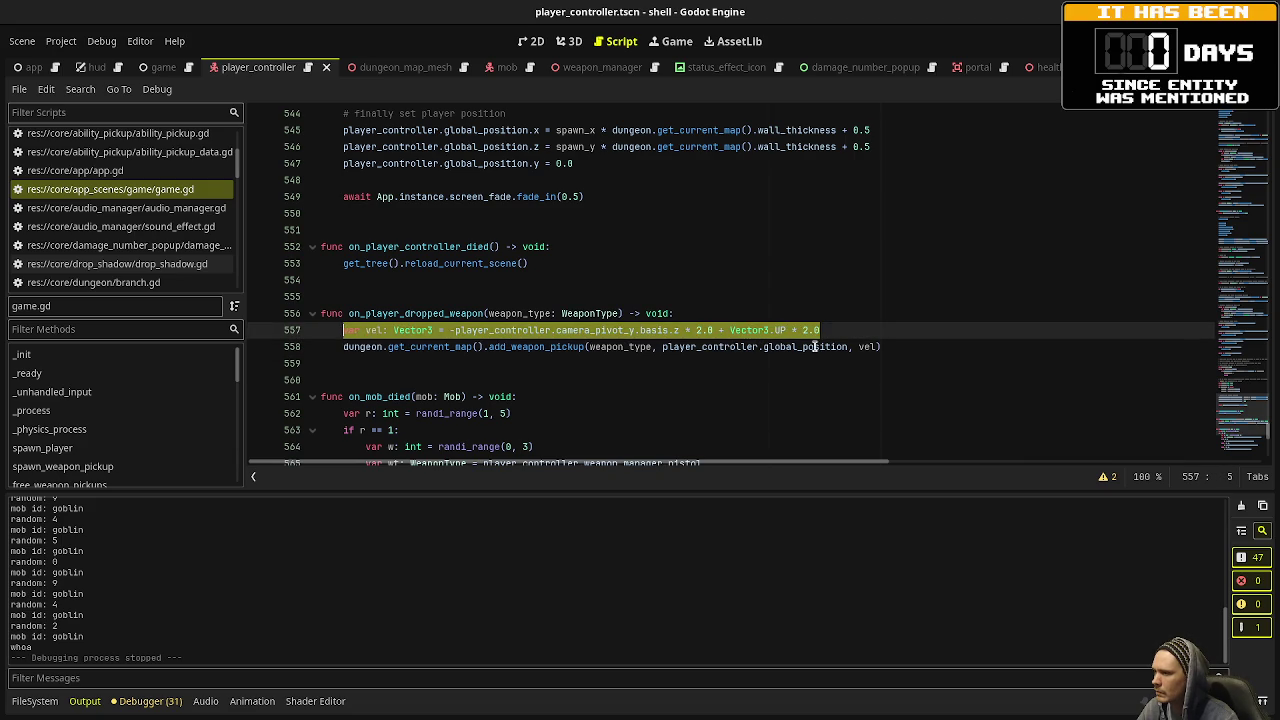
left_click_drag(888, 346, 345, 333)
key("ctrl+c")
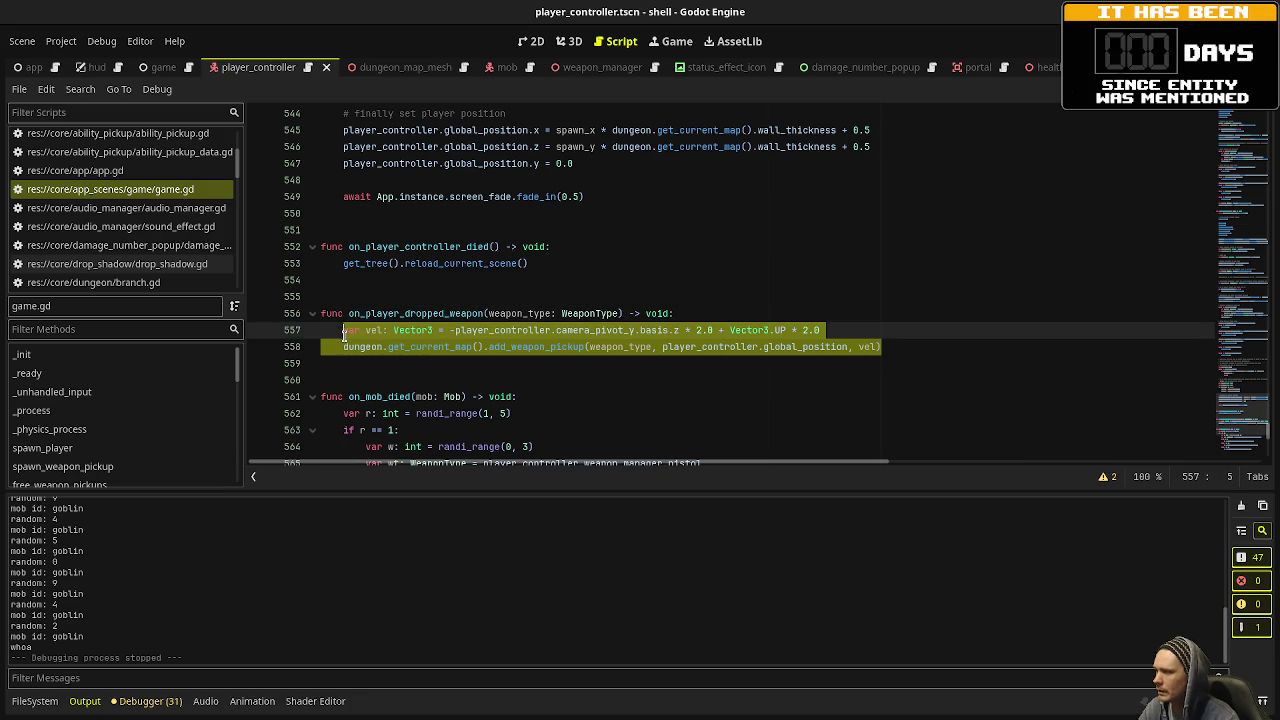
scroll(138, 200, "down", 5)
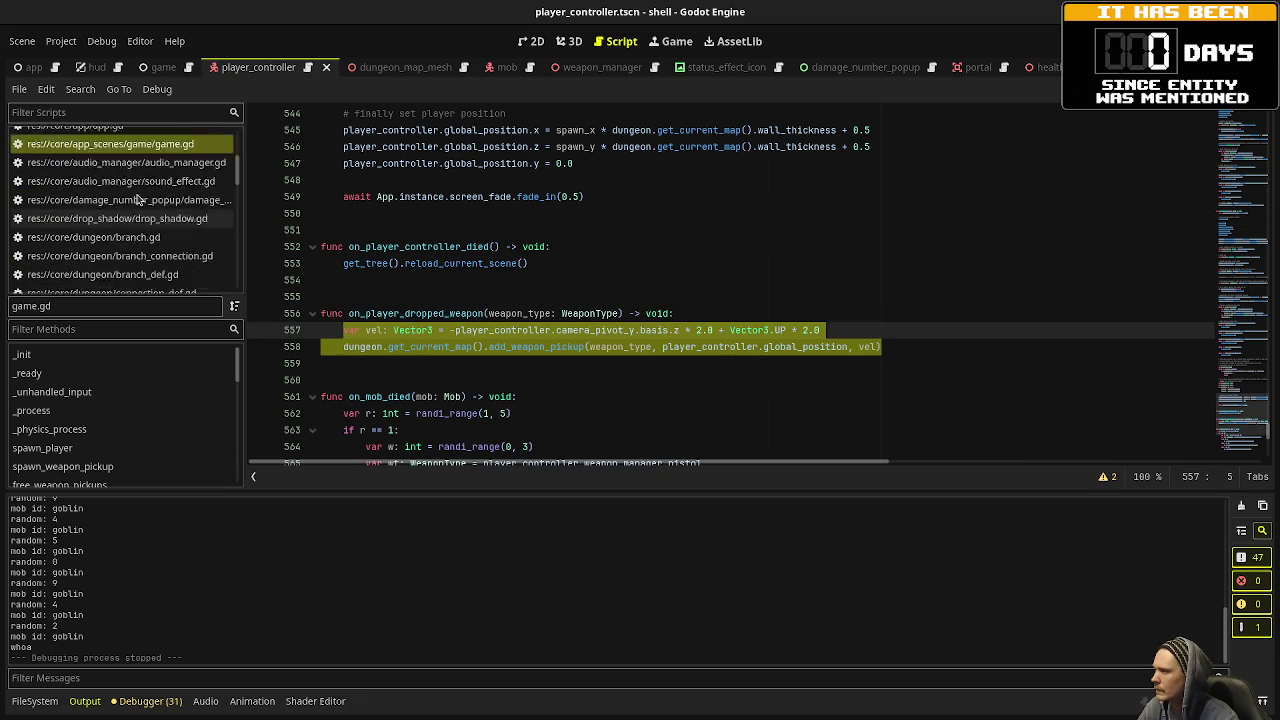
scroll(140, 205, "down", 6)
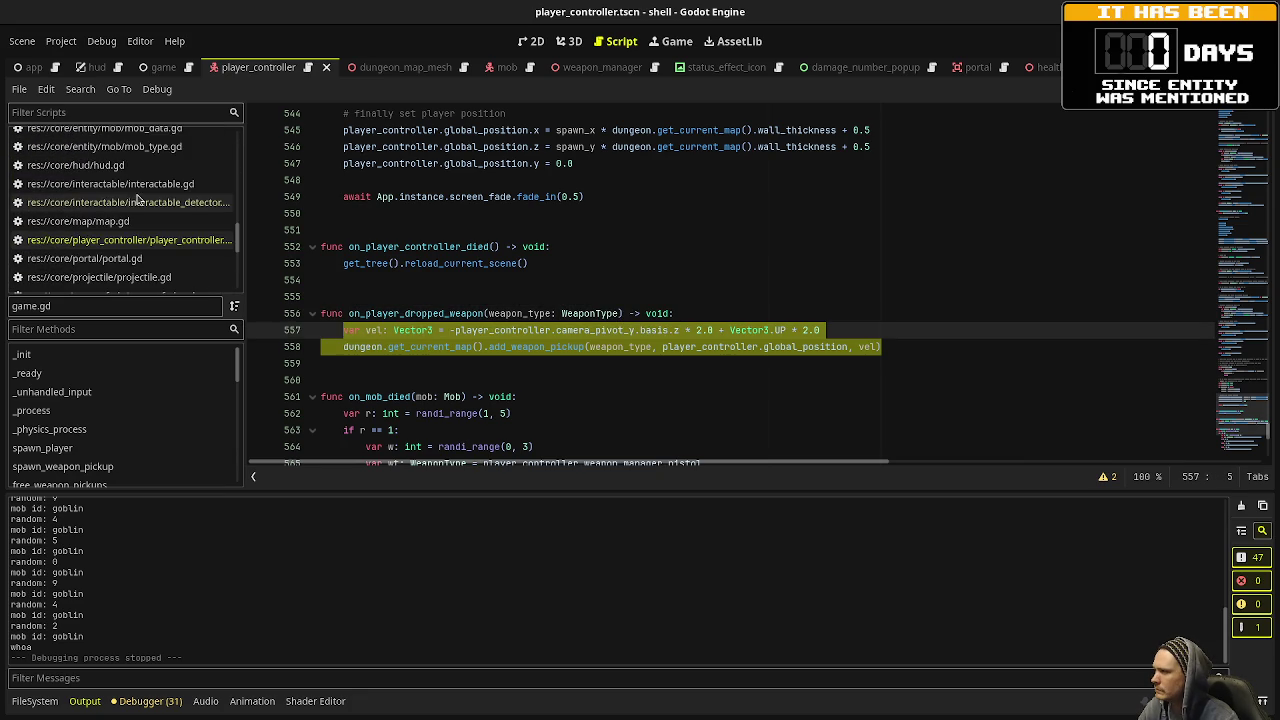
left_click(178, 238)
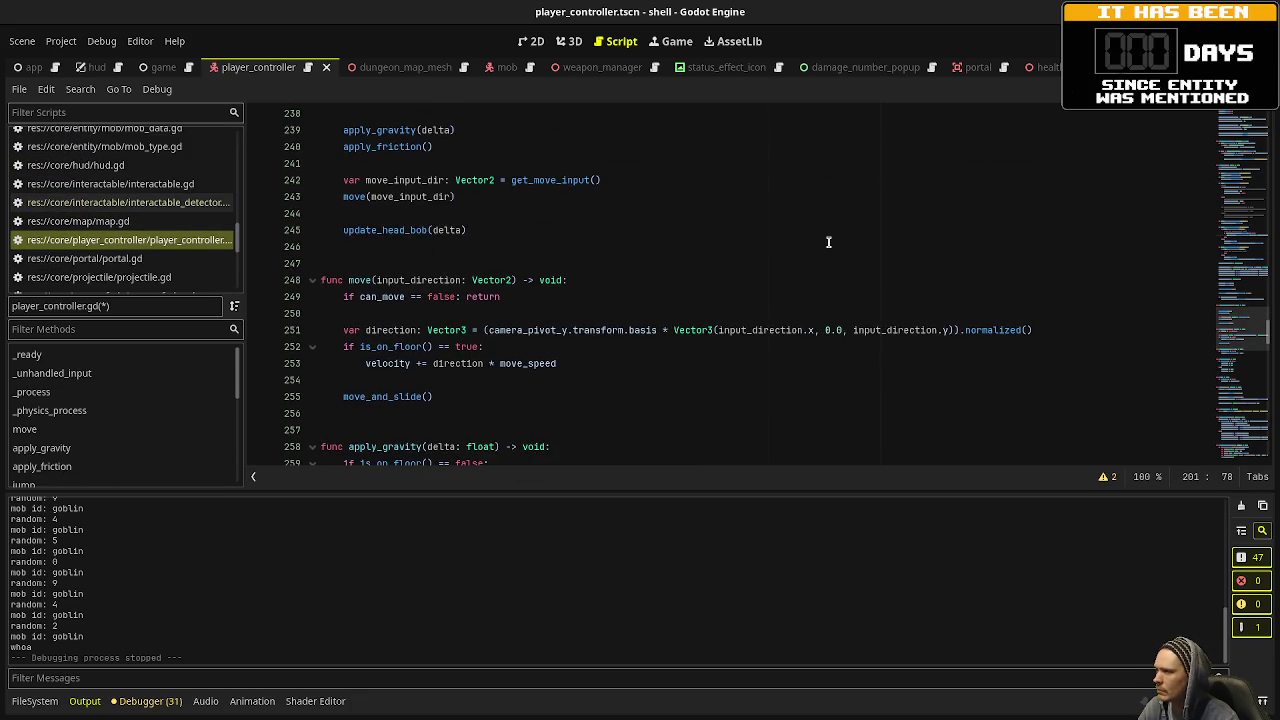
Replace line 201 with the copied weapon-drop lines, removing the leftover pass and fixing indentation.
scroll(828, 242, "up", 10)
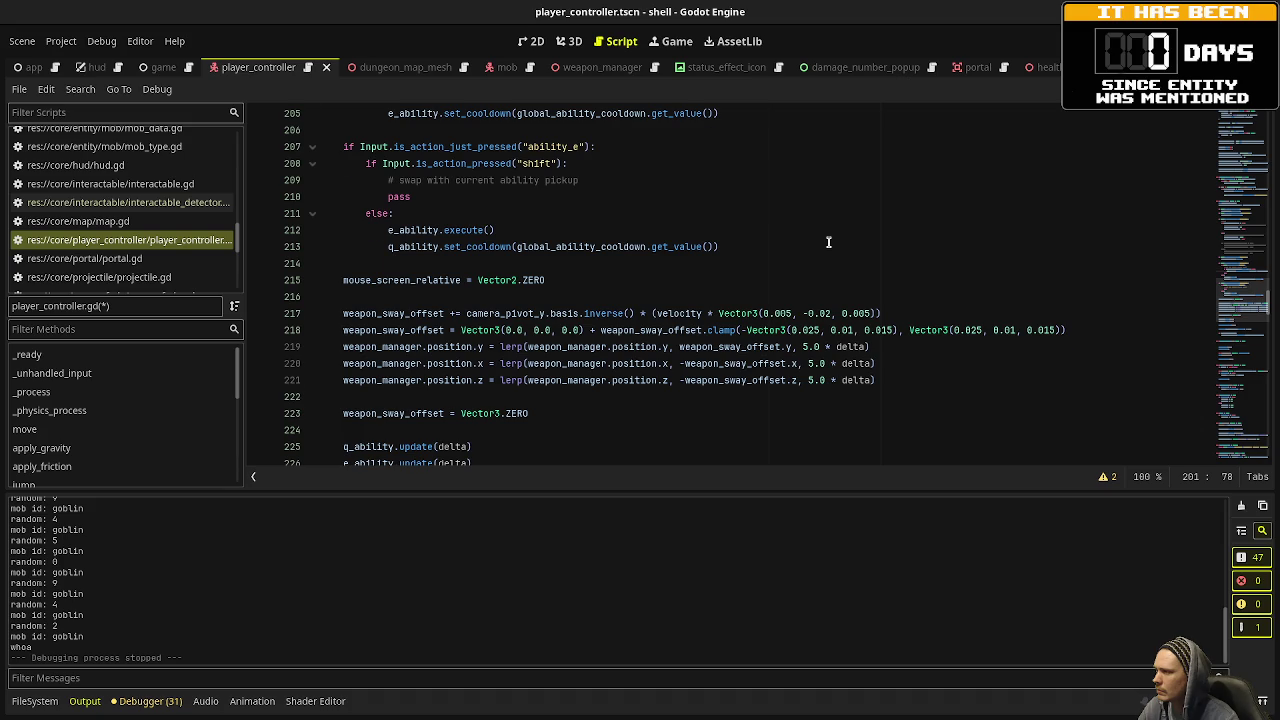
scroll(828, 242, "up", 5)
left_click(776, 296)
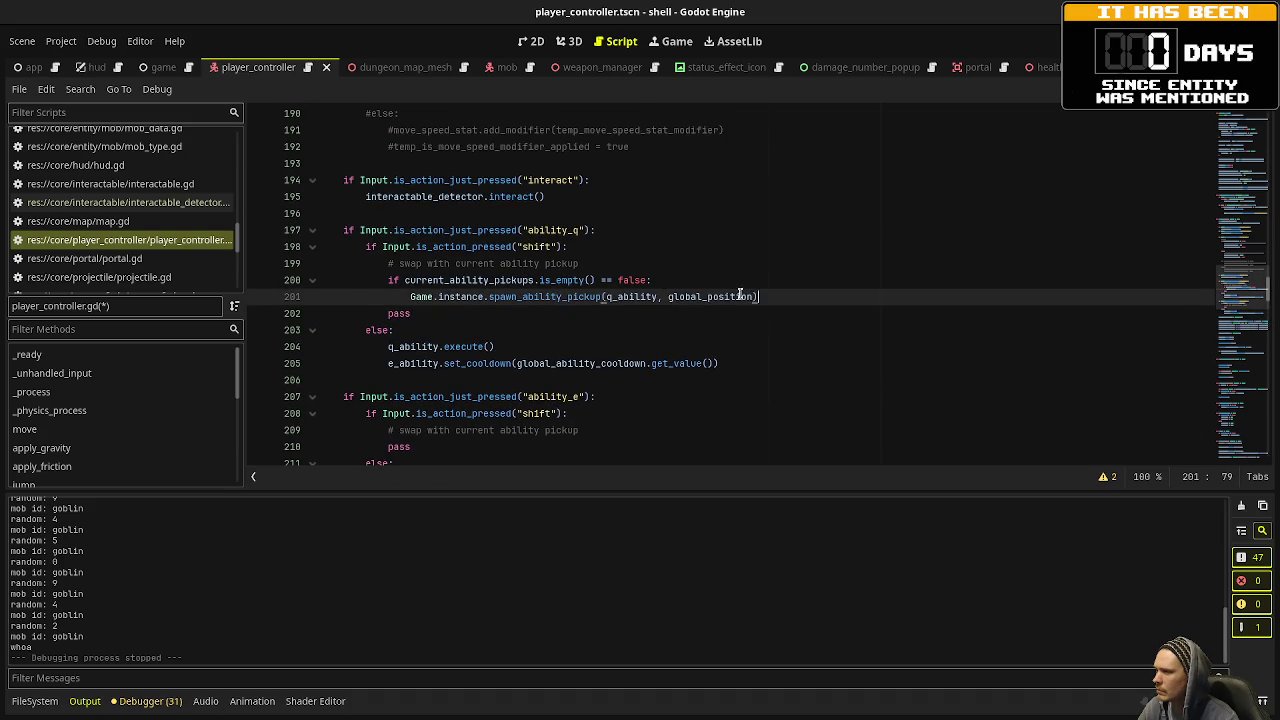
key("shift+Home")
key("ctrl+v")
key("Down")
key("shift+Up")
key("BackSpace")
key("Tab")
key("Tab")
key("Tab")
key("Up")
key("Up")
key("Up")
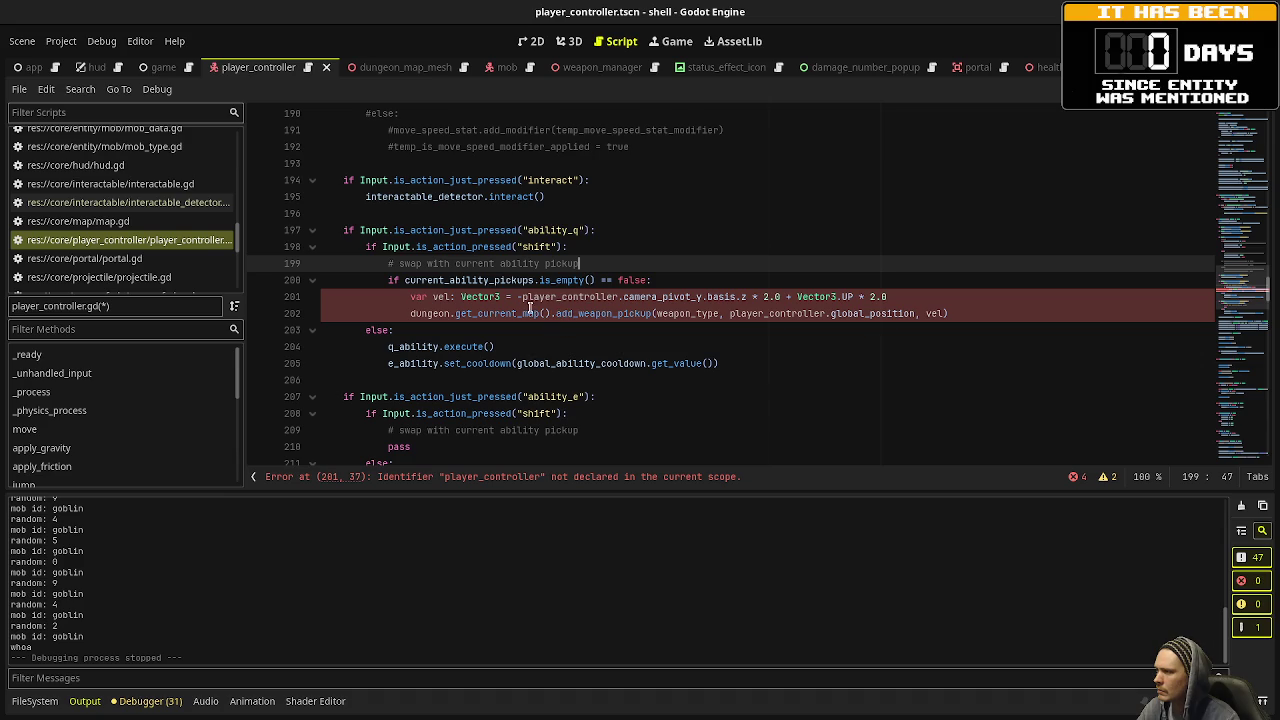
Rename the call to add_ability_pickup and strip the player_controller prefixes from velocity and position.
double_click(574, 297)
key("BackSpace")
key("Delete")
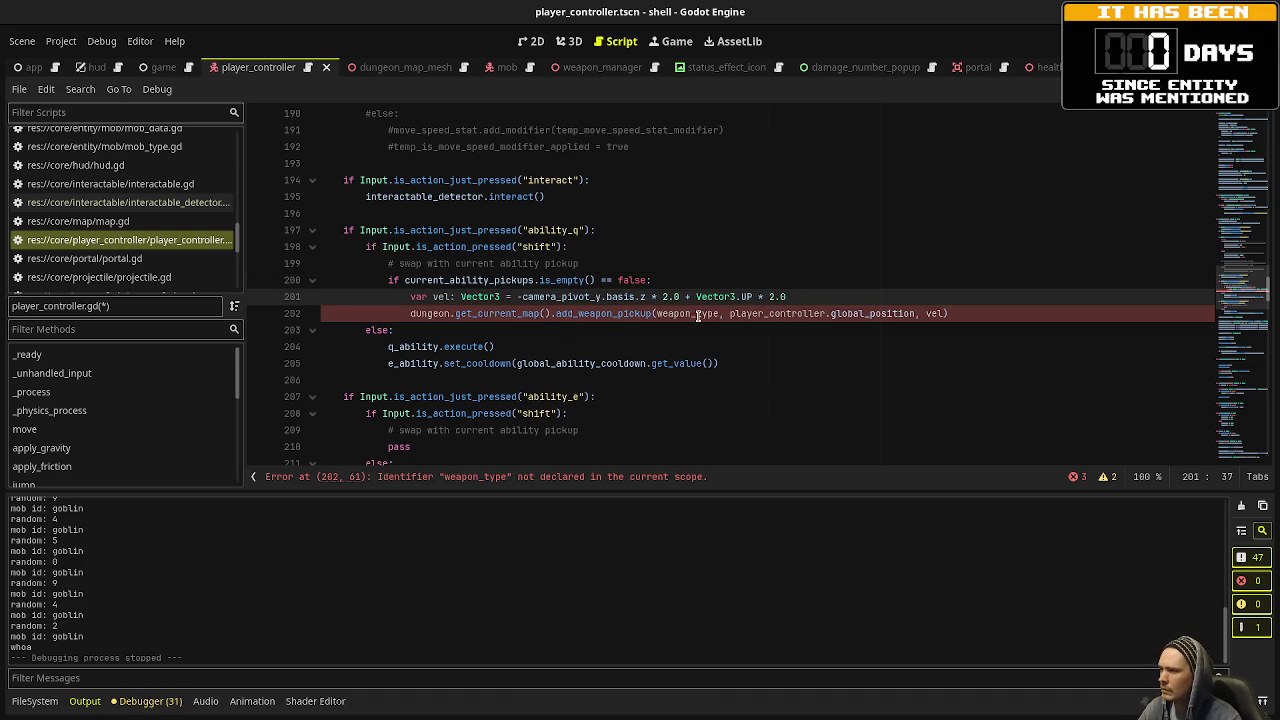
left_click(680, 313)
left_click_drag(613, 313, 581, 313)
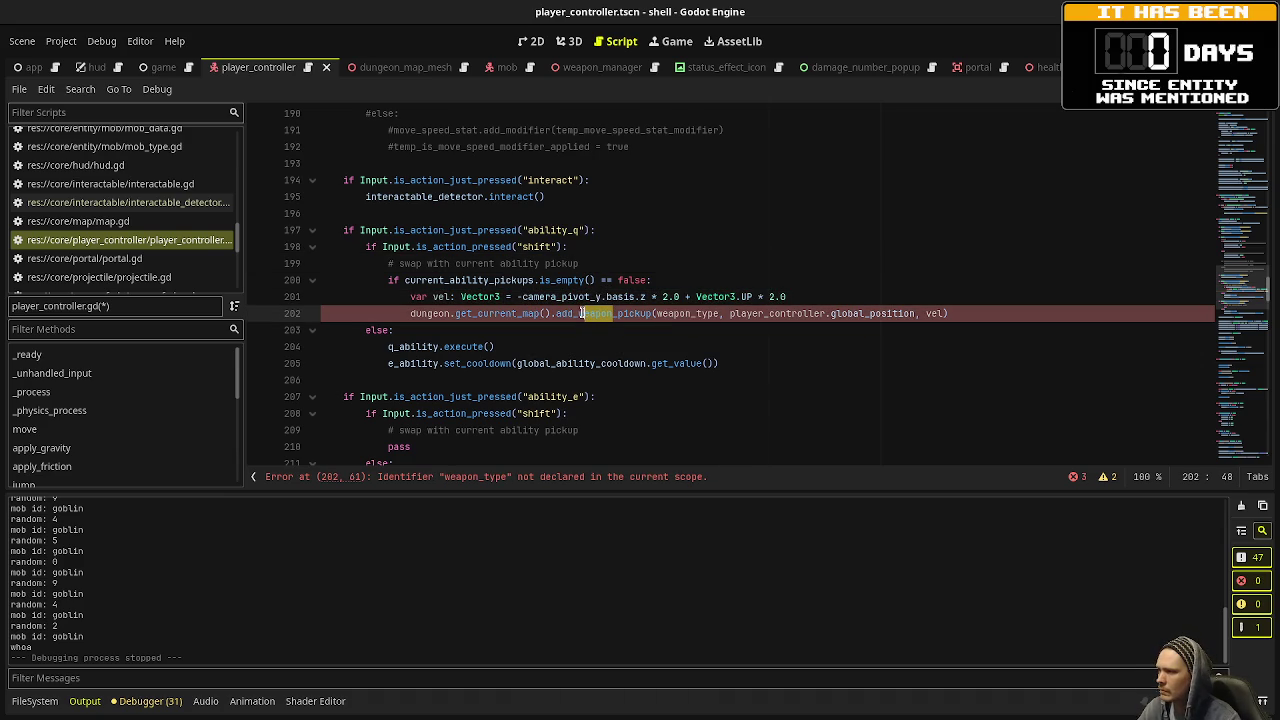
type("ability")
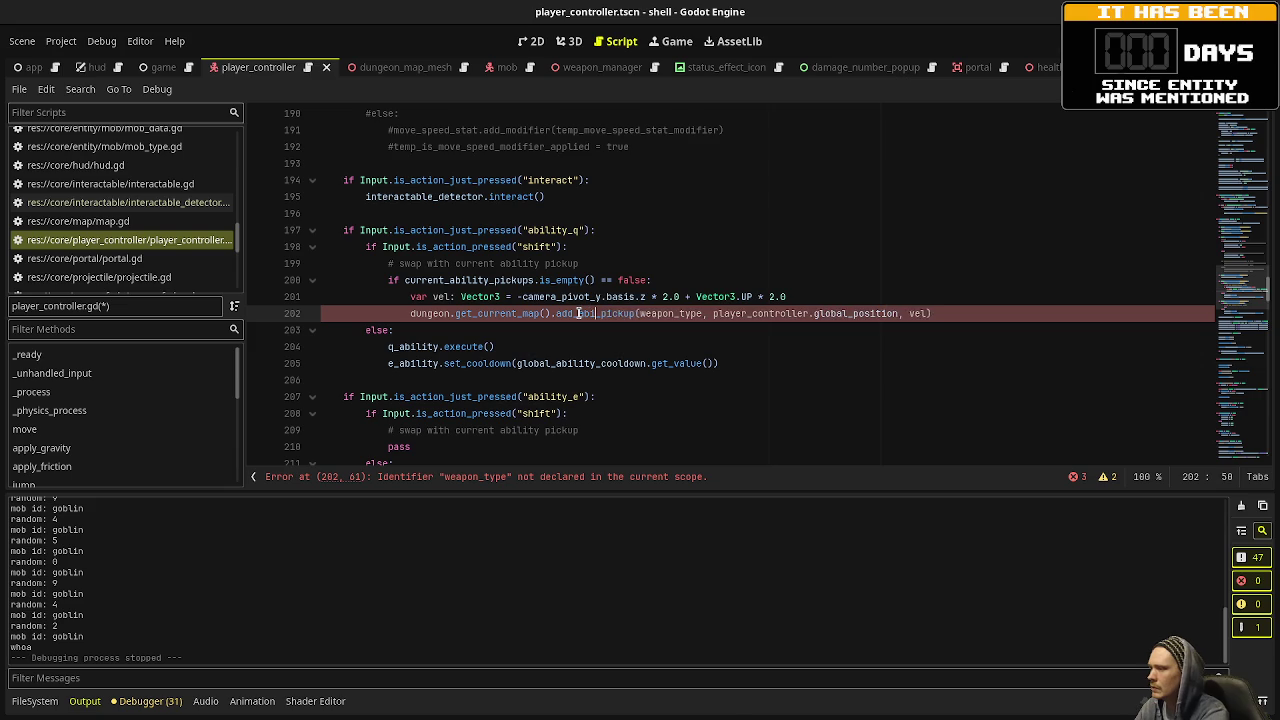
double_click(697, 313)
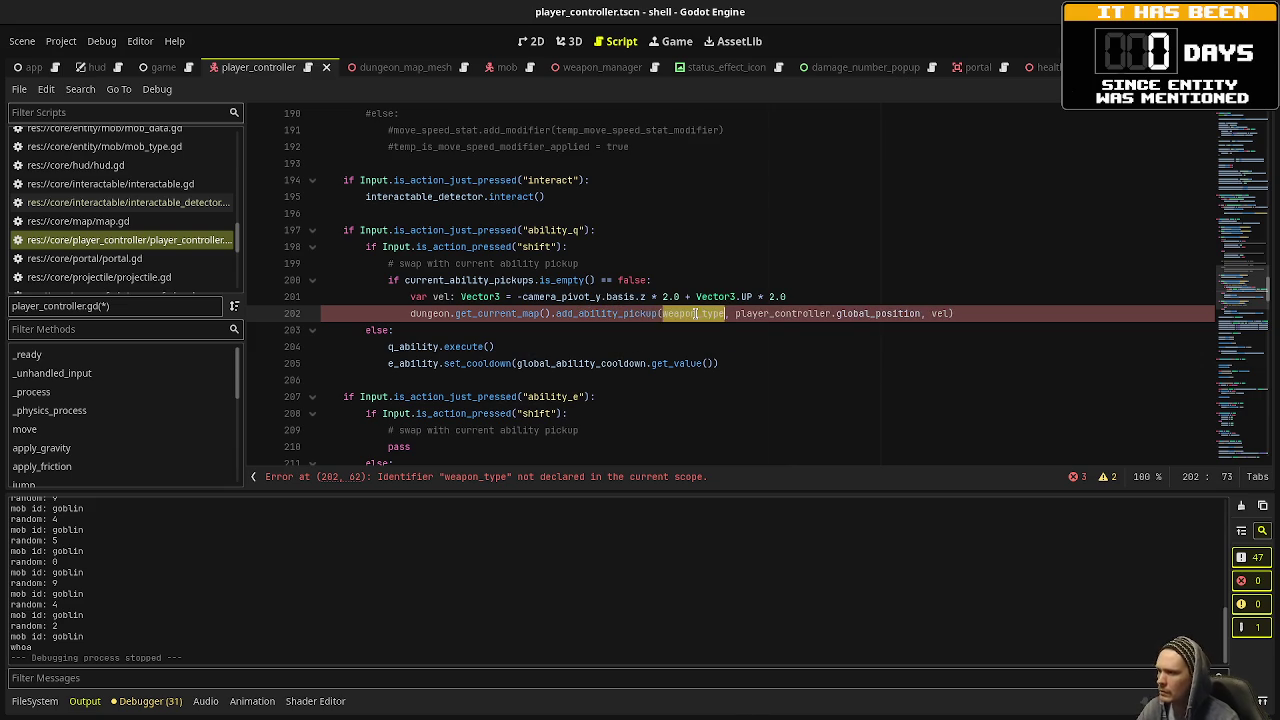
type("abili")
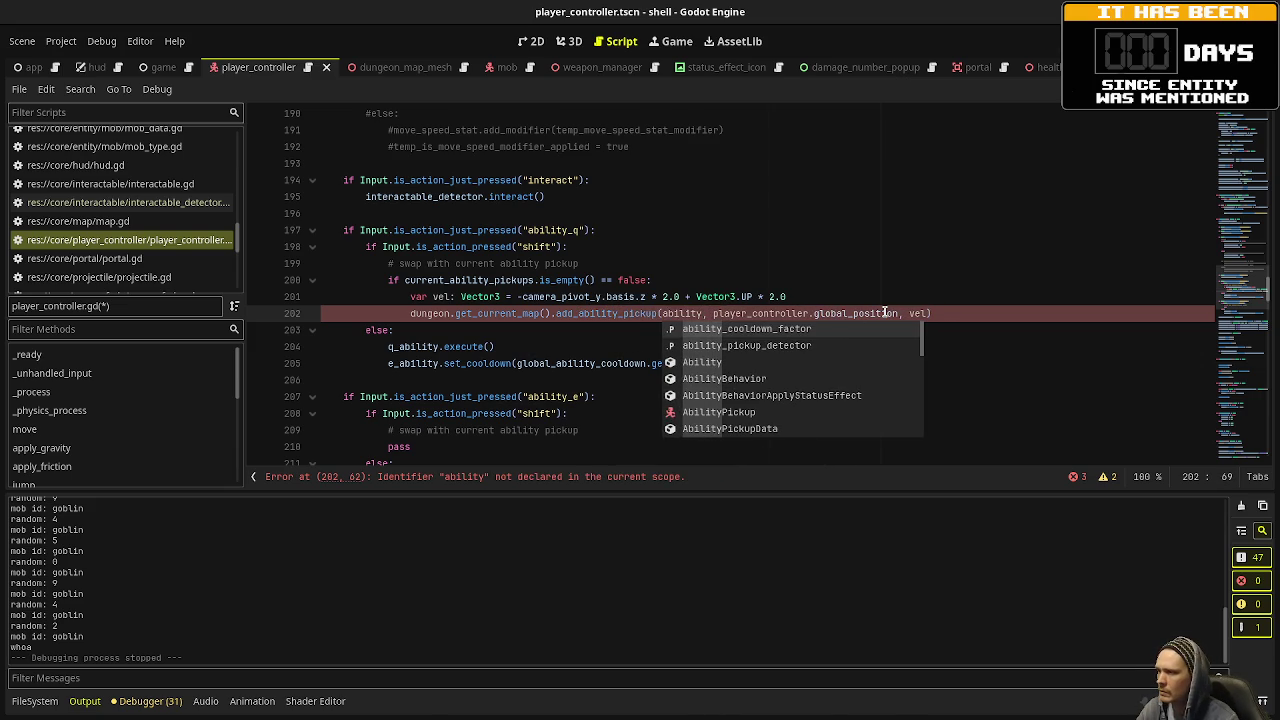
double_click(772, 313)
key("Delete")
key("Delete")
key("ctrl+s")
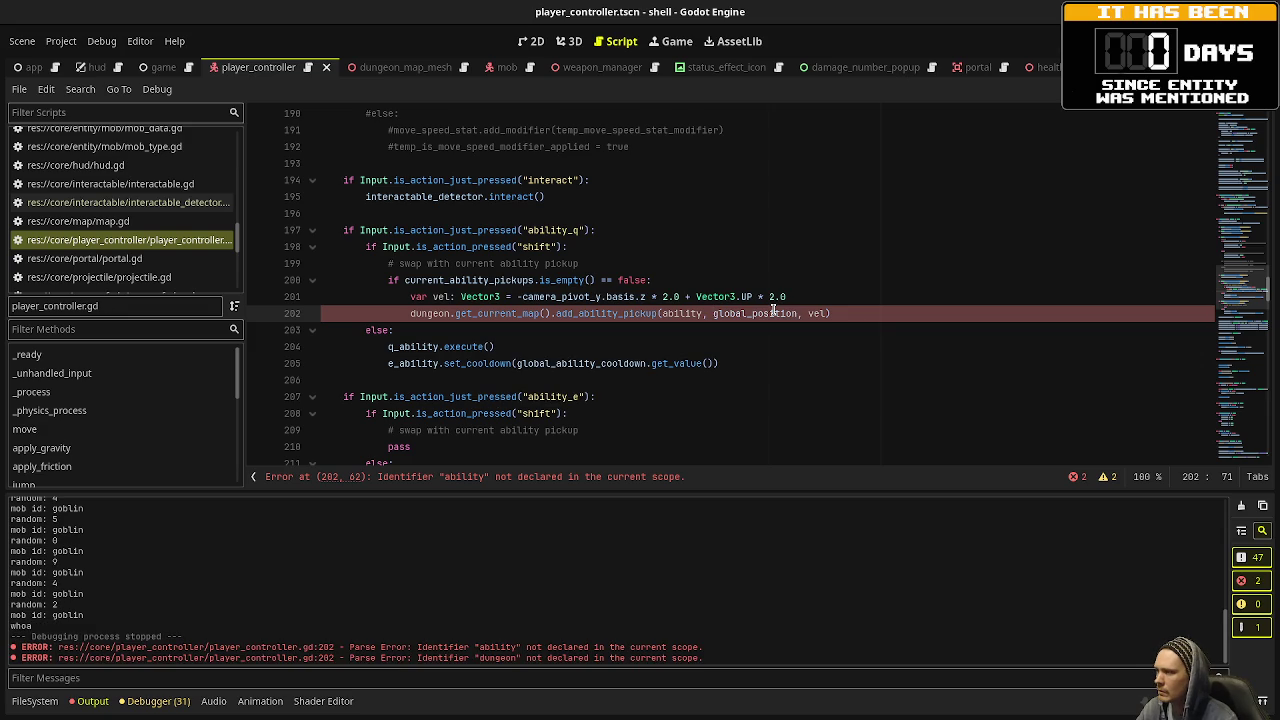
Pass q_ability as the argument, prefix the call with Game.instance., and save.
left_click(661, 313)
type("q_")
key("ctrl+s")
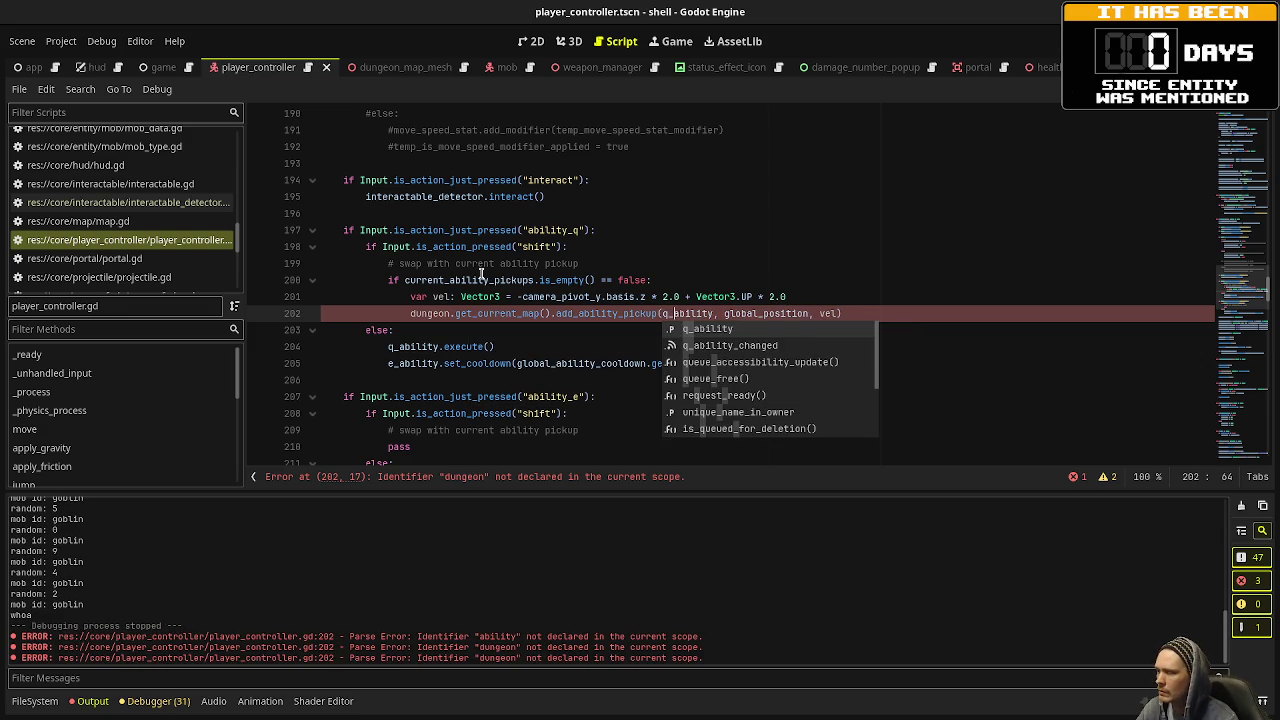
left_click(411, 313)
type("Game.instance.")
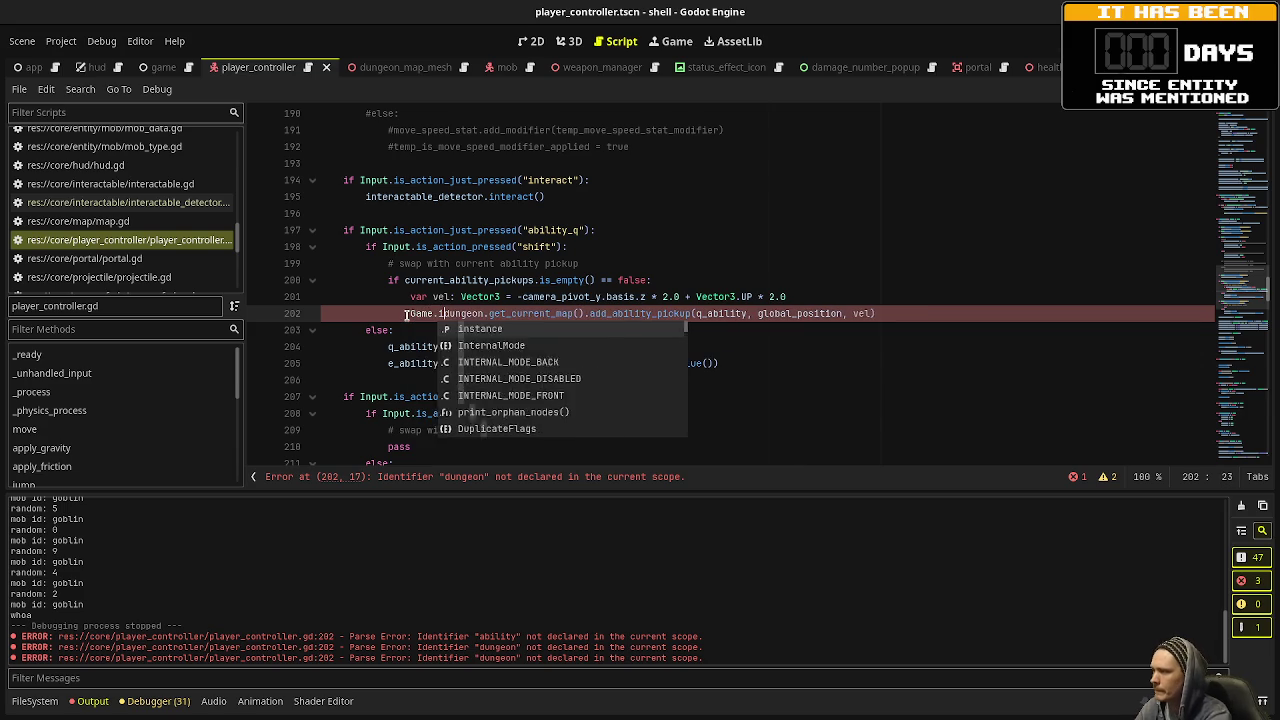
key("ctrl+s")
left_click(780, 249)
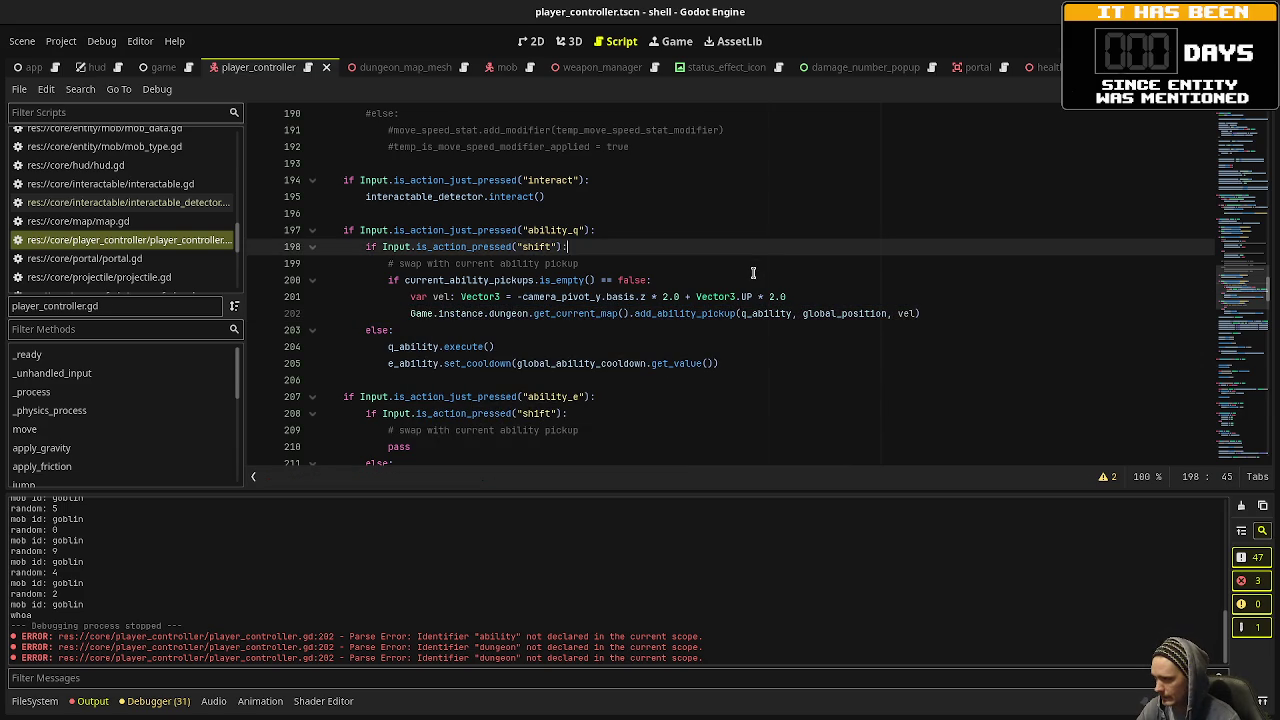
left_click(932, 313)
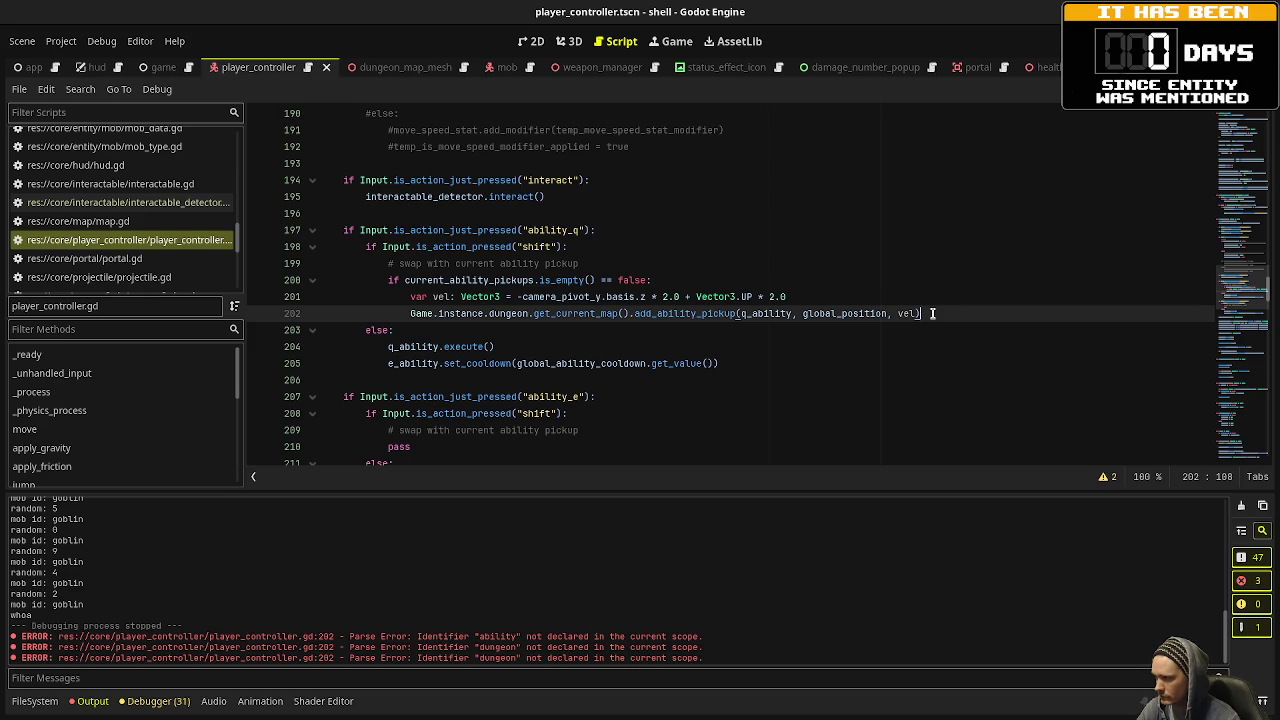
Review q_ability.setup(self) near line 139, then bring the ability_q input block near line 197 into view.
mouse_move(1236, 300)
left_mouse_down()
mouse_move(1220, 415)
mouse_move(1188, 460)
left_mouse_up()
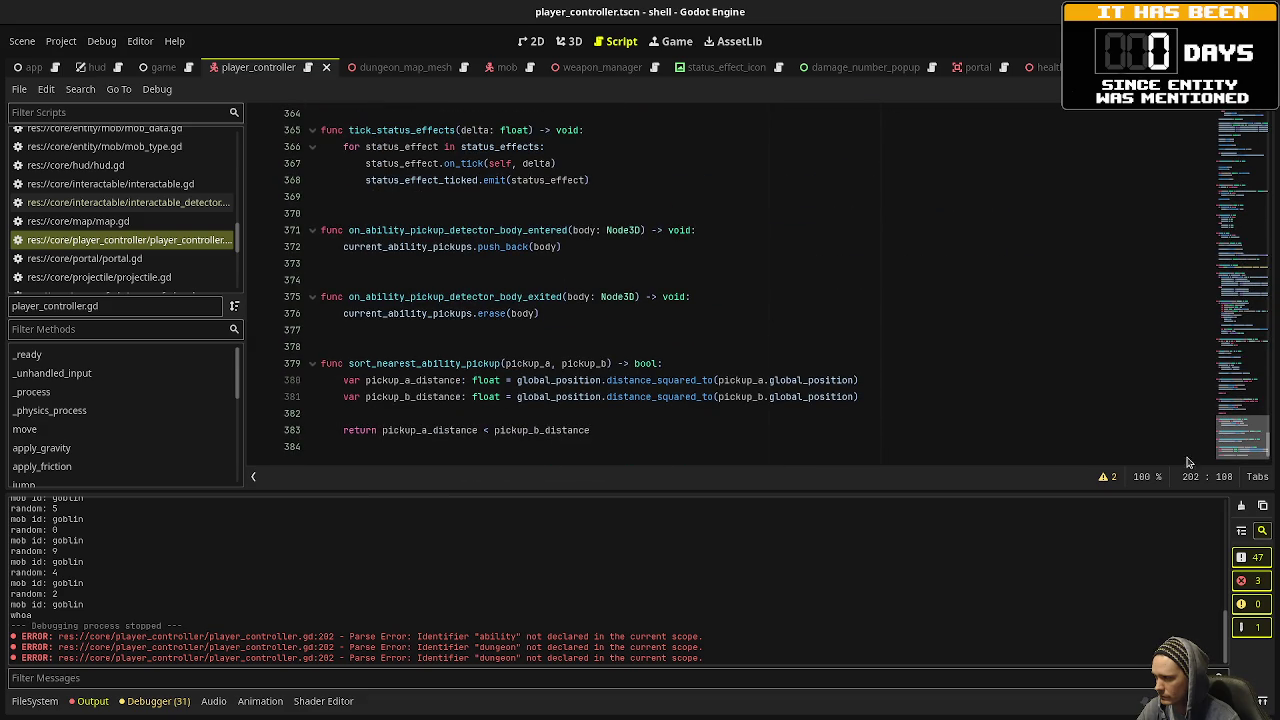
scroll(140, 451, "down", 10)
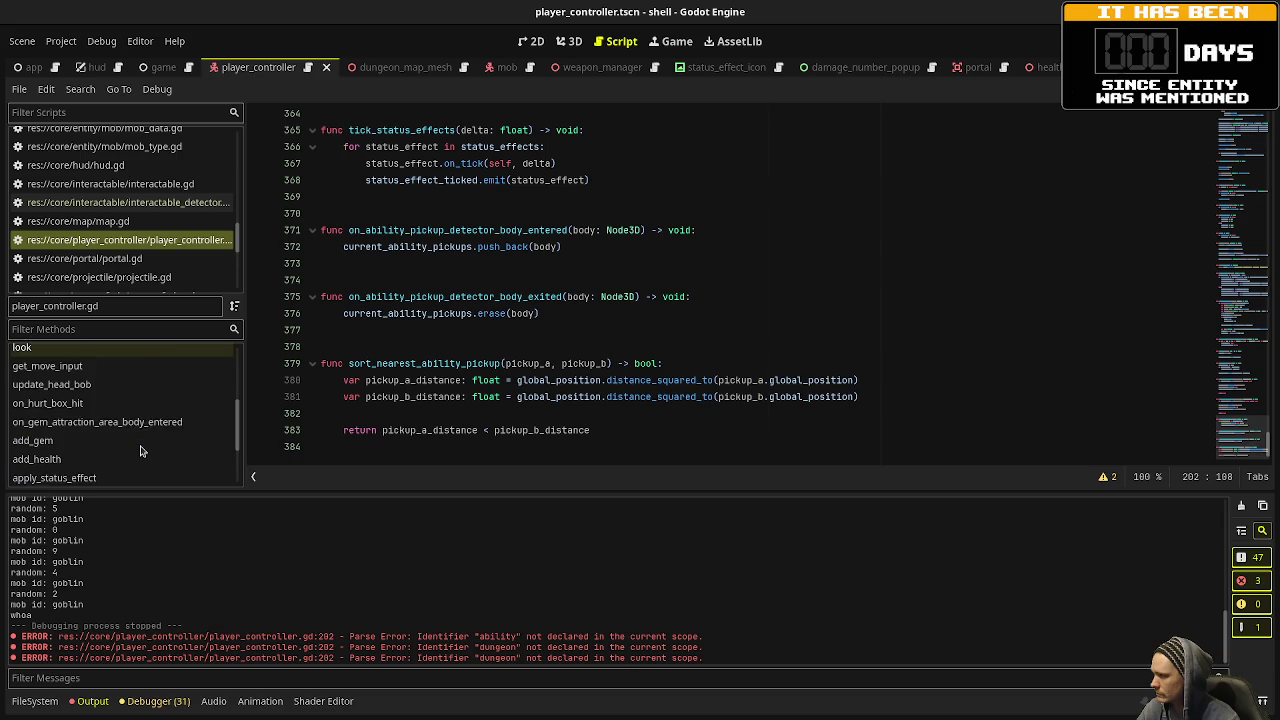
scroll(140, 451, "down", 1)
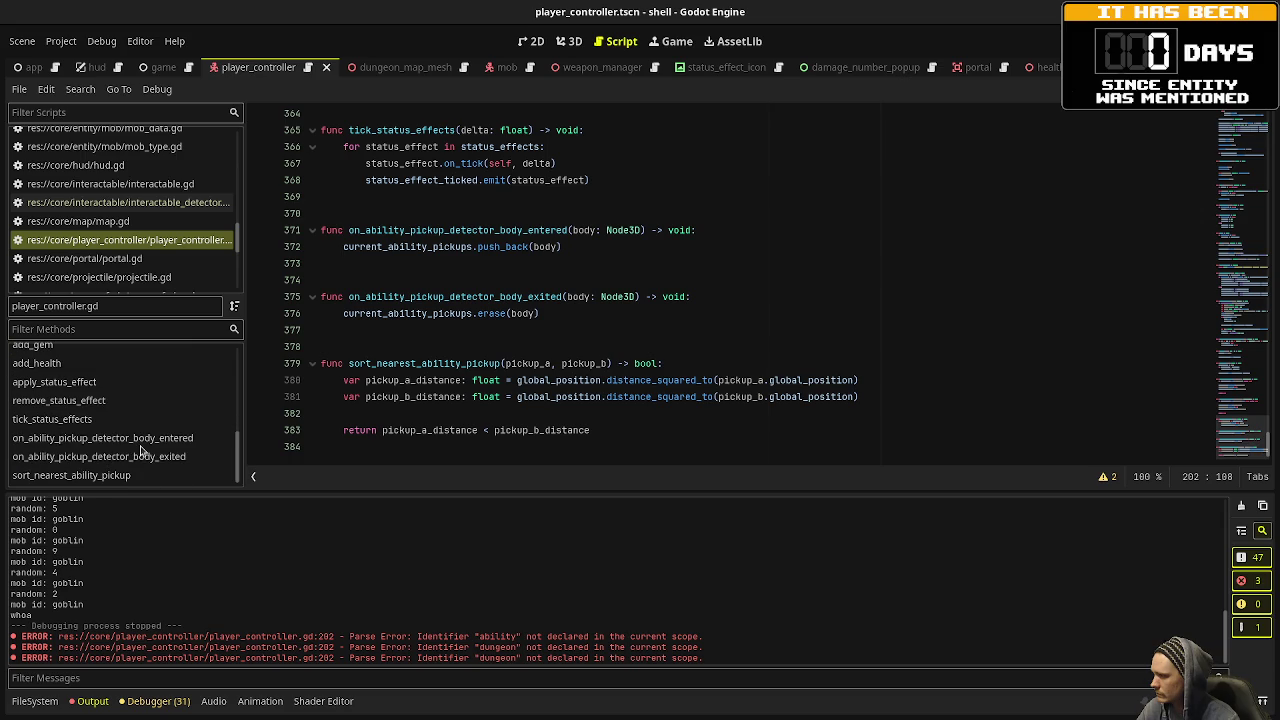
mouse_move(1245, 440)
left_mouse_down()
mouse_move(1257, 193)
mouse_move(1253, 210)
left_mouse_up()
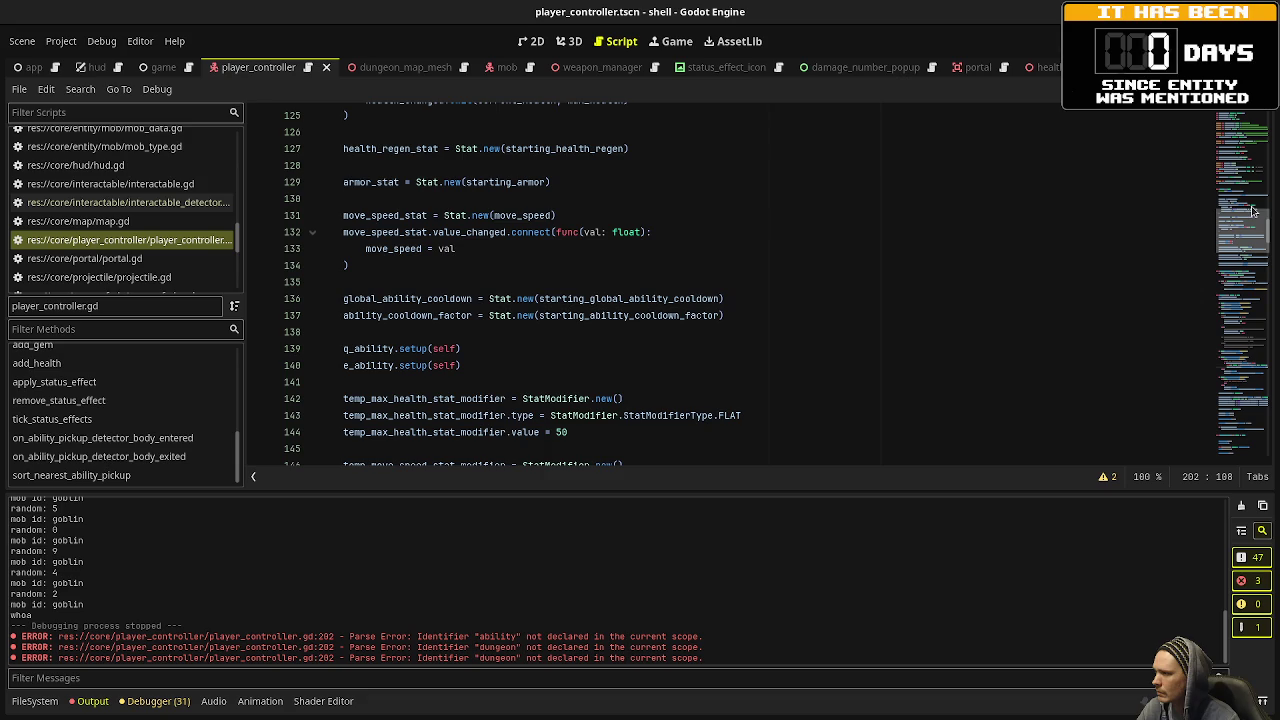
left_click(493, 348)
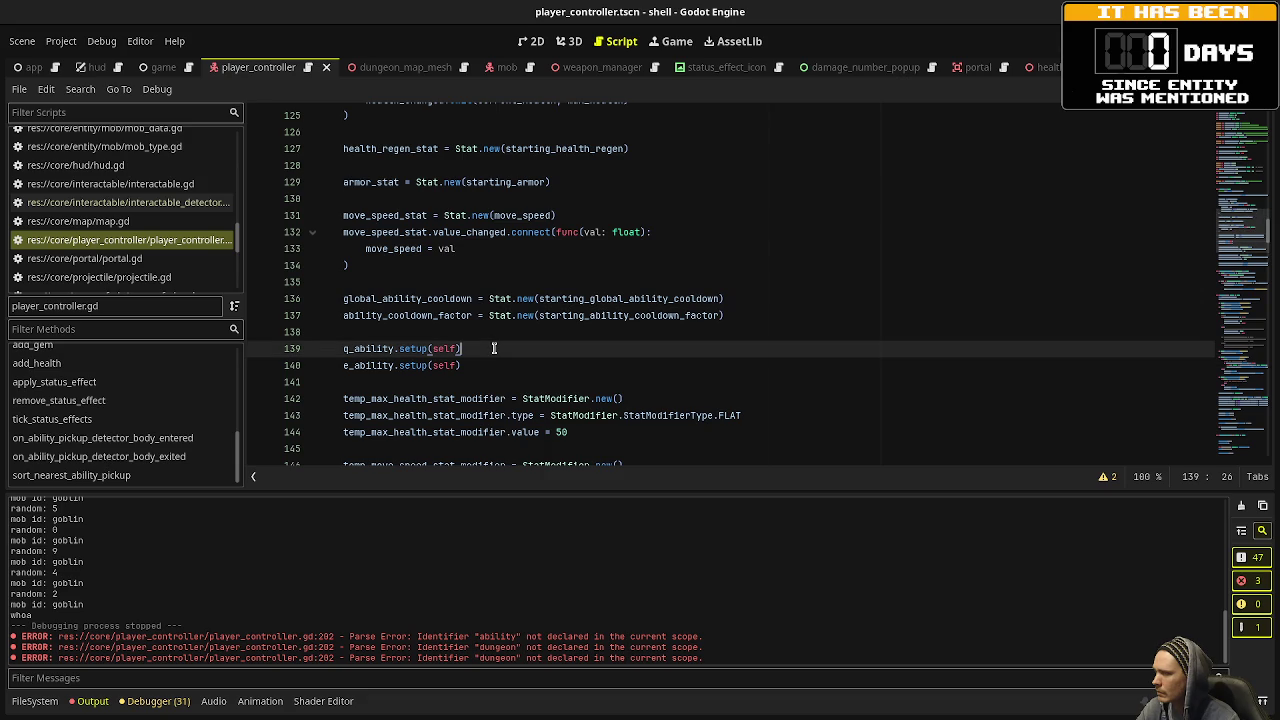
left_click_drag(493, 348, 341, 349)
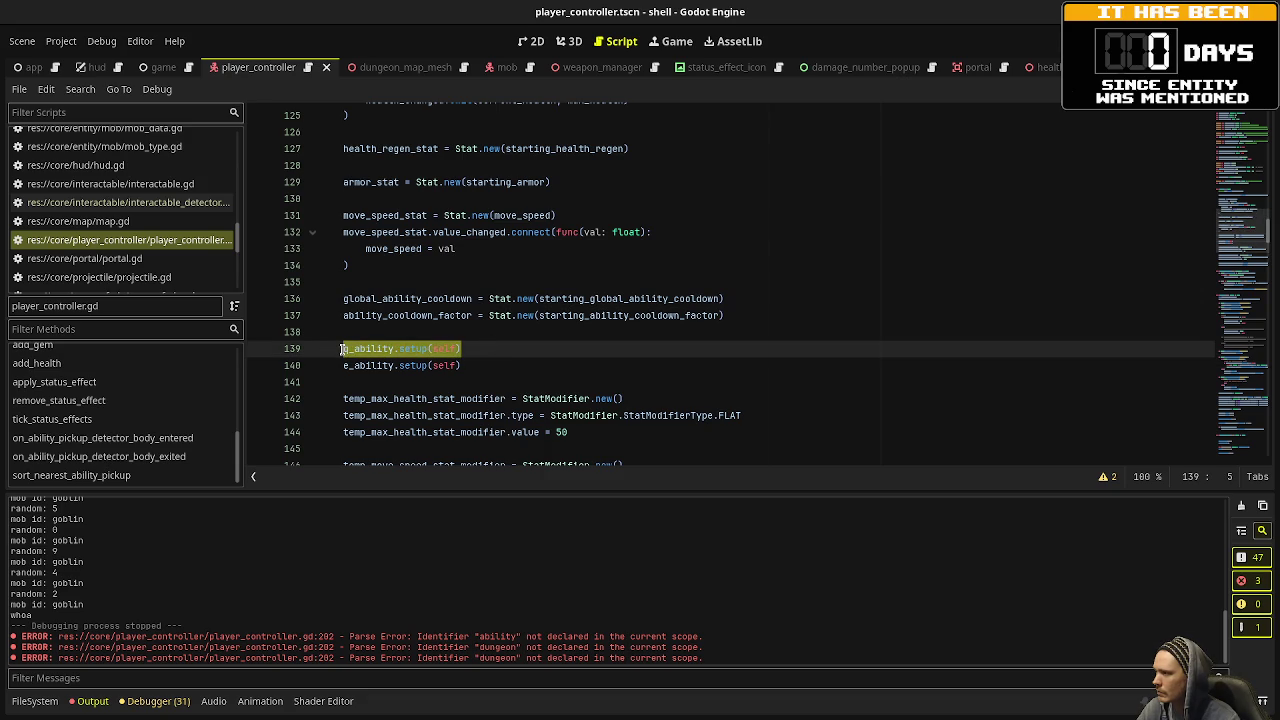
left_click(1236, 289)
scroll(1236, 289, "down", 2)
scroll(588, 313, "down", 6)
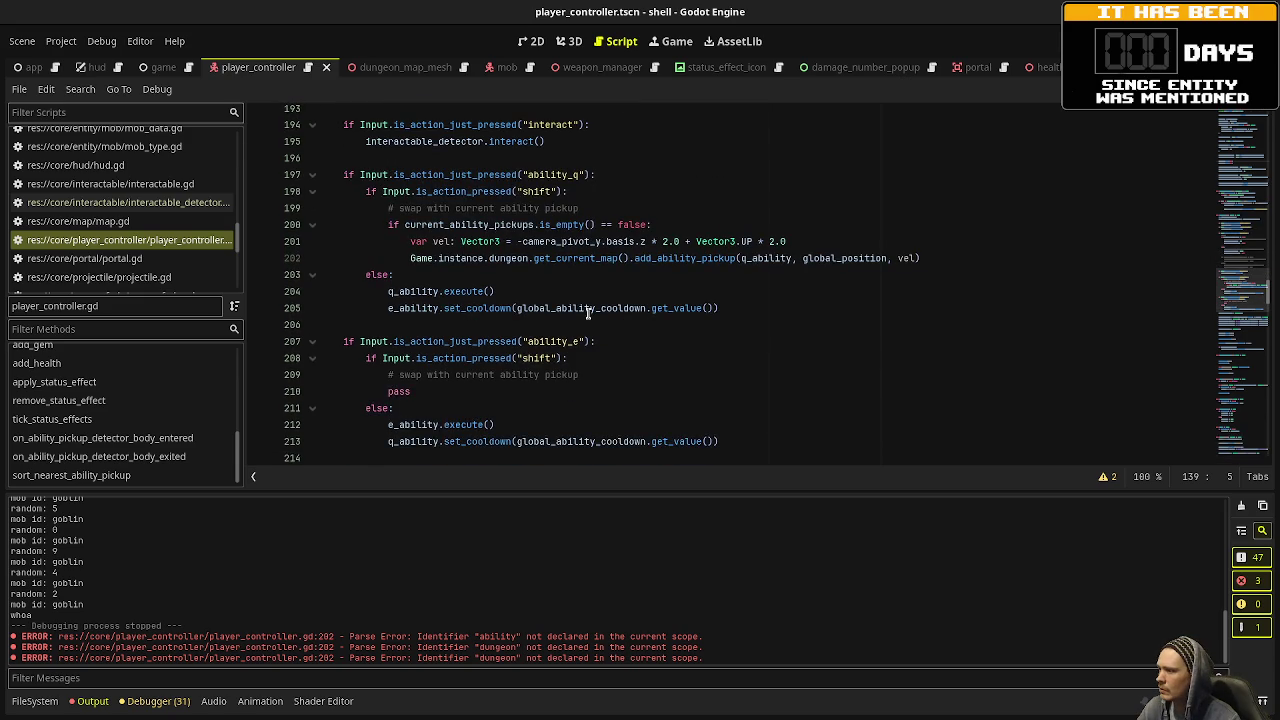
Add q_ability = current_ability_pickups[0].ability and q_ability.setup(self), save, and run the game.
left_click(921, 258)
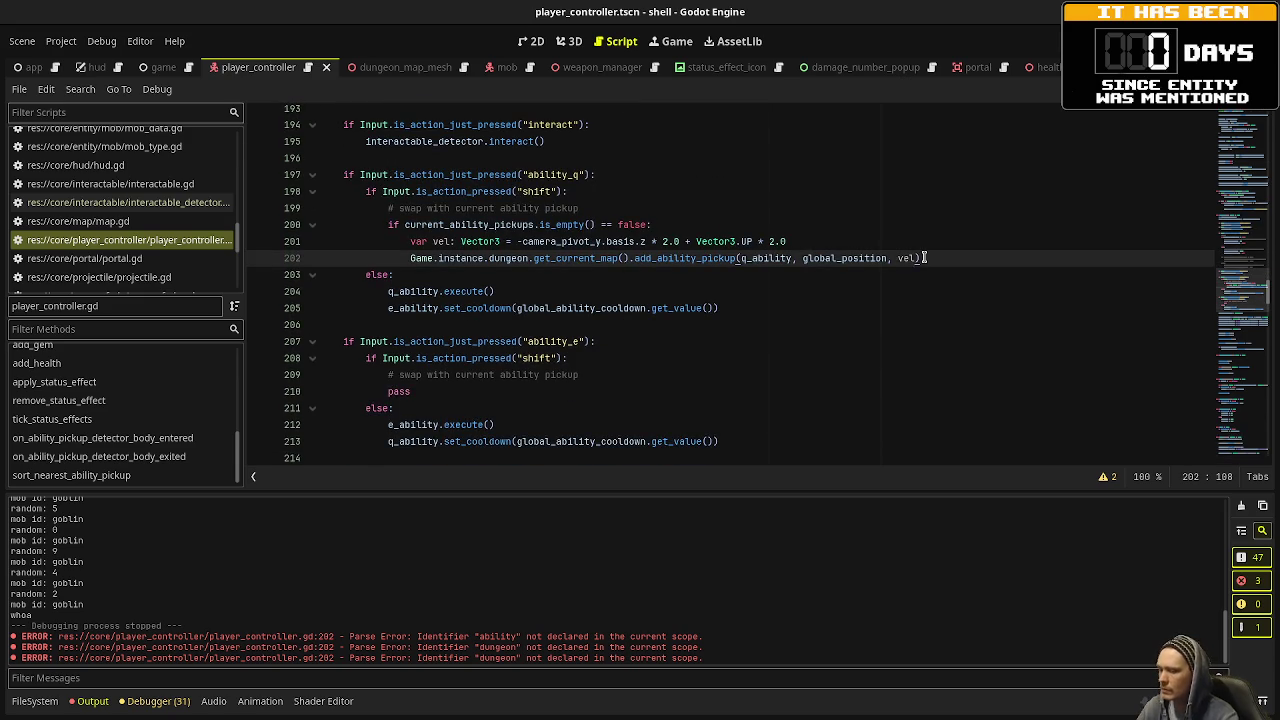
key("Return")
key("Return")
type("q_abilit")
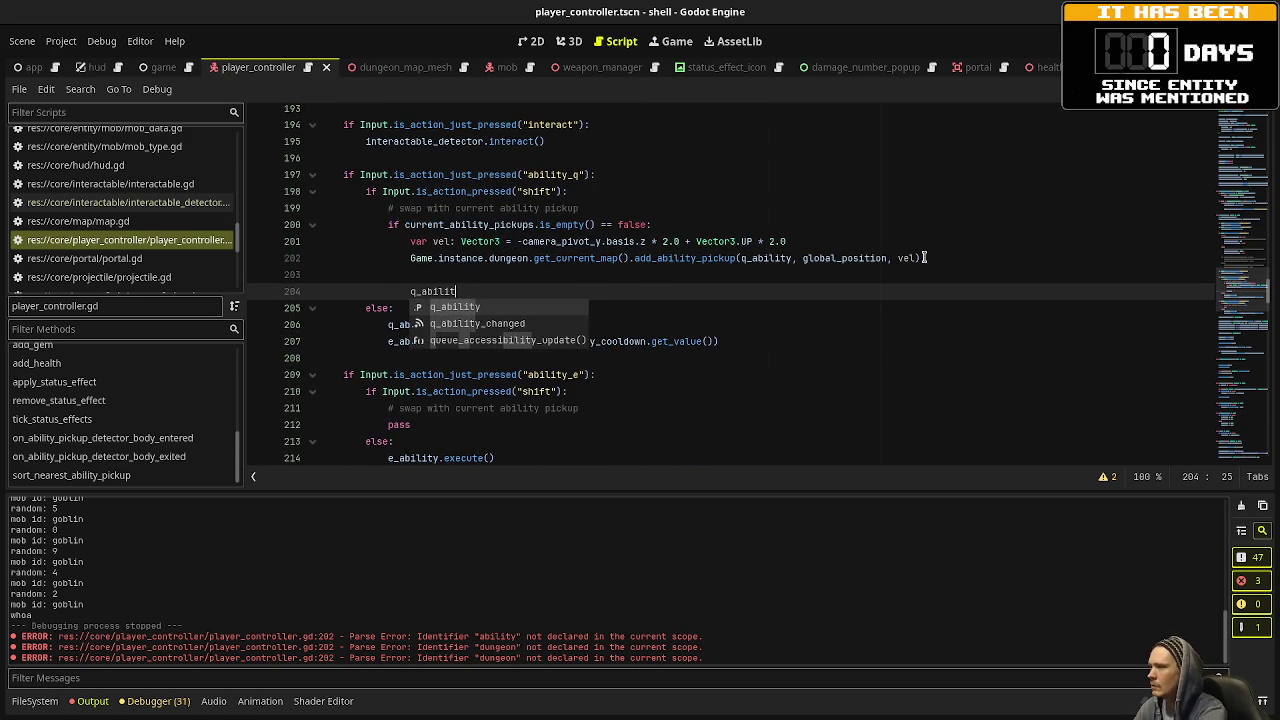
type("y = current_a")
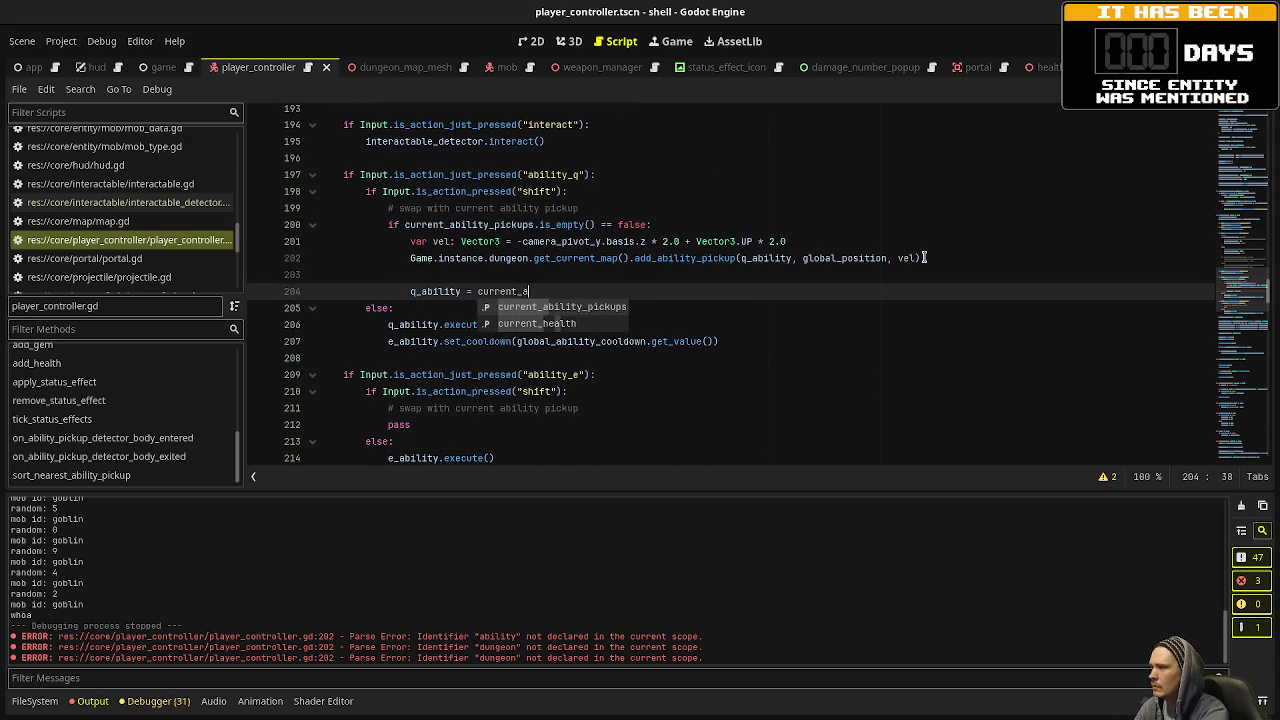
key("Return")
type("[0].")
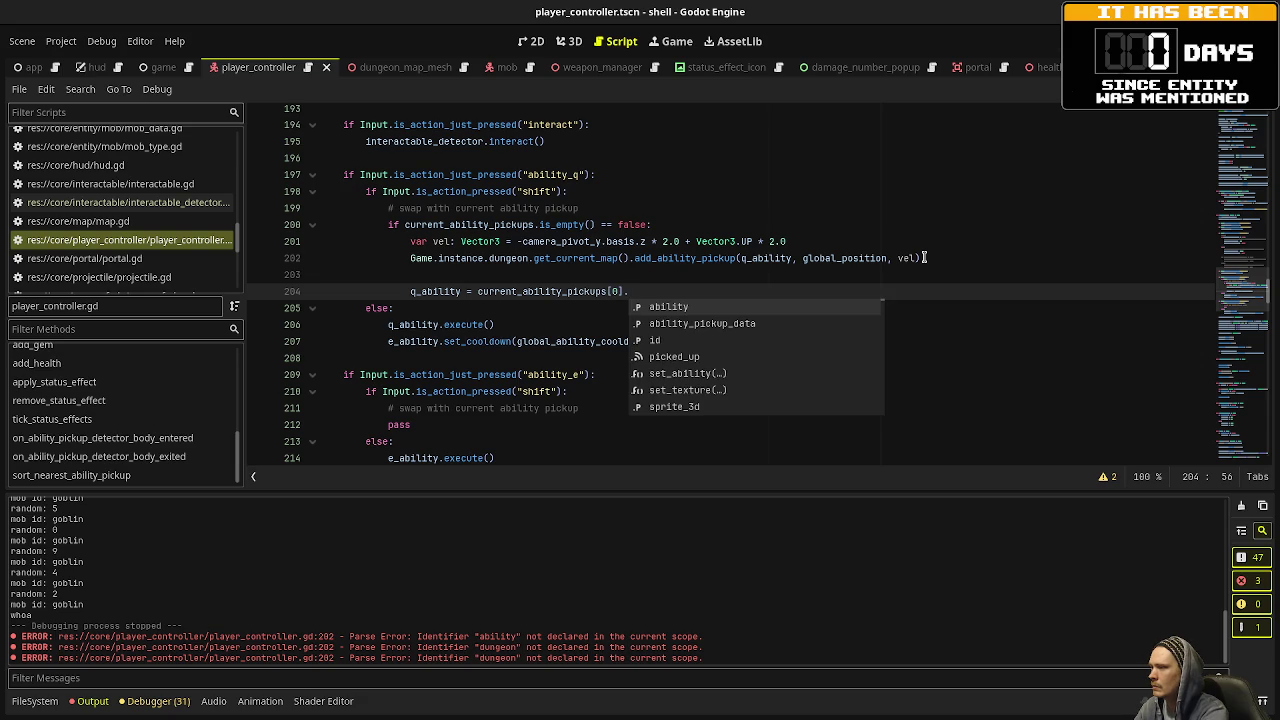
key("Return")
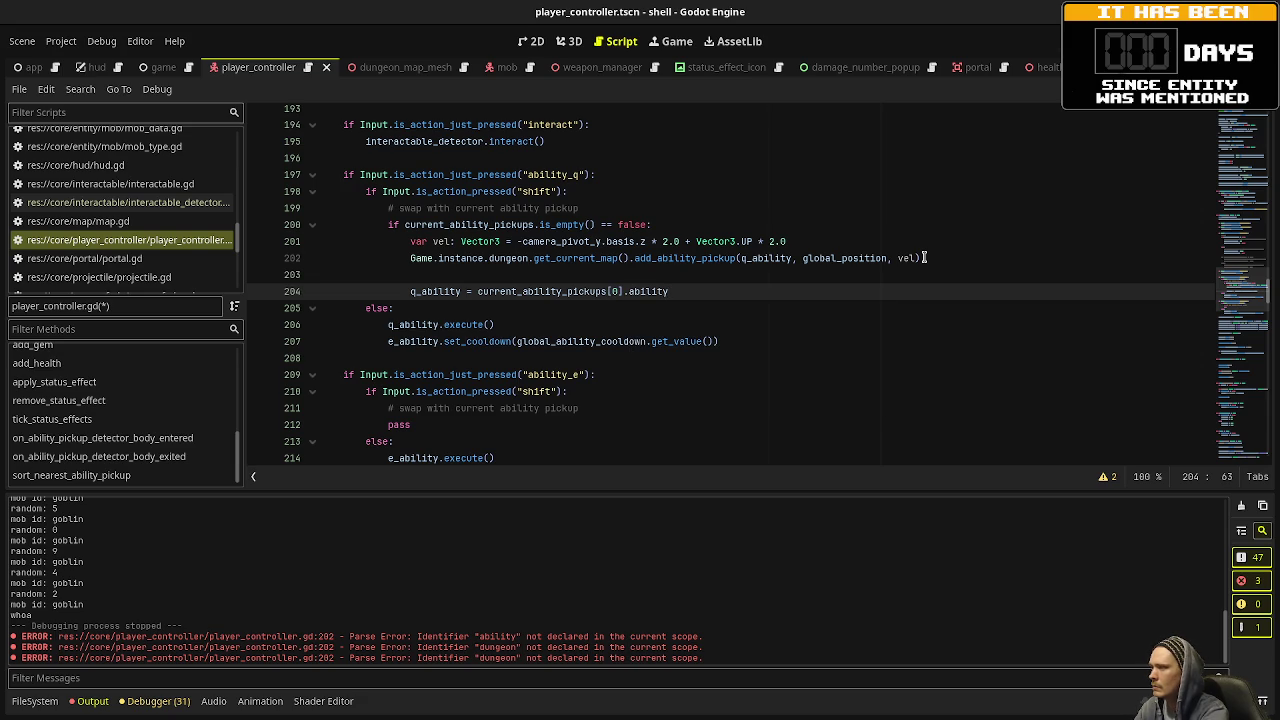
key("Return")
type("q_ability.setup(self)")
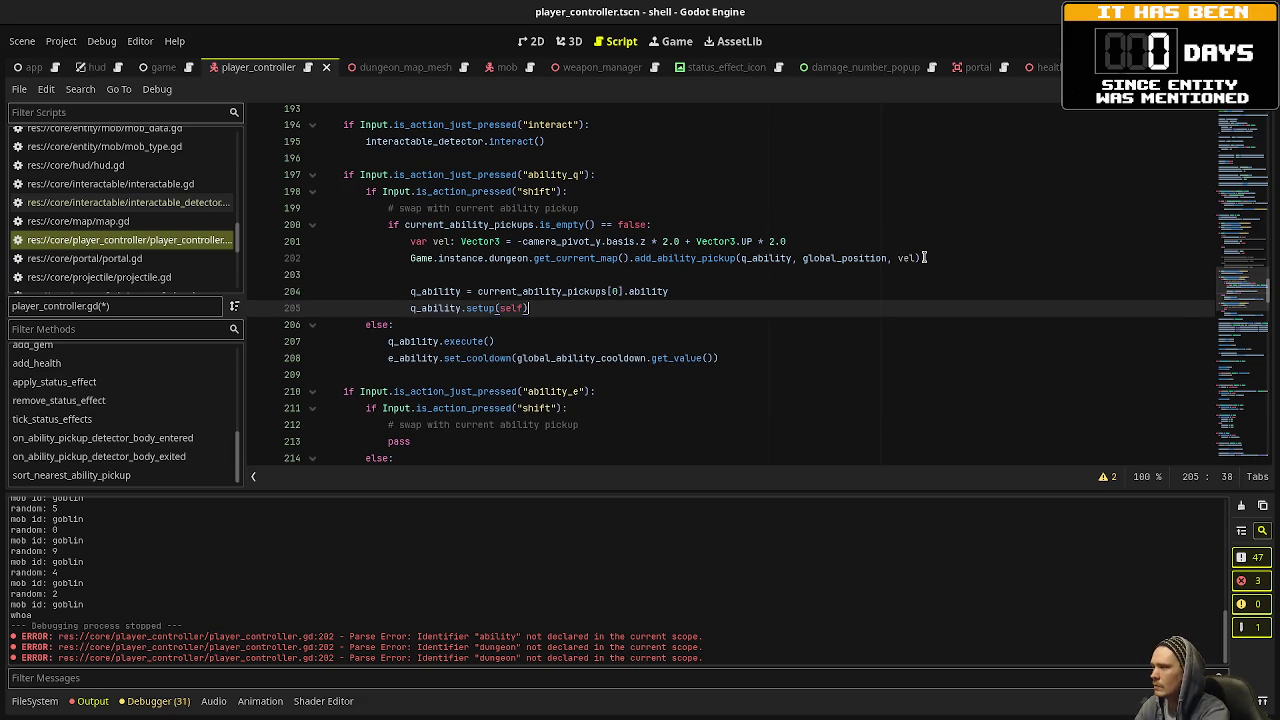
key("ctrl+s")
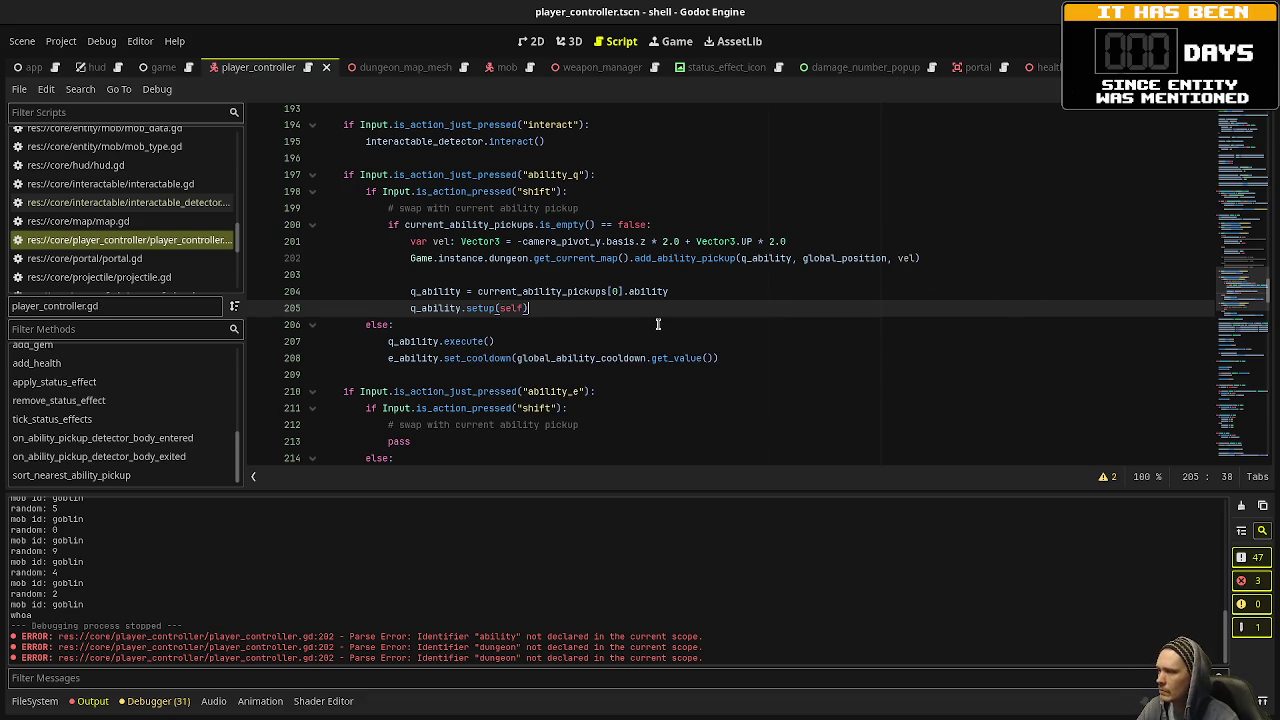
key("F5")
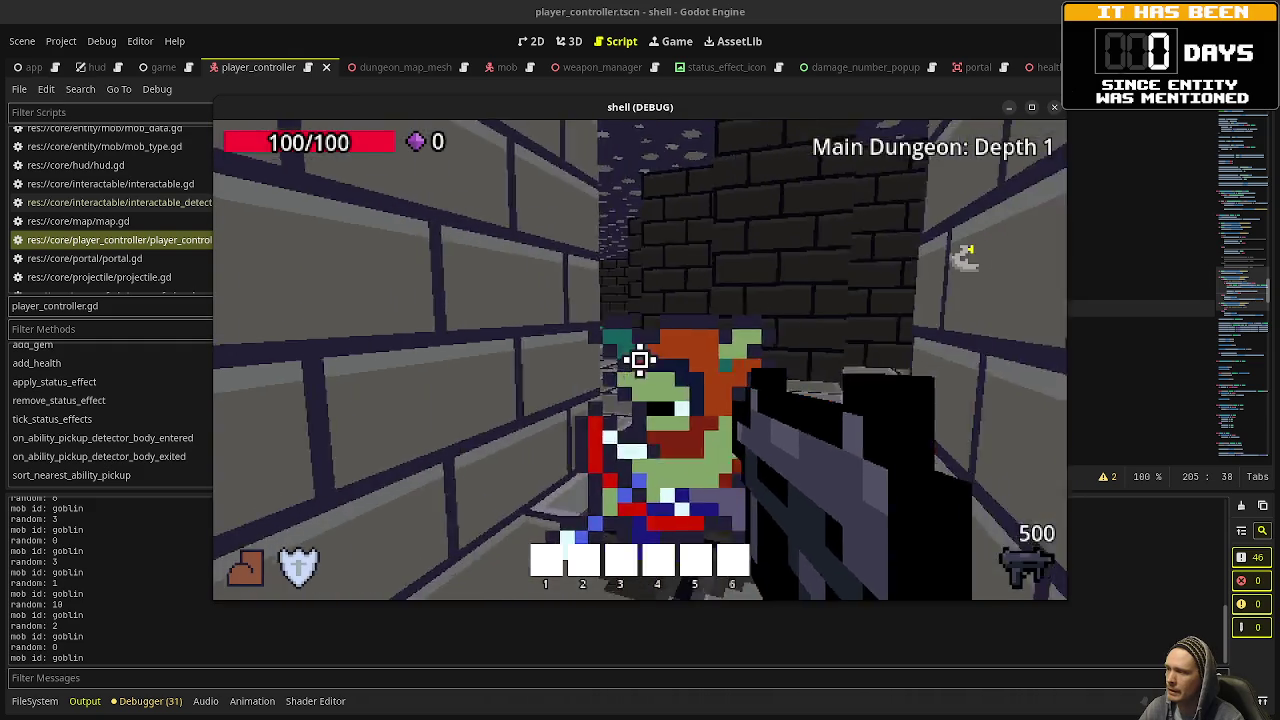
Fight goblins on the way to the red floppy-disk pickup and try the Q ability beside it.
left_click_drag(640, 360, 640, 360)
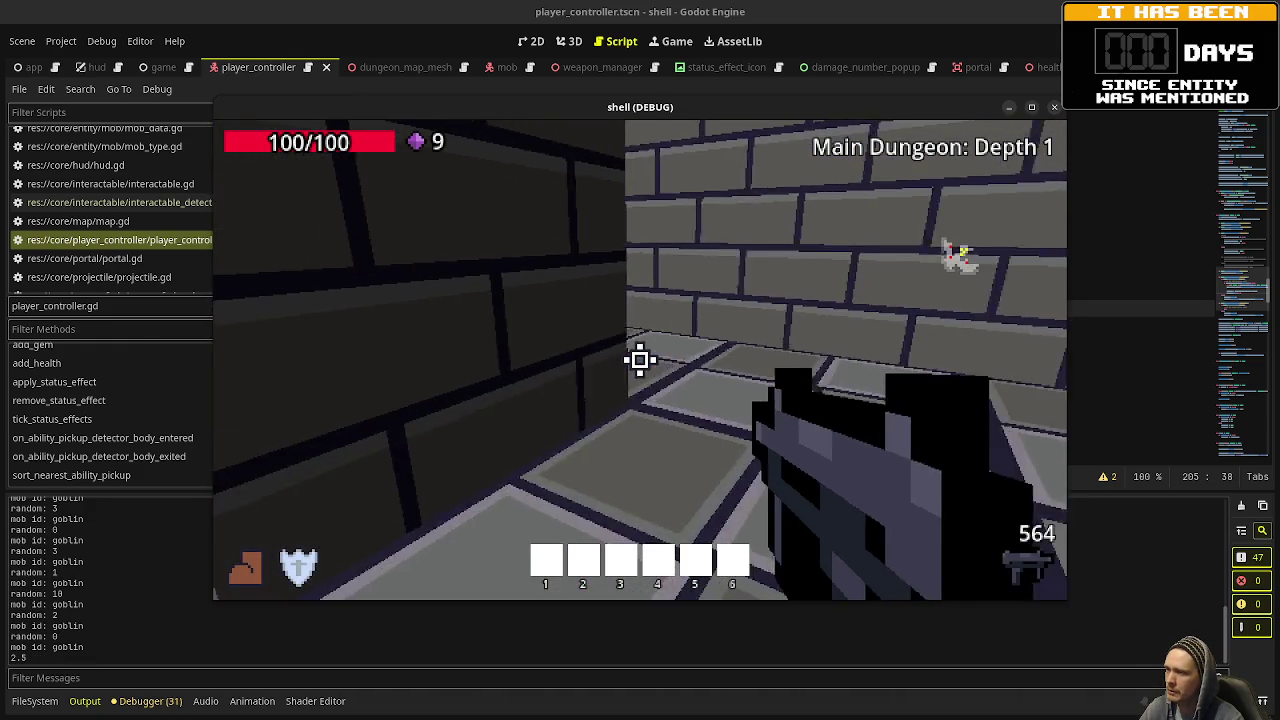
key("w")
key("w")
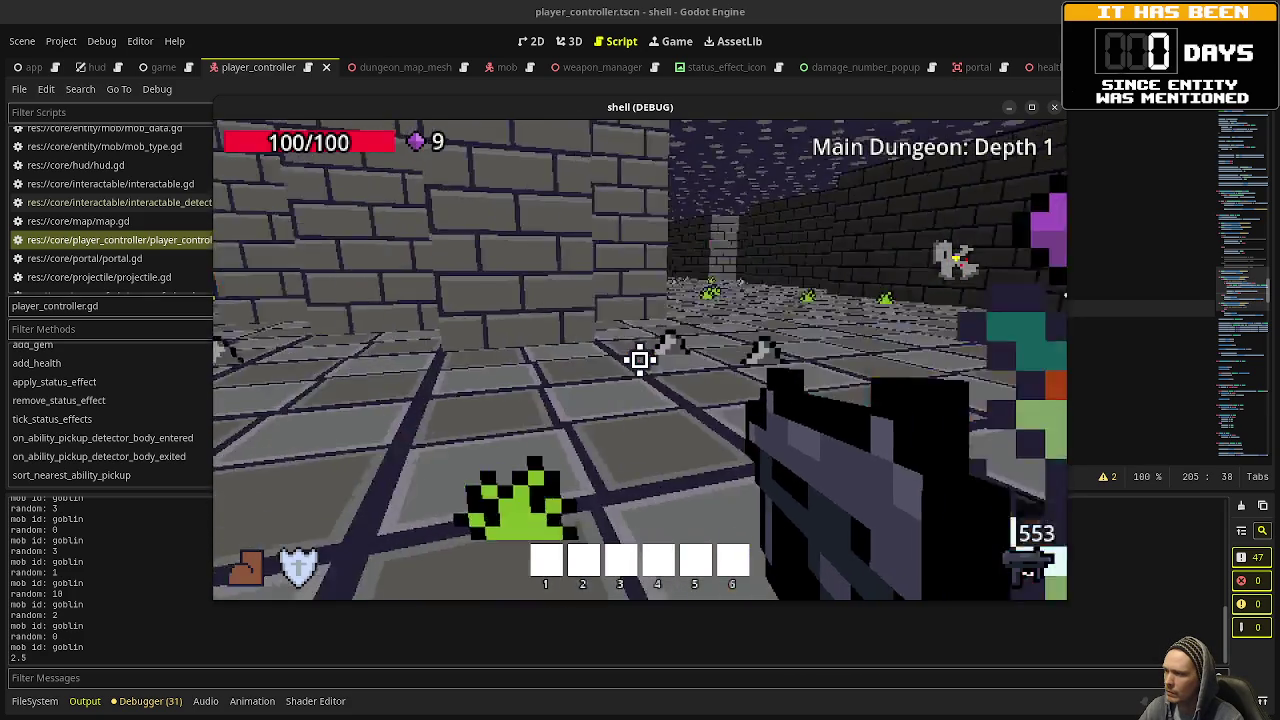
left_click_drag(640, 360, 640, 360)
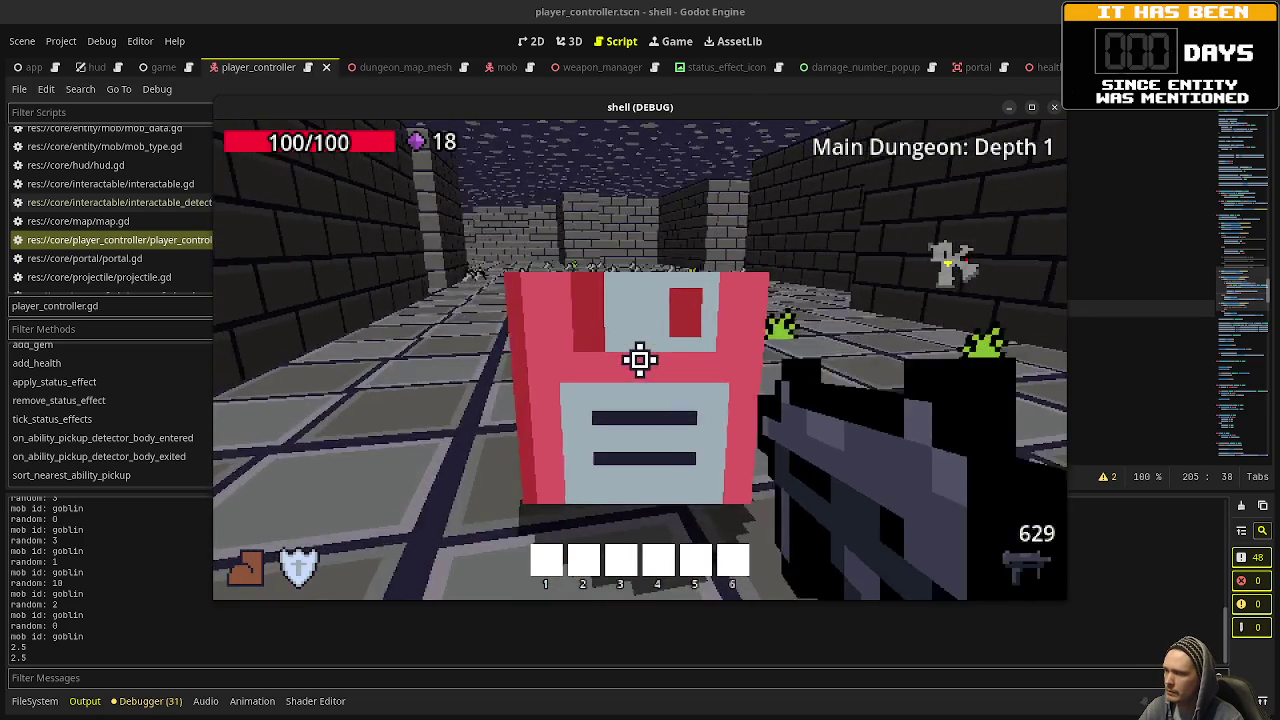
key("w")
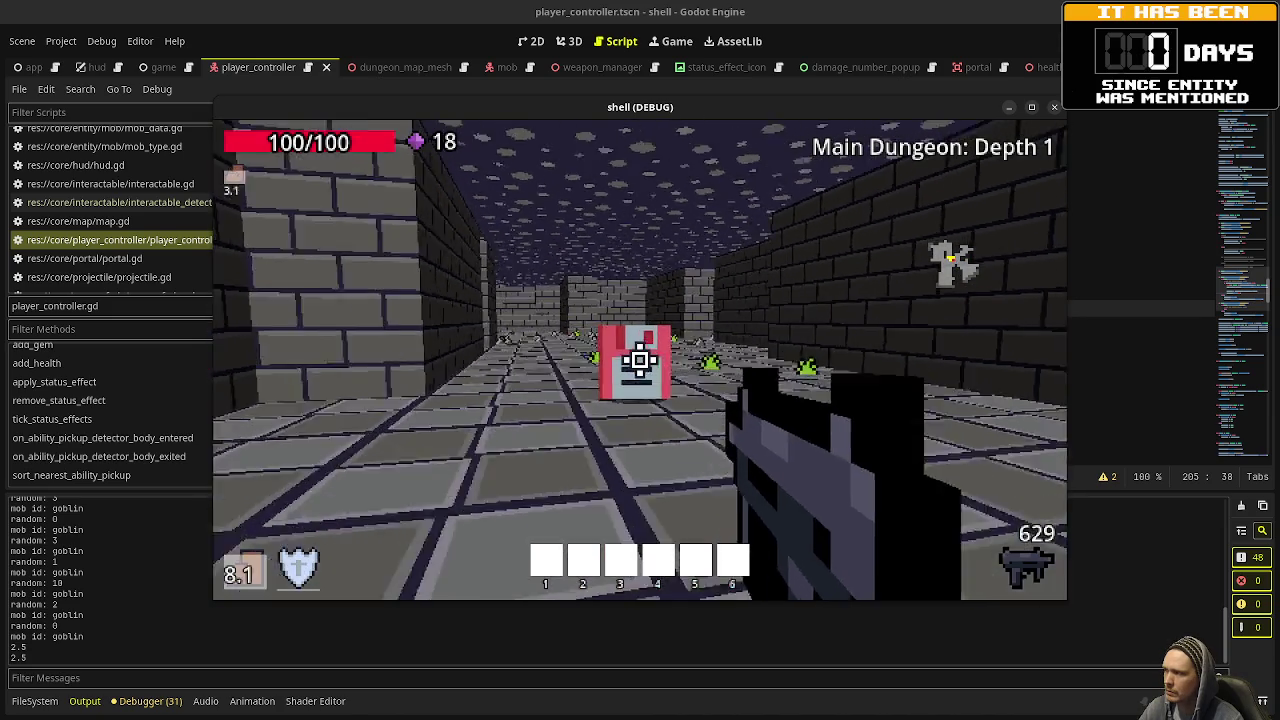
key("a")
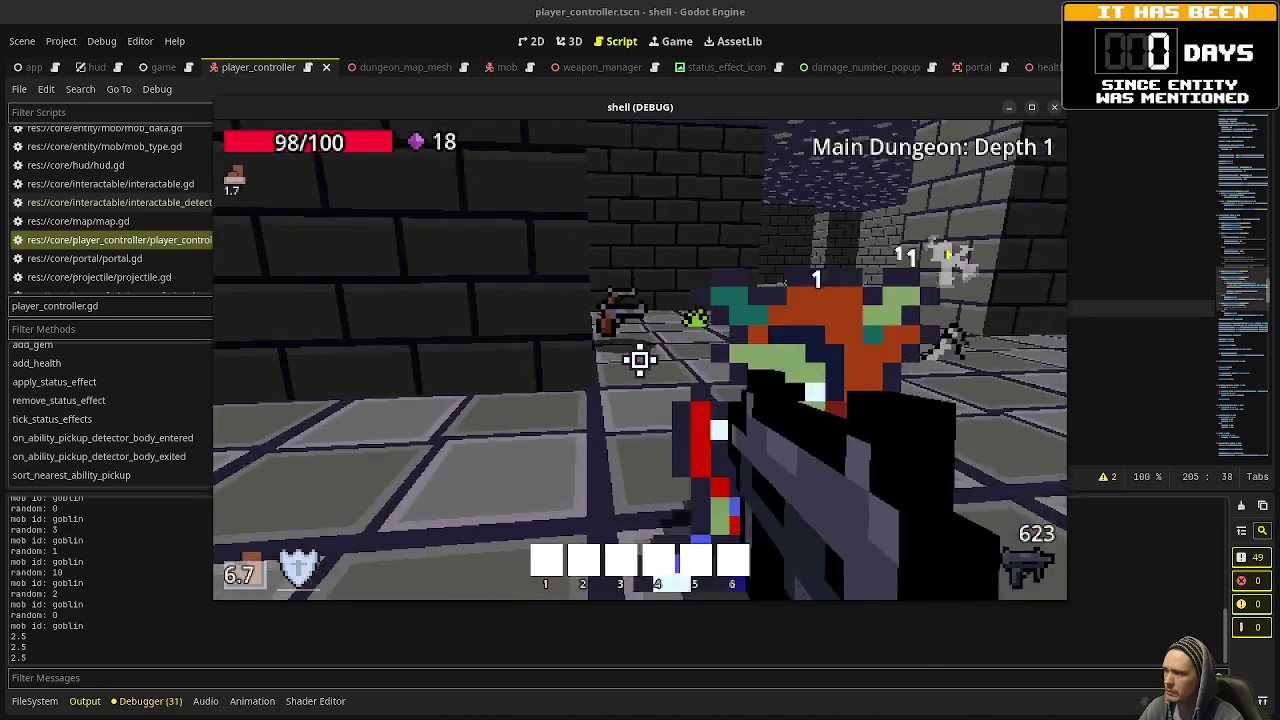
left_click(640, 360)
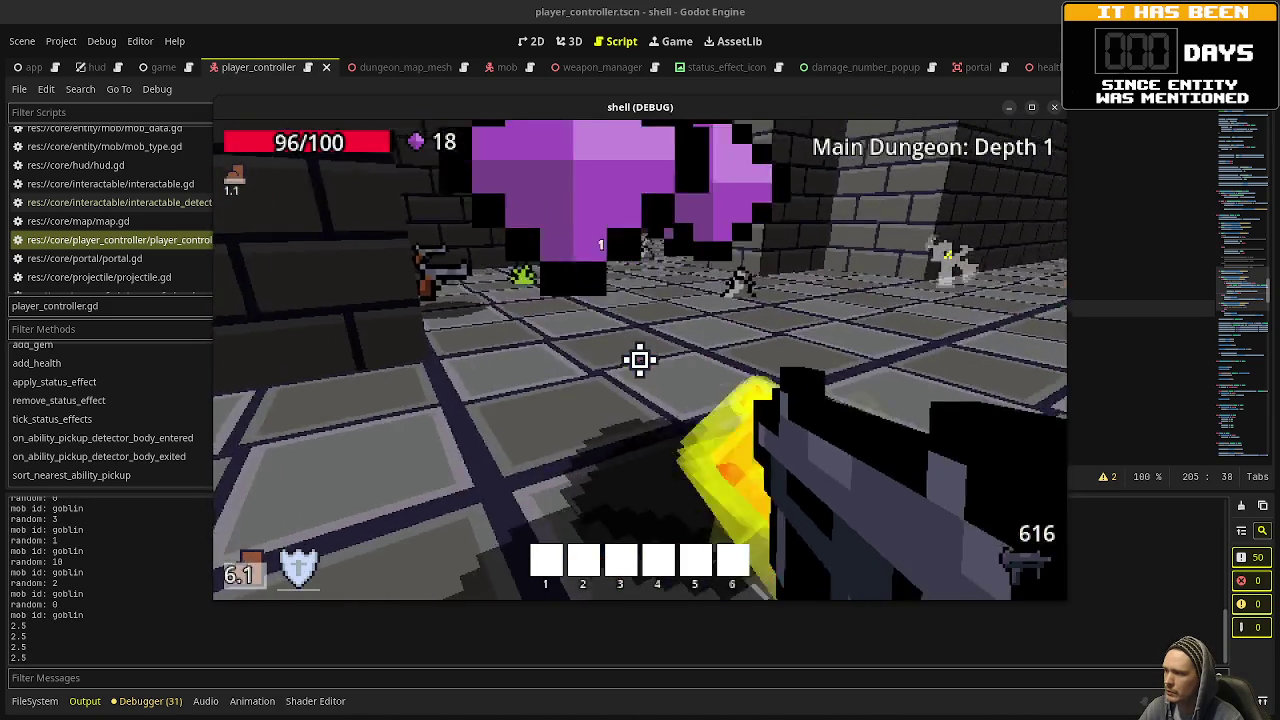
key("s")
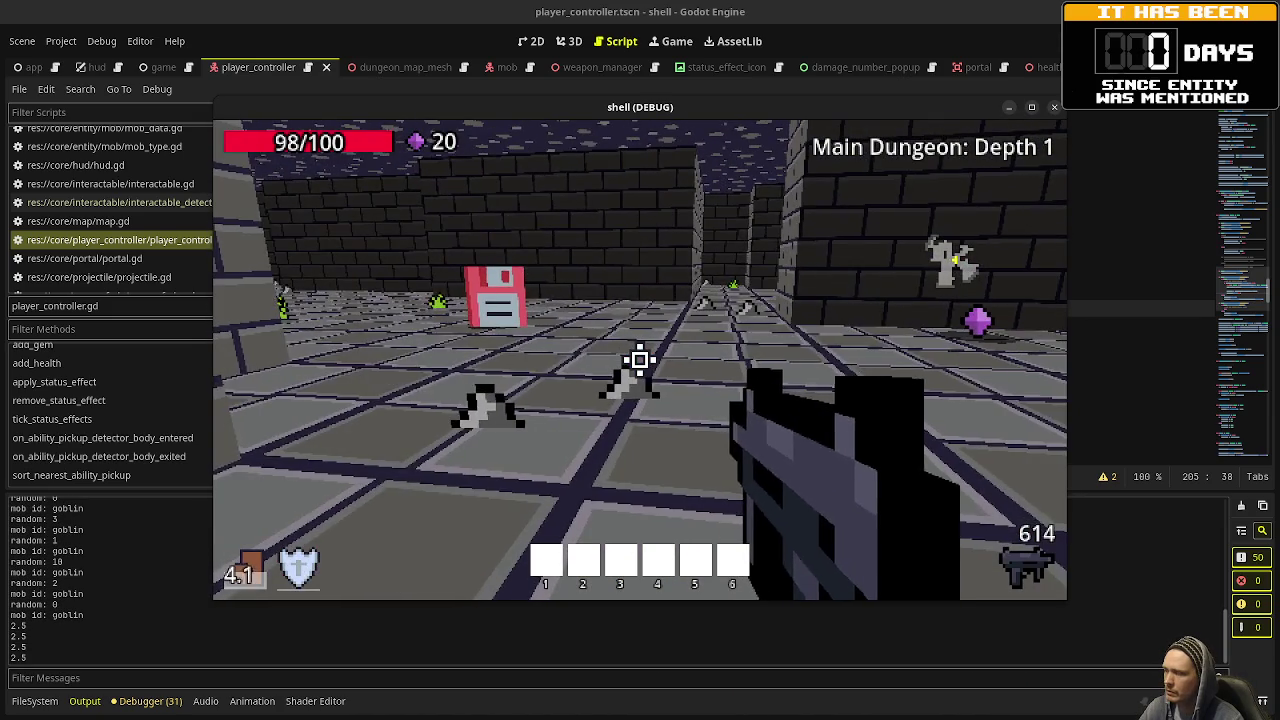
key("w")
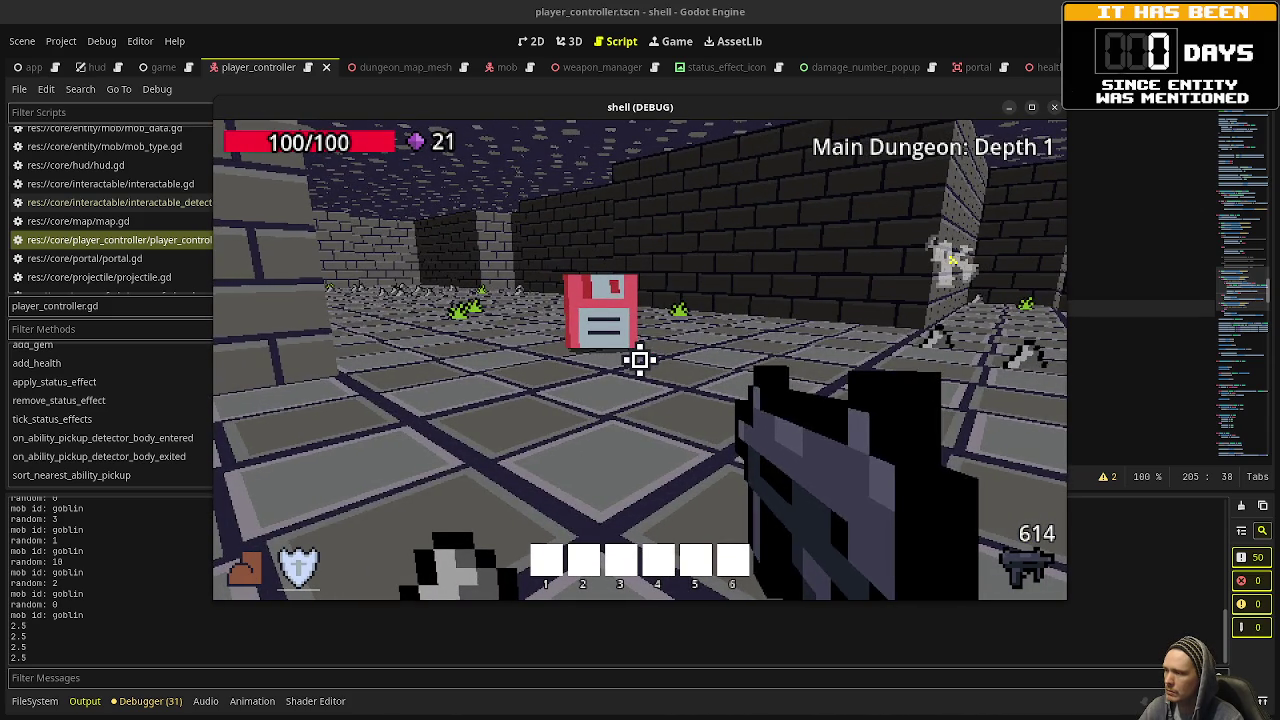
Step onto the floppy pickup, test shooting and the shield ability, then stop the game with F8.
key("w")
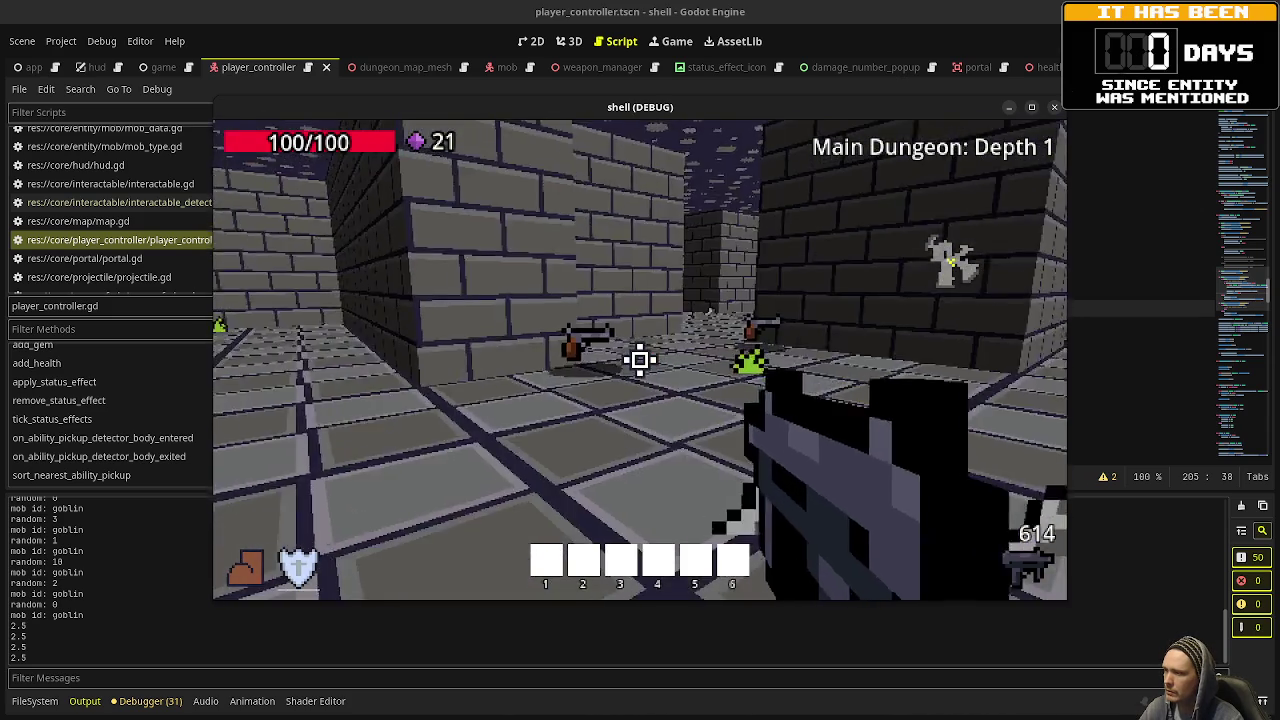
key("w")
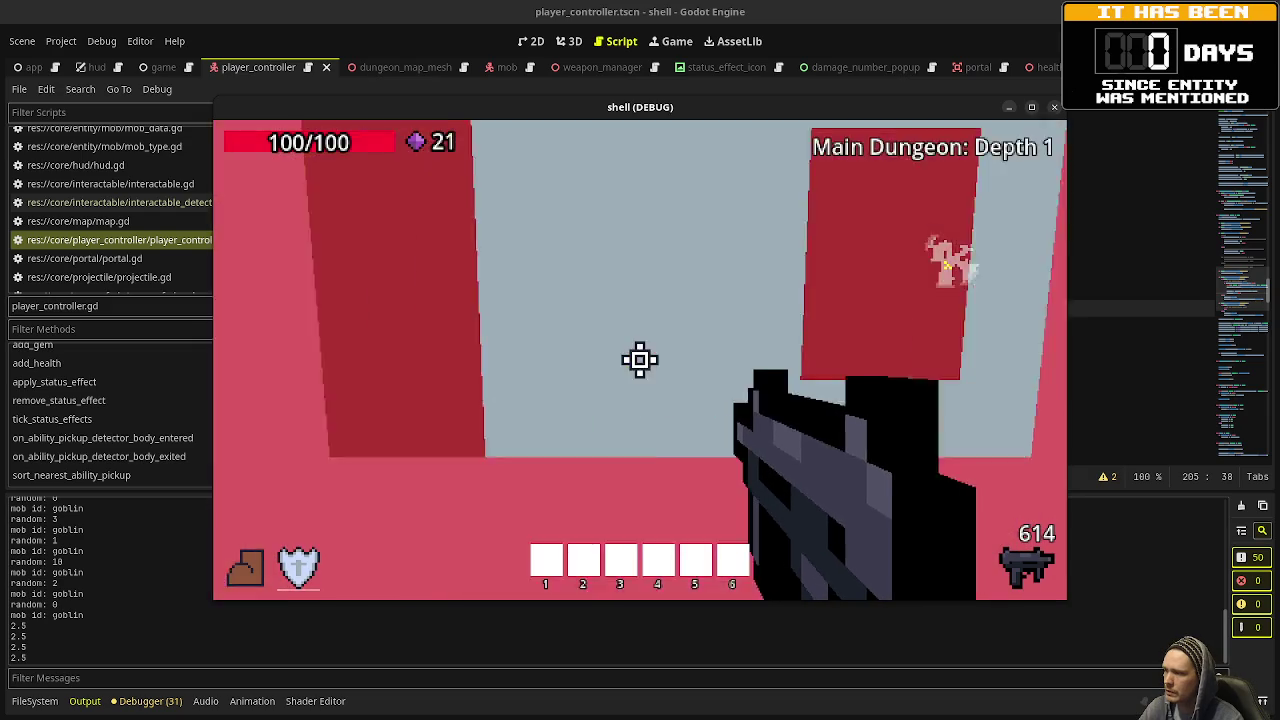
key("w")
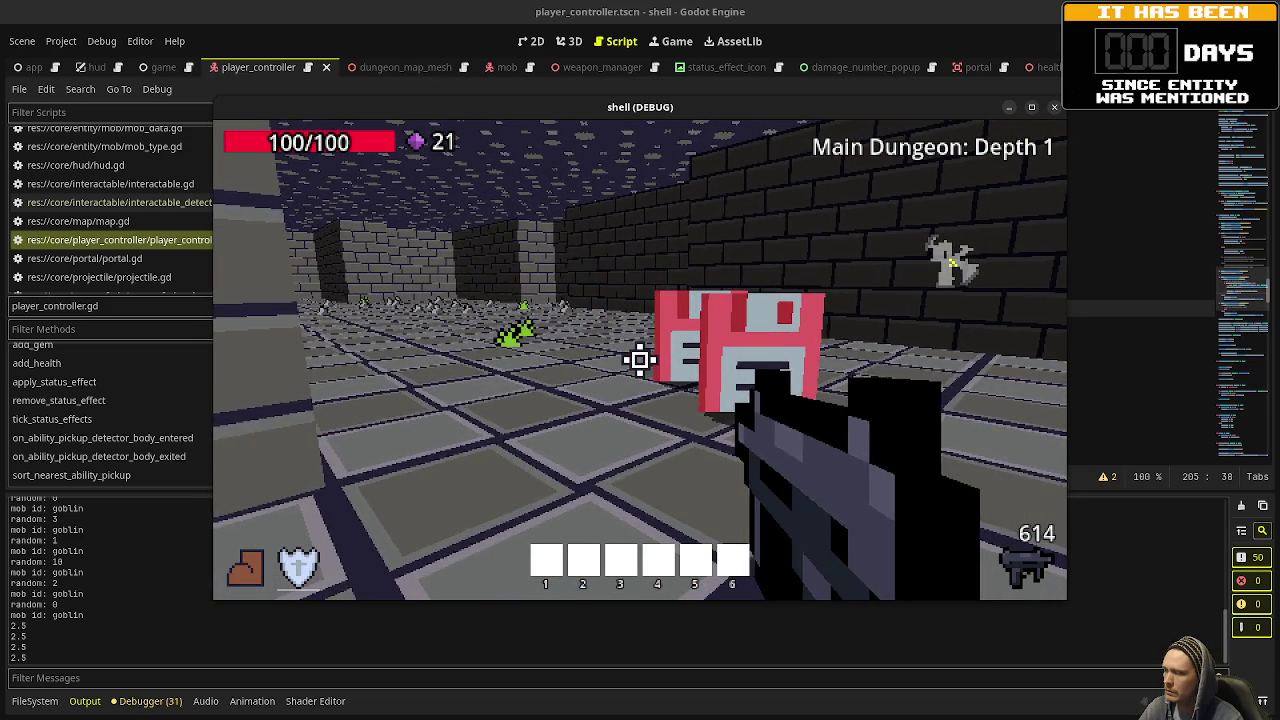
key("w")
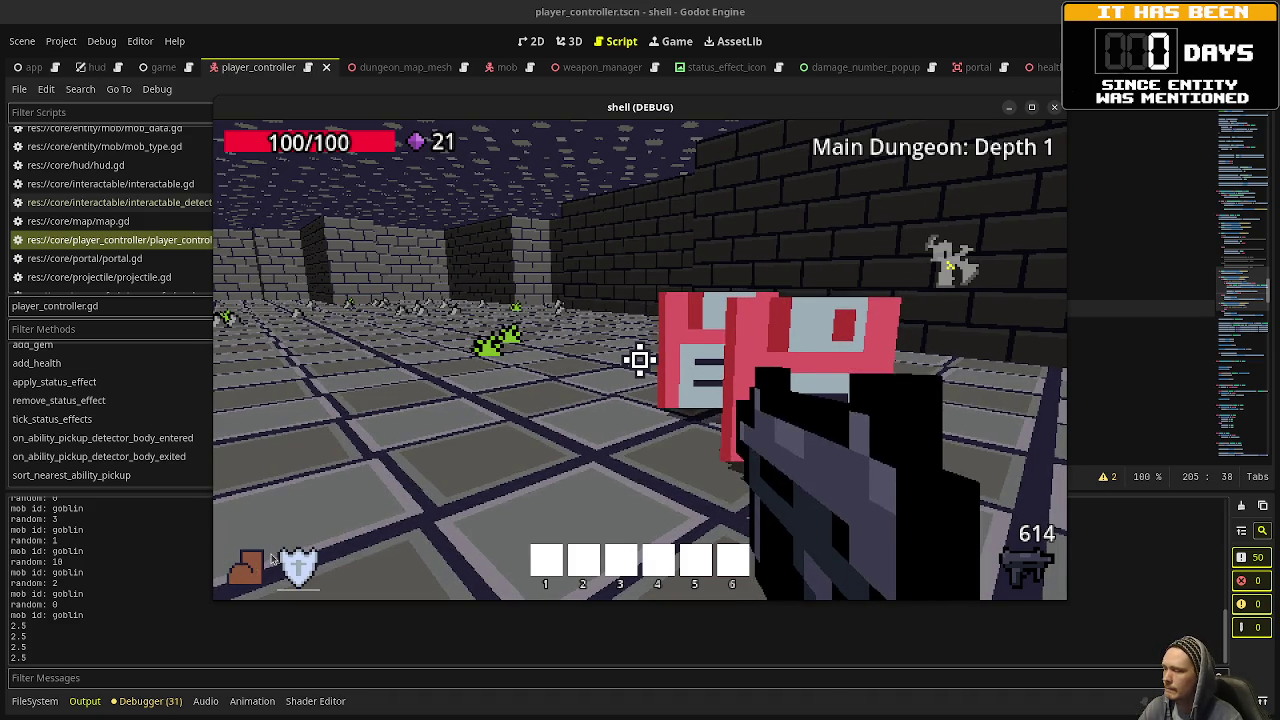
left_click(312, 511)
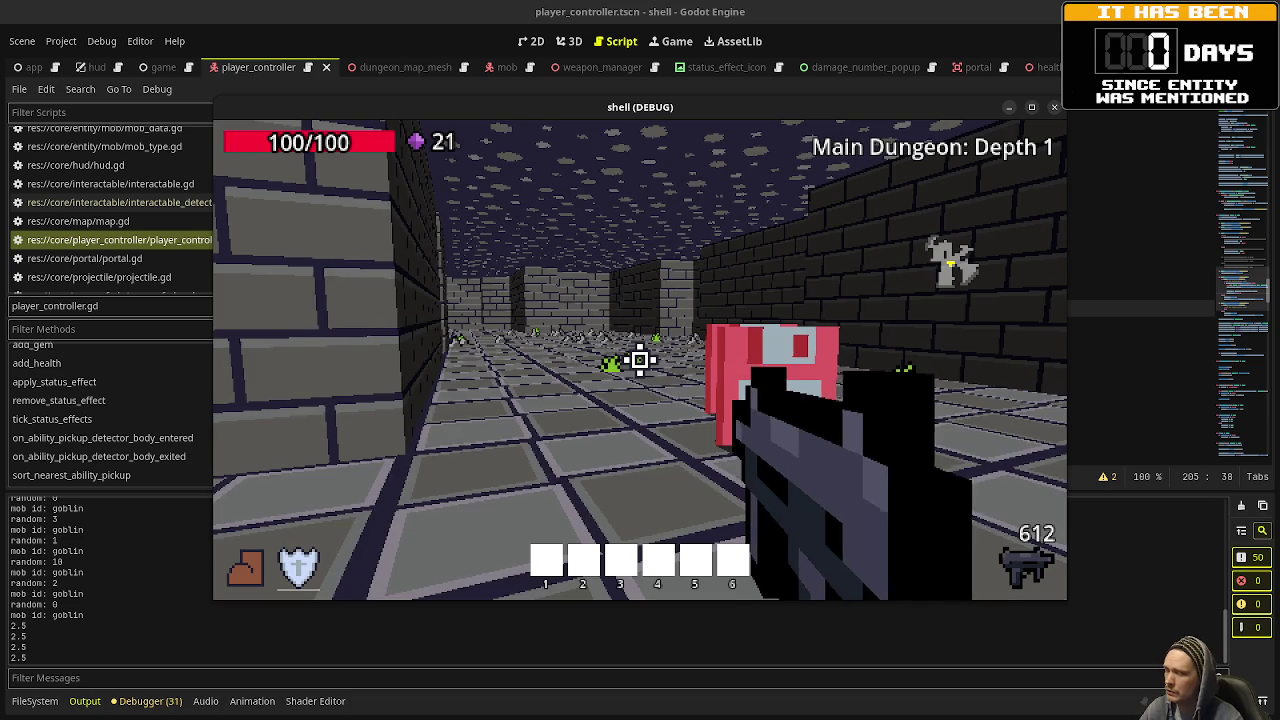
left_click(681, 374)
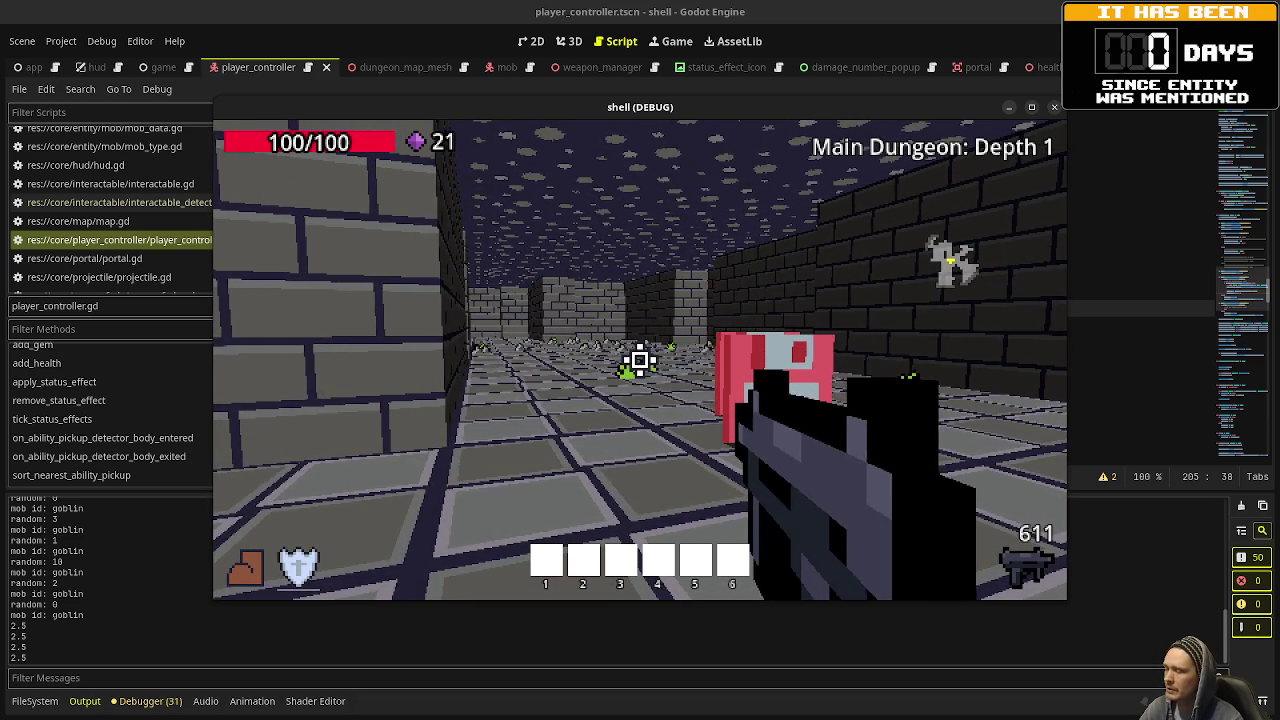
right_click(640, 360)
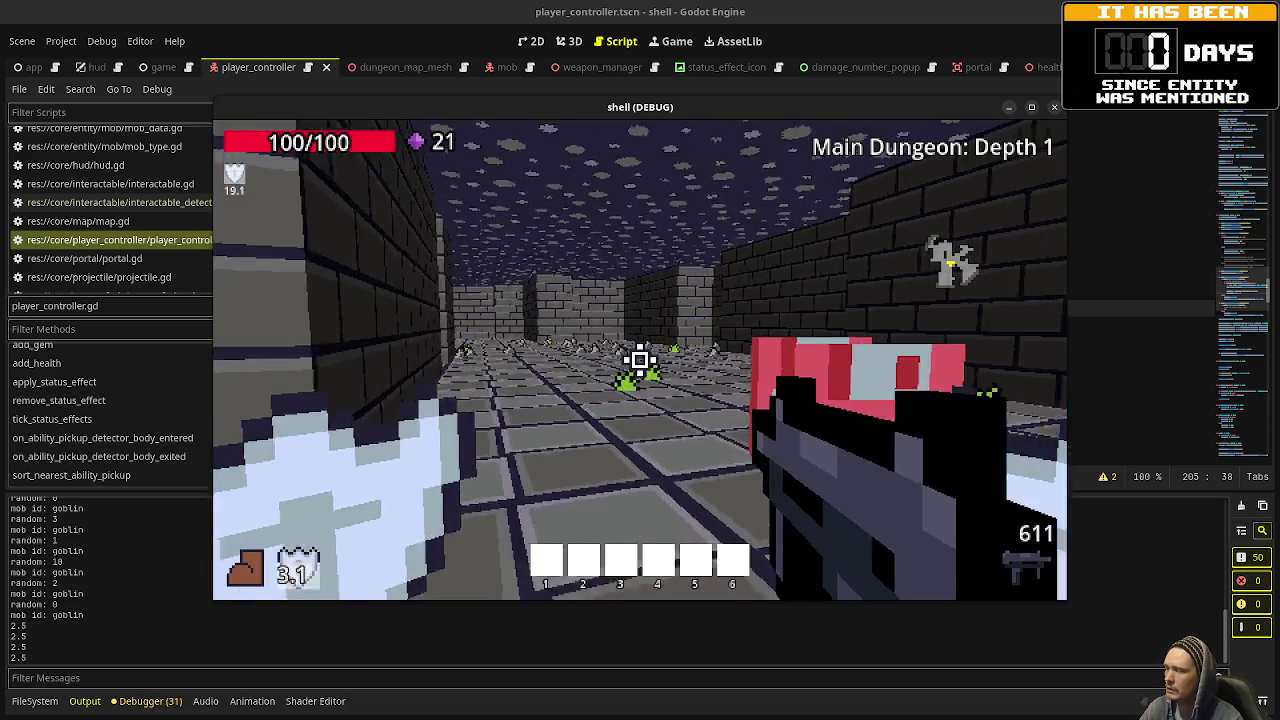
key("F8")
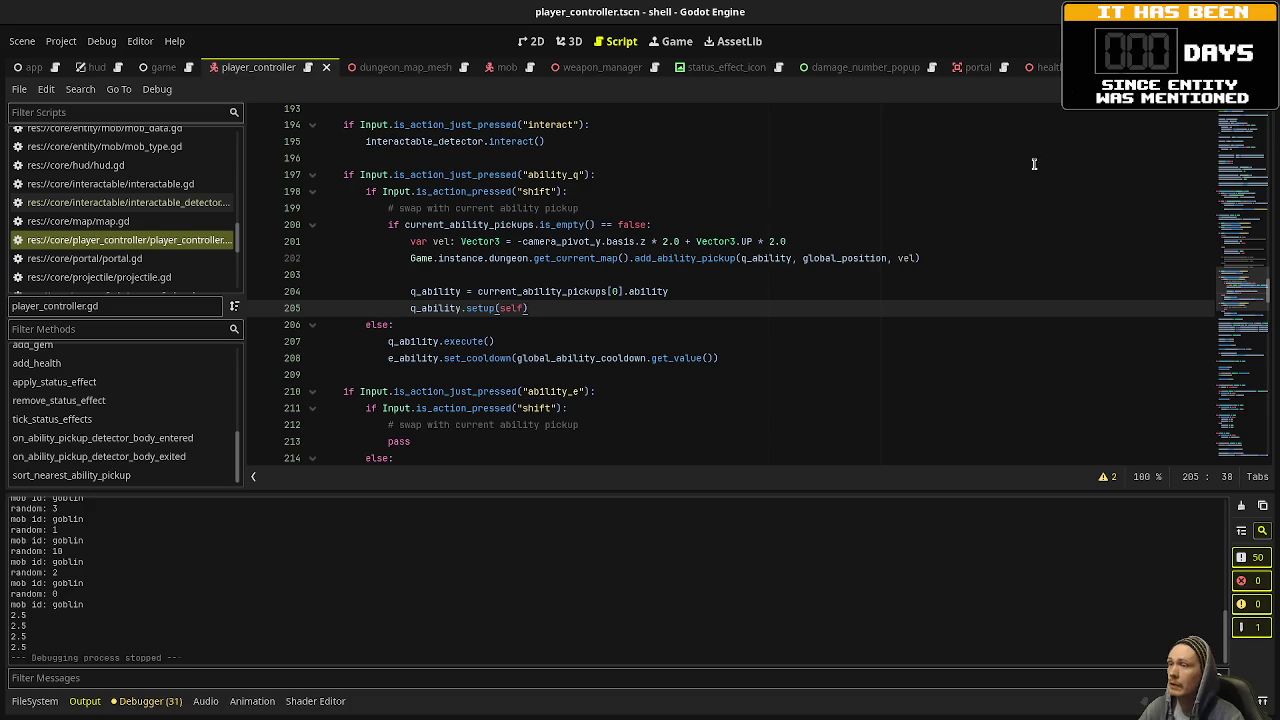